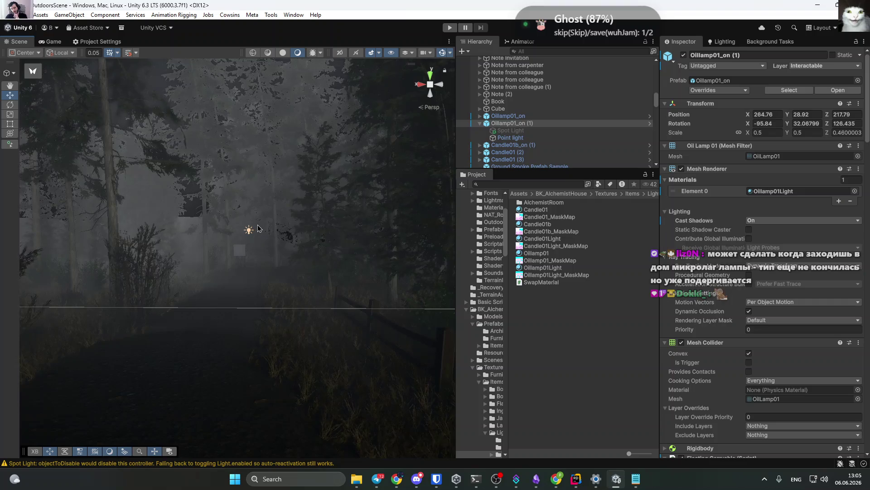
Frame and orbit around the oil lamp in the Scene view, then bring up the TurnOffWithDelay script in Rider.
left_click_drag(251, 229, 229, 249)
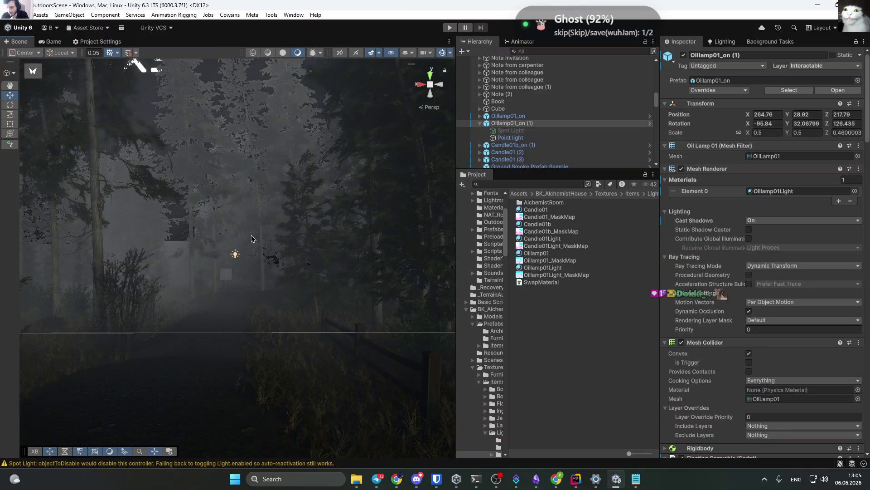
key("f")
mouse_move(118, 240)
left_mouse_down()
mouse_move(181, 236)
mouse_move(224, 215)
mouse_move(253, 226)
left_mouse_up()
mouse_move(778, 259)
left_mouse_down()
mouse_move(680, 290)
mouse_move(589, 345)
mouse_move(615, 477)
left_mouse_up()
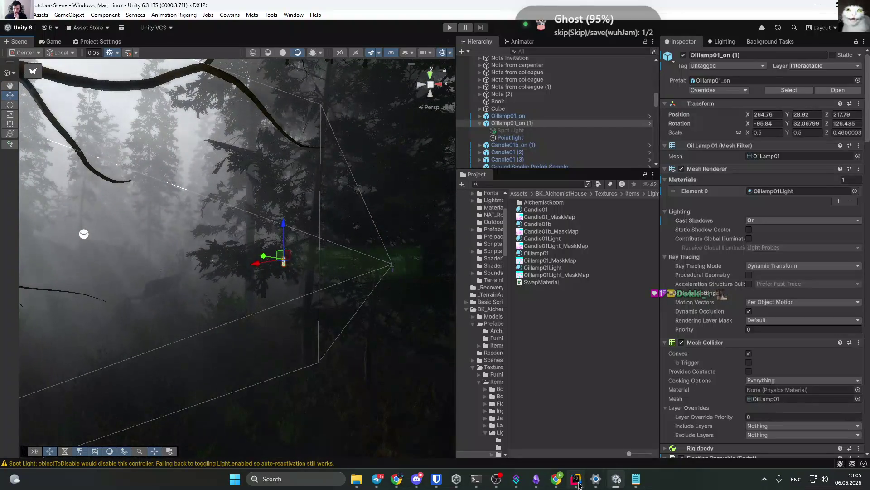
left_click(576, 478)
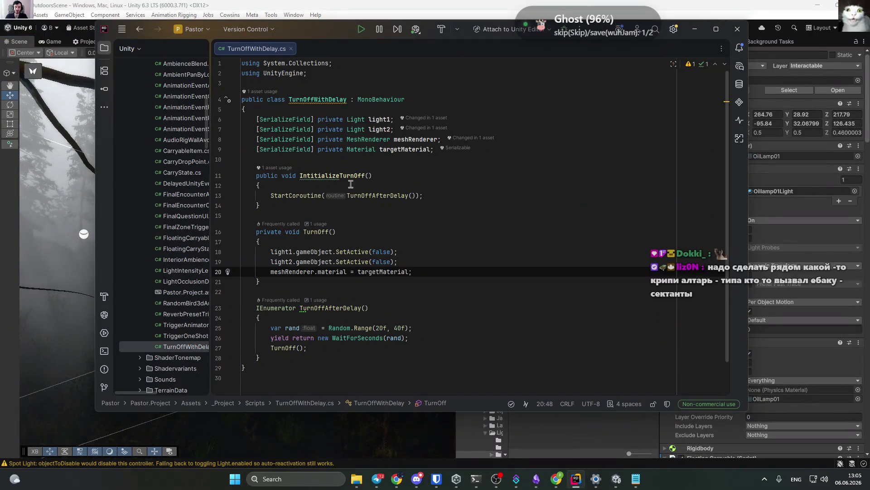
left_click(537, 236)
left_click(538, 203)
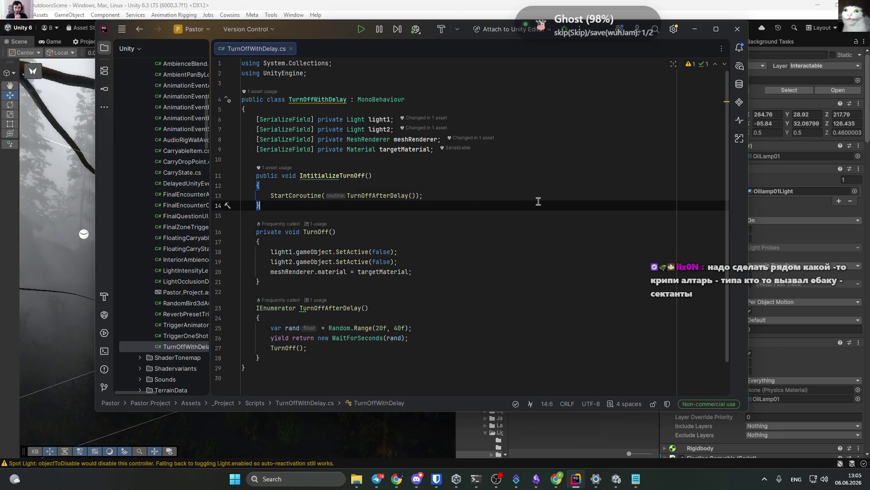
key("Return")
key("Return")
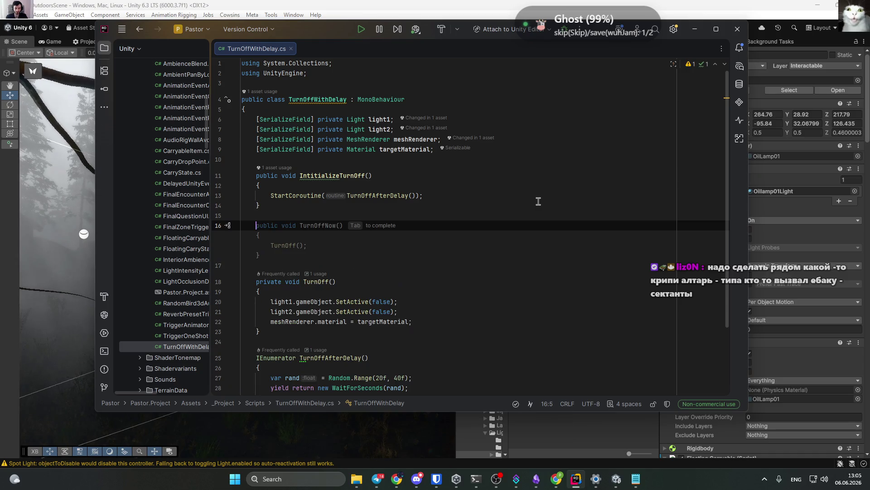
key("BackSpace")
key("BackSpace")
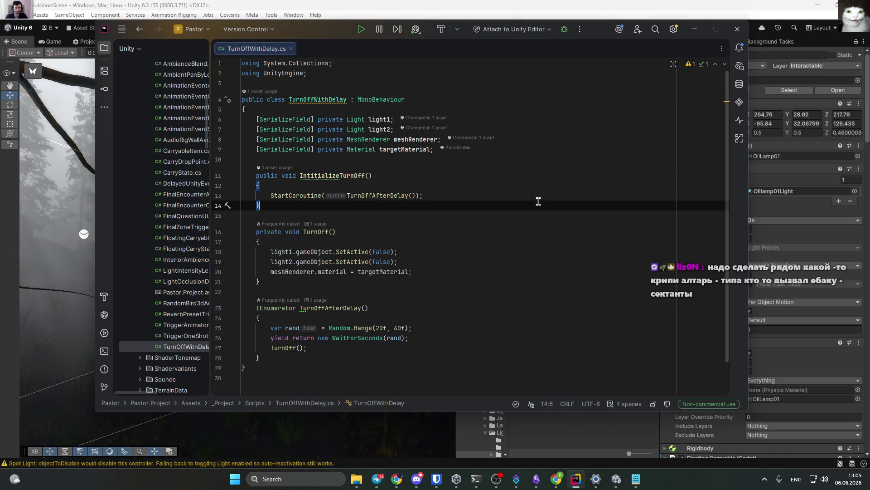
left_click(636, 479)
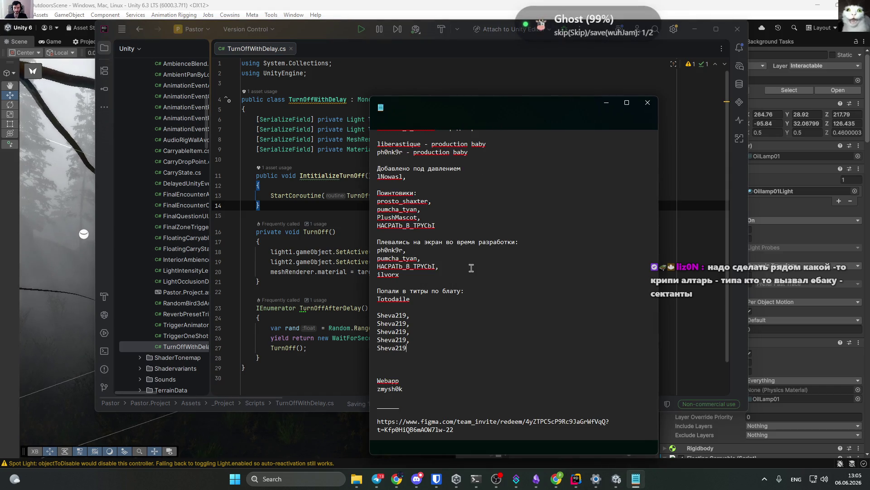
Append a new contributor nickname on its own line after the last Идейшики name and save.
scroll(443, 272, "up", 7)
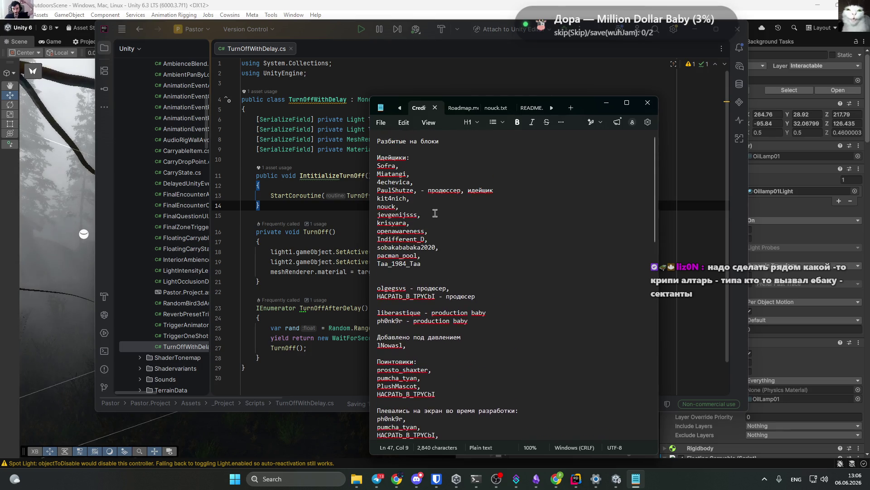
left_click(430, 264)
type(",")
key("Return")
type("L")
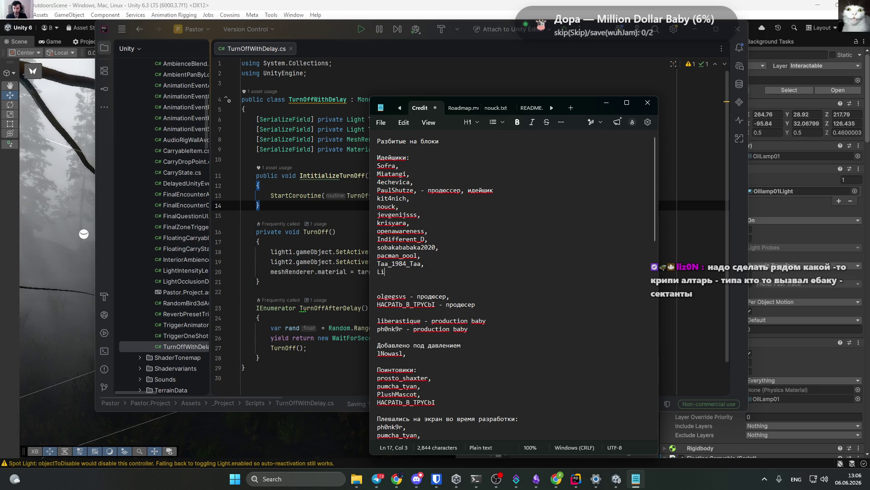
key("BackSpace")
type("liz-")
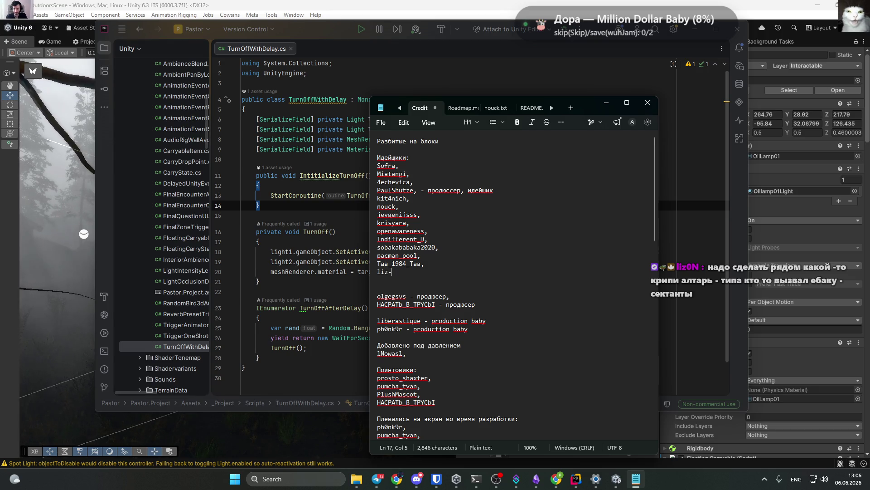
key("BackSpace")
type("0N")
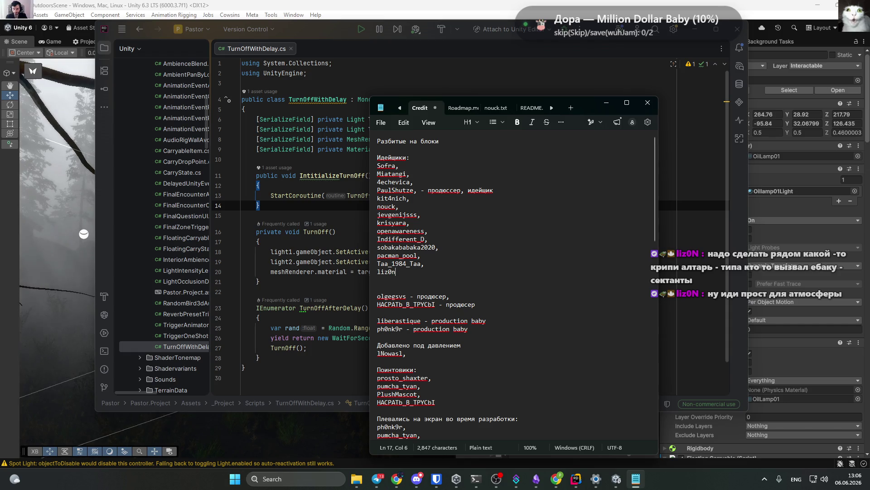
key("ctrl+s")
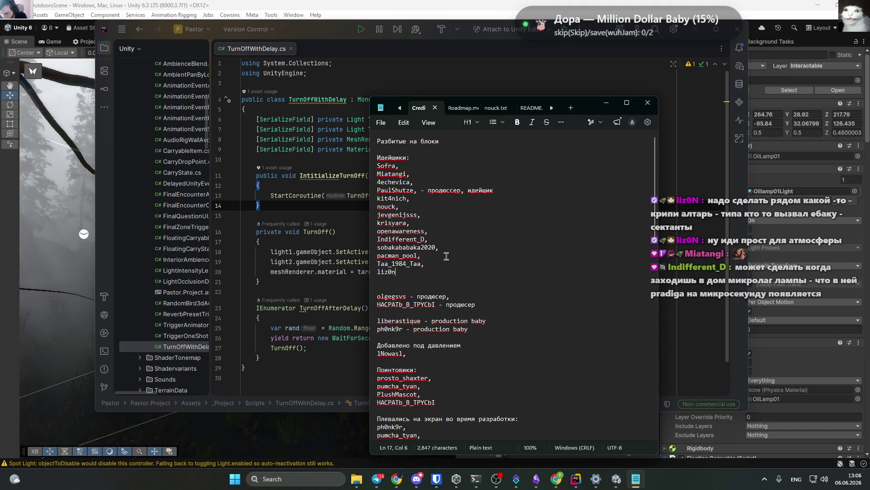
Capitalise the nickname's final letter, save again, and minimize Notepad.
key("BackSpace")
type("N")
key("ctrl+s")
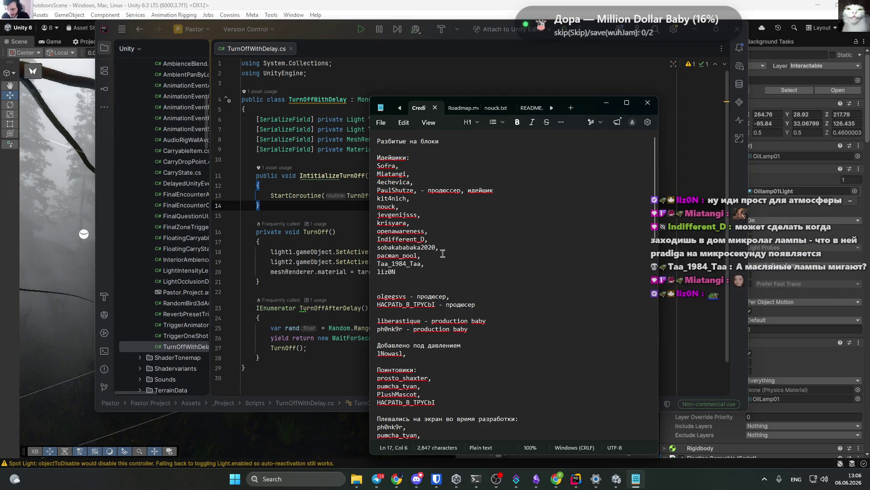
left_click(607, 103)
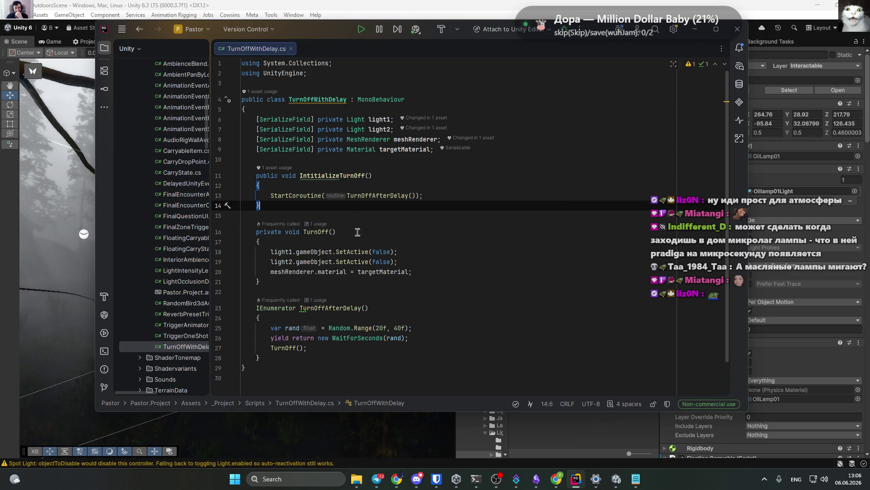
Add a new line below InititializeTurnOff starting with the IEnumerator return type.
key("Return")
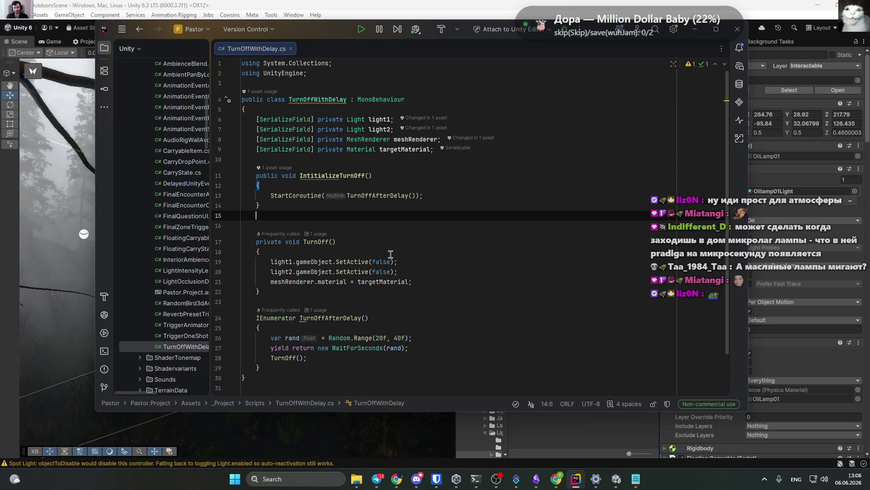
key("Return")
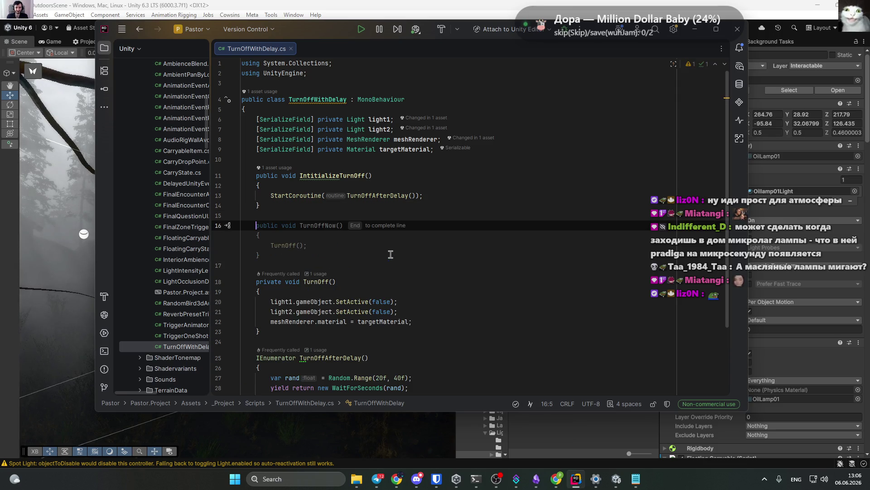
type("start")
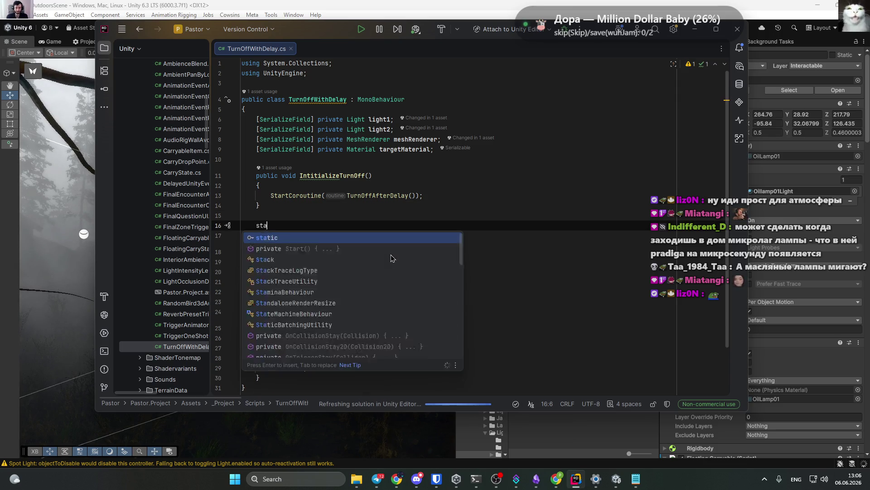
key("BackSpace")
key("BackSpace")
key("BackSpace")
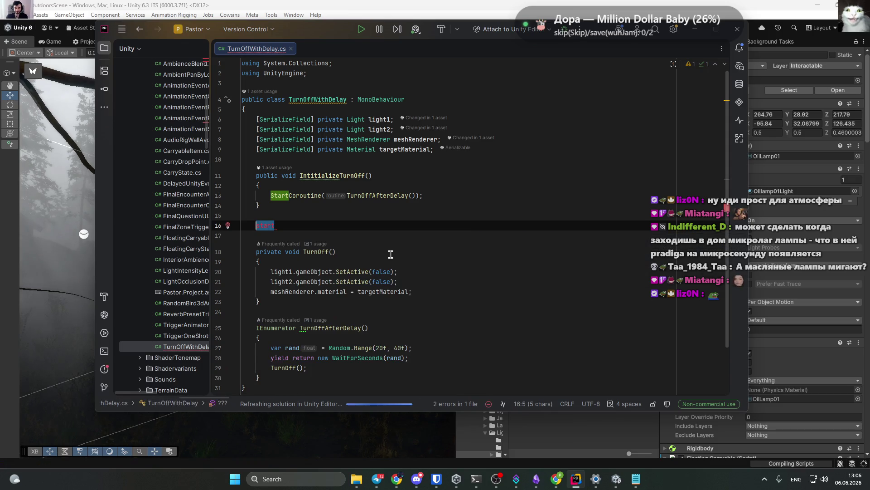
type("star")
key("BackSpace")
key("BackSpace")
key("BackSpace")
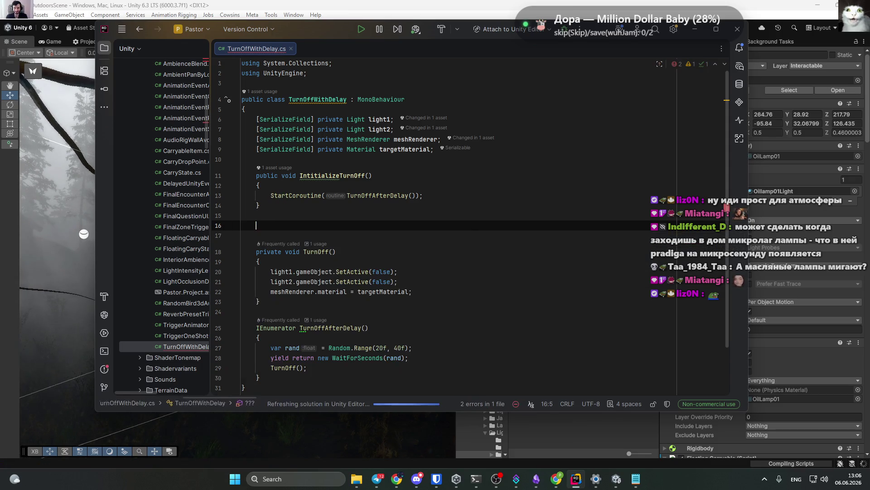
type("IEnumerator")
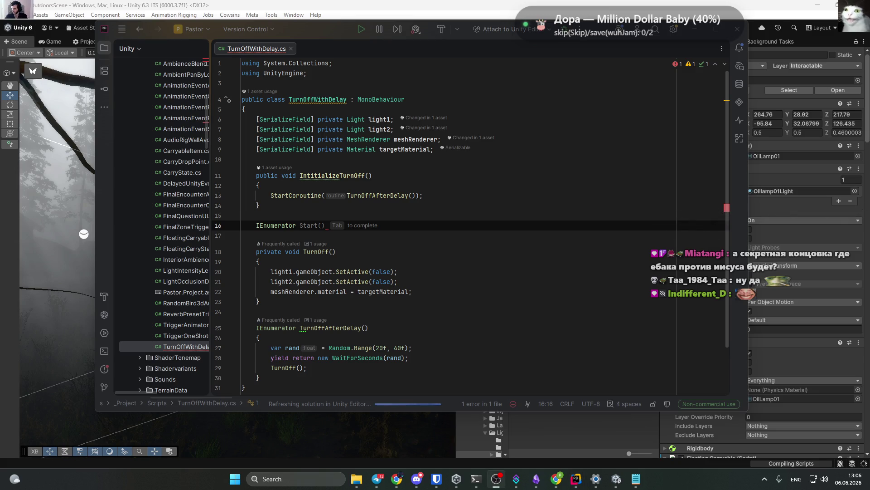
key("alt+Tab")
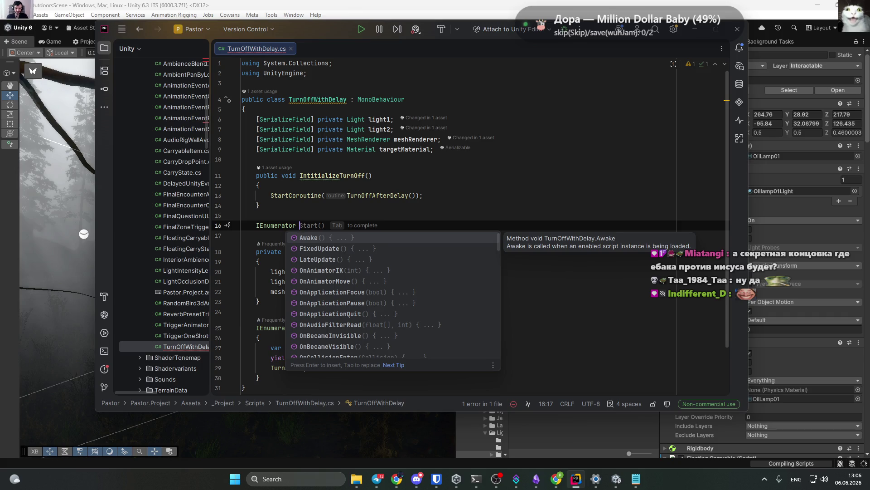
Name the method InitialLampJittter() and open its body with a brace.
type("InitialJut")
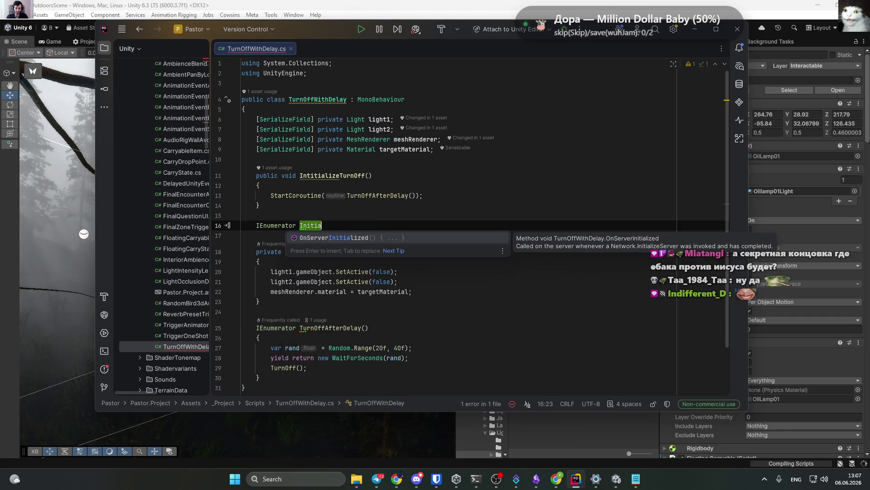
key("BackSpace")
key("BackSpace")
type("ittte")
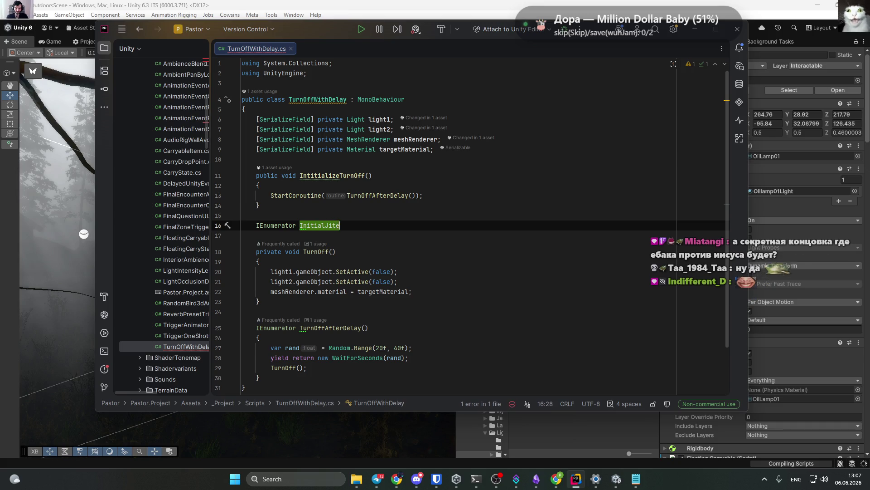
type("r")
scroll(345, 214, "down", 1)
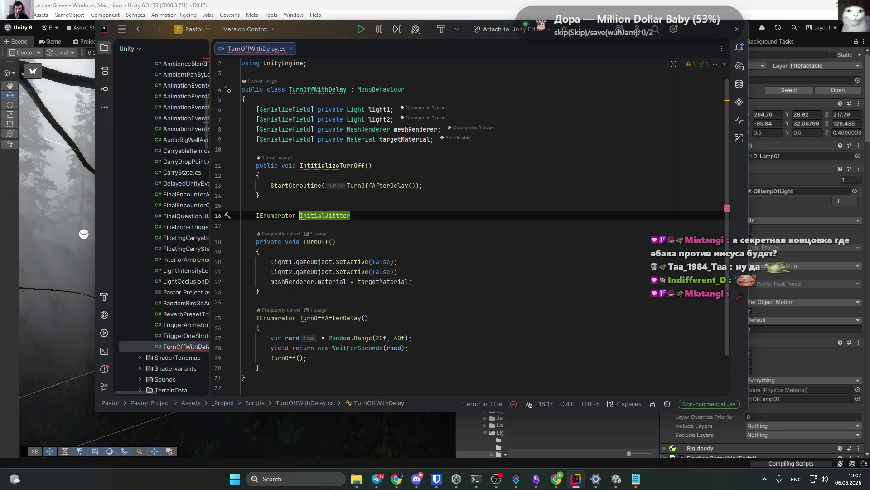
left_click(325, 216)
type("LampJitter")
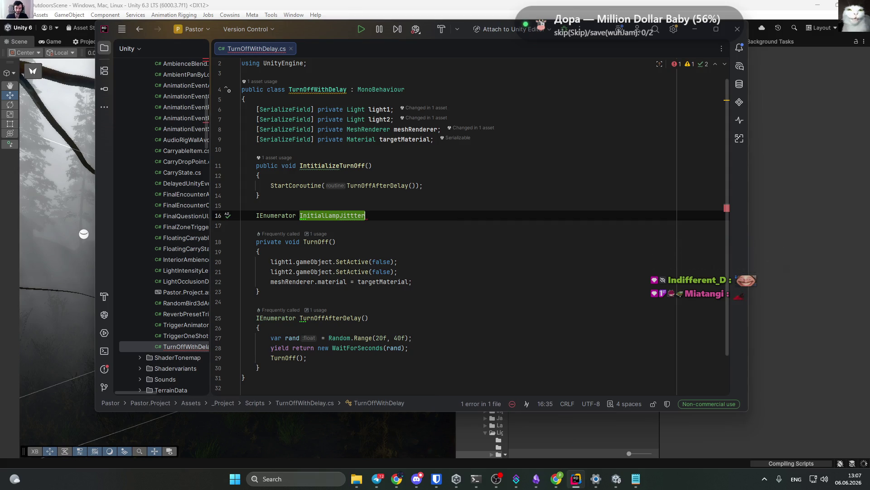
type("(){")
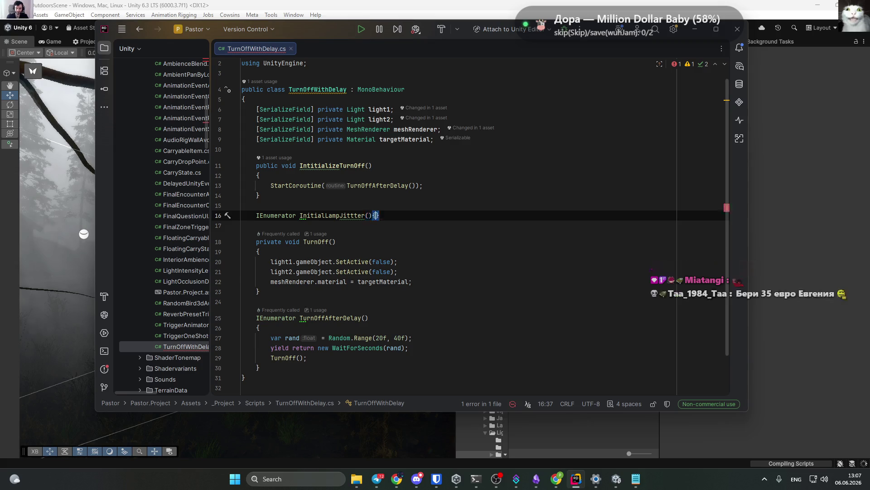
key("Return")
type("{")
key("Return")
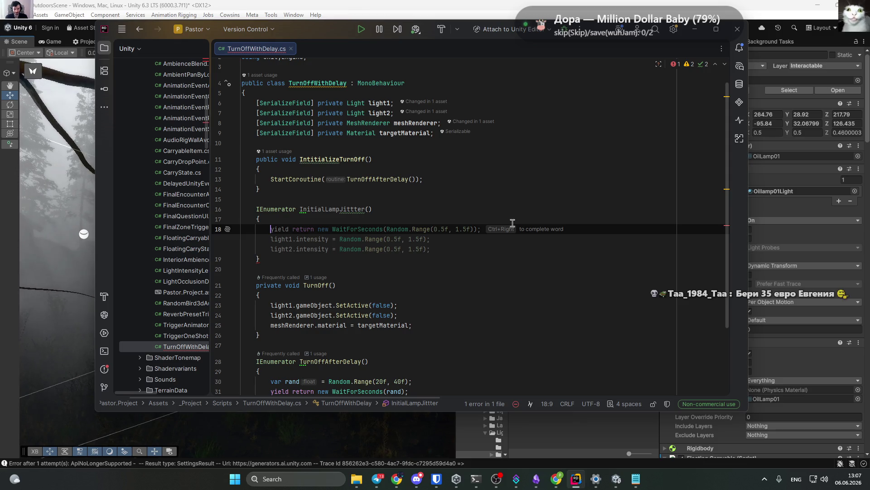
Accept the suggested wait and intensity jitter code, and make InititializeTurnOff start InitialLampJittter.
key("Tab")
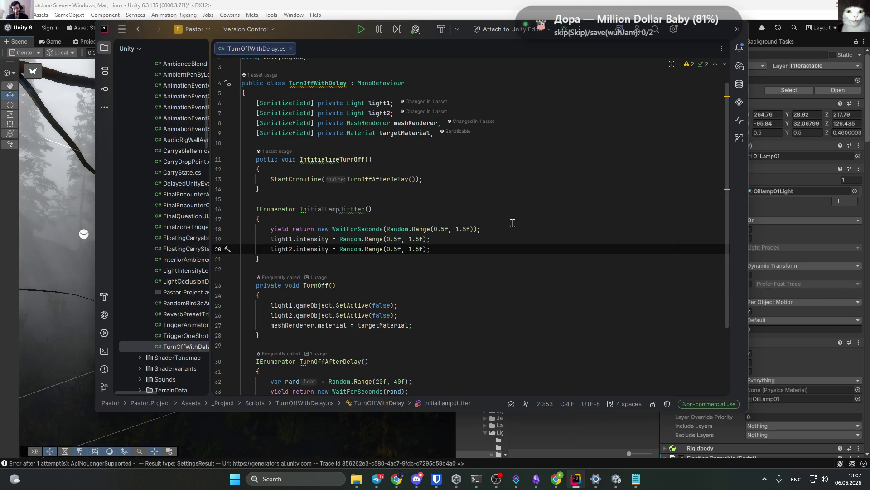
left_click(261, 169)
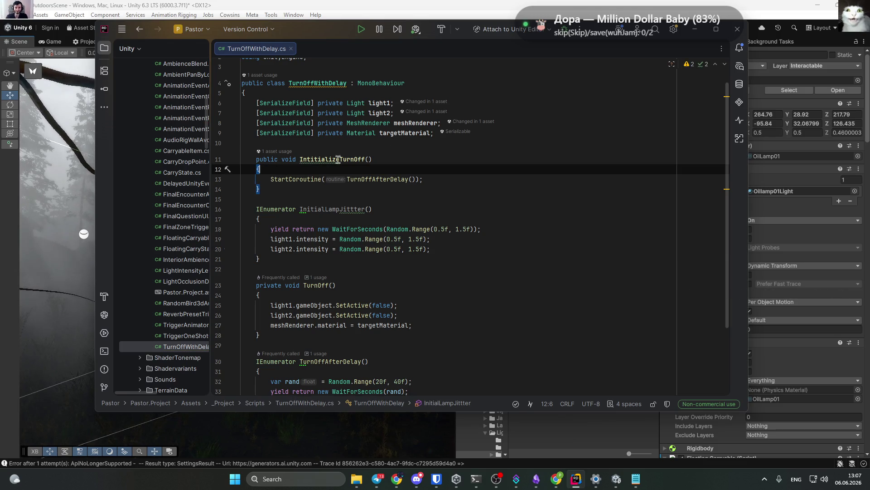
key("Return")
key("Return")
key("Up")
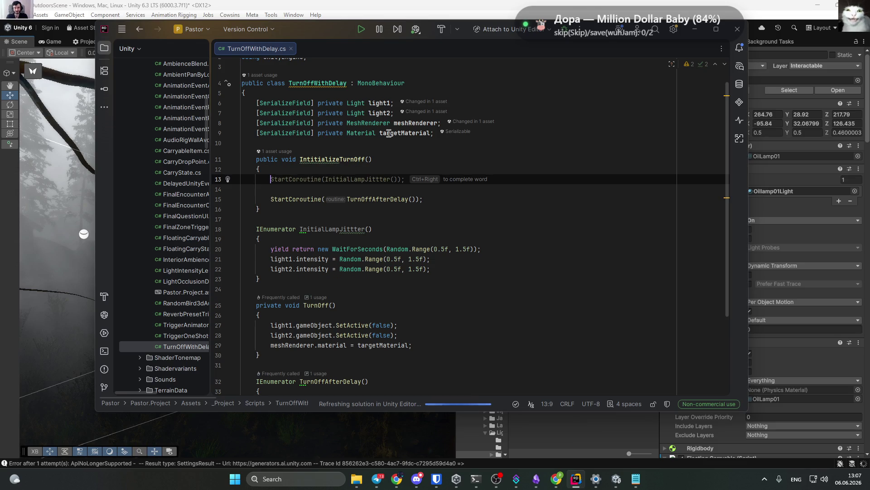
key("Tab")
Check the coroutine body, undoing an extra blank line after the intensity assignments.
left_click(447, 218)
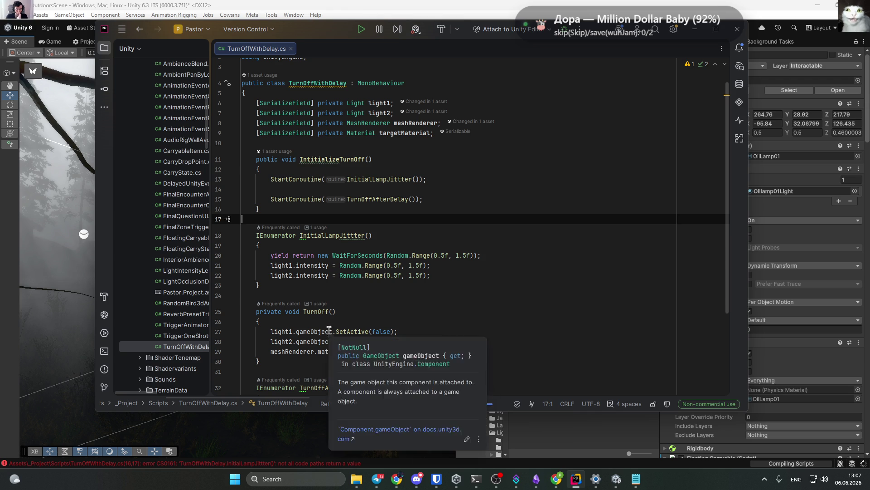
left_click(438, 277)
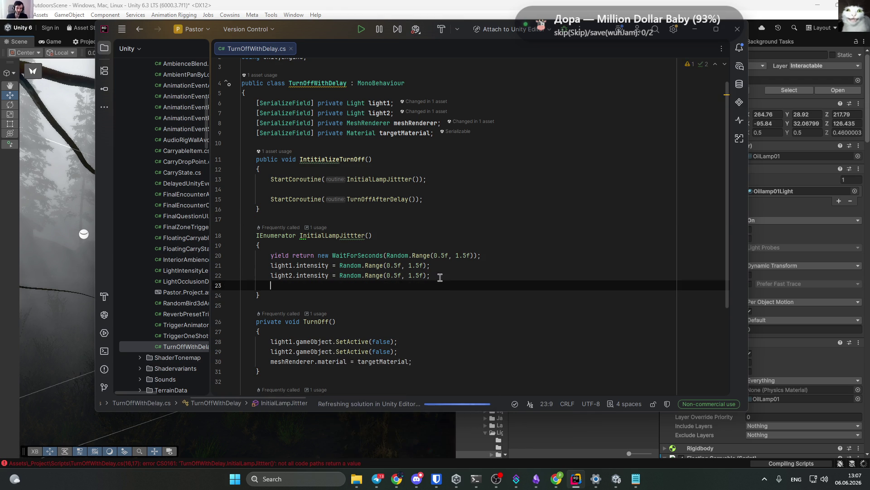
key("Return")
key("ctrl+space")
key("ctrl+z")
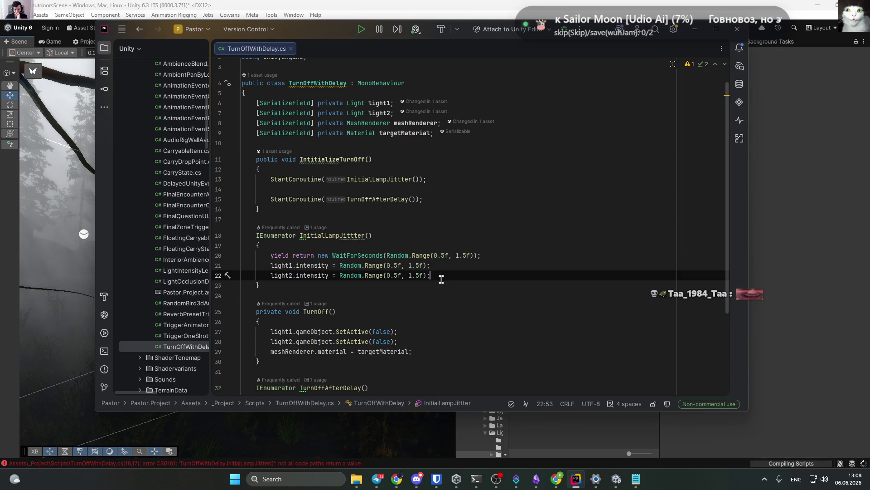
Change light1 and light2 minimum intensity from 0.5f to 0.2f, then let Unity recompile.
left_click(444, 256)
left_click_drag(444, 256, 446, 256)
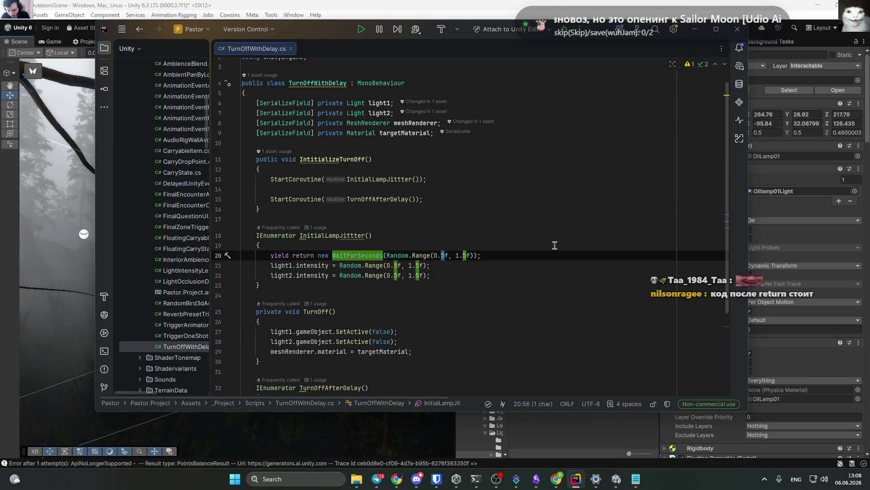
key("Right")
key("Right")
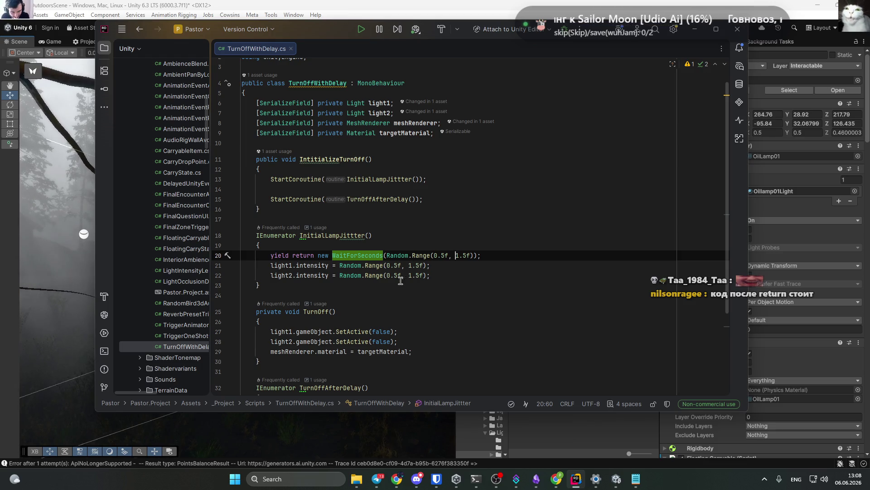
left_click(393, 265)
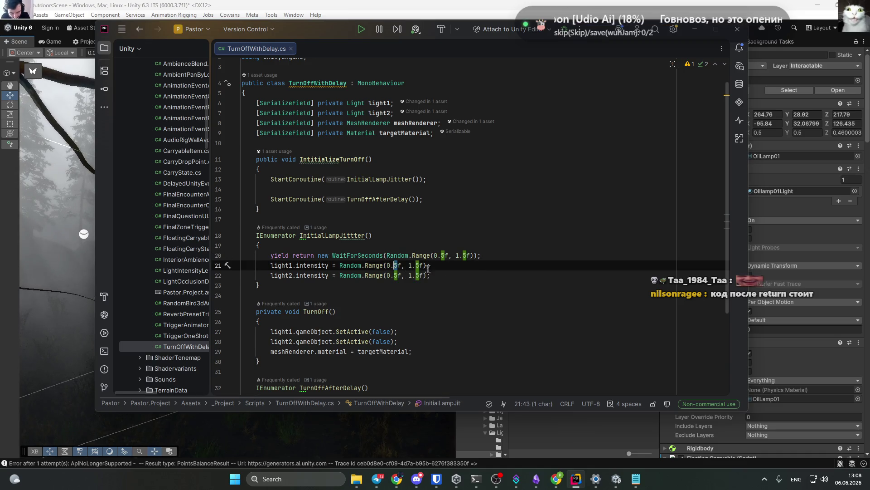
key("Delete")
type("2")
key("Down")
key("BackSpace")
type("2")
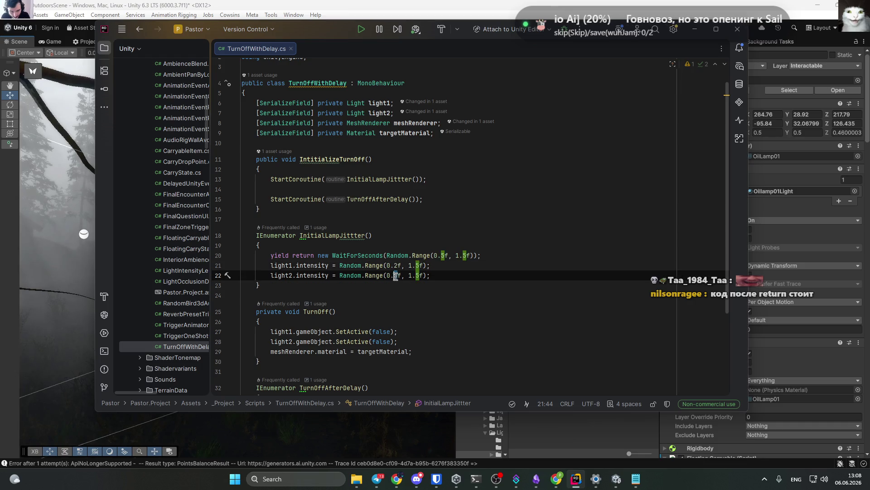
left_click(502, 282)
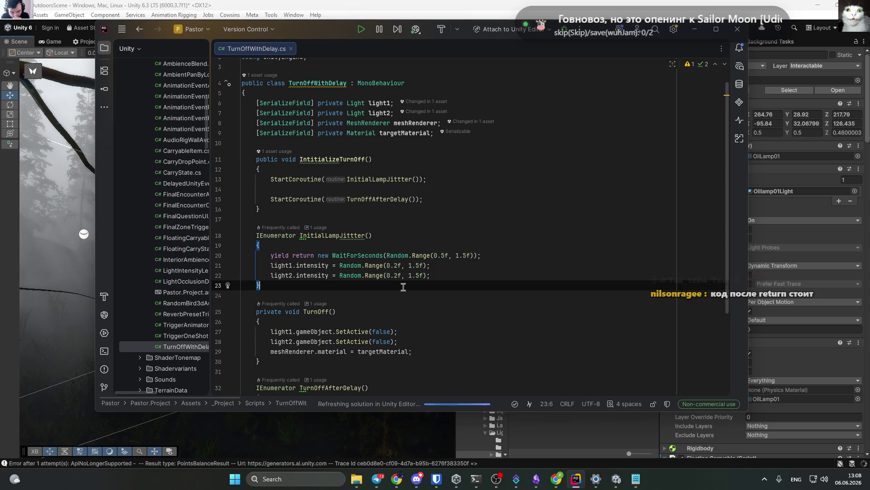
left_click(697, 34)
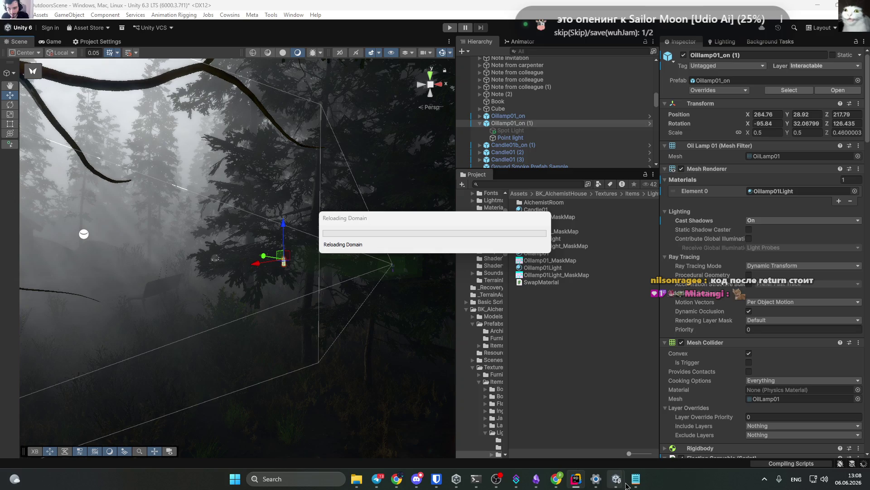
mouse_move(436, 478)
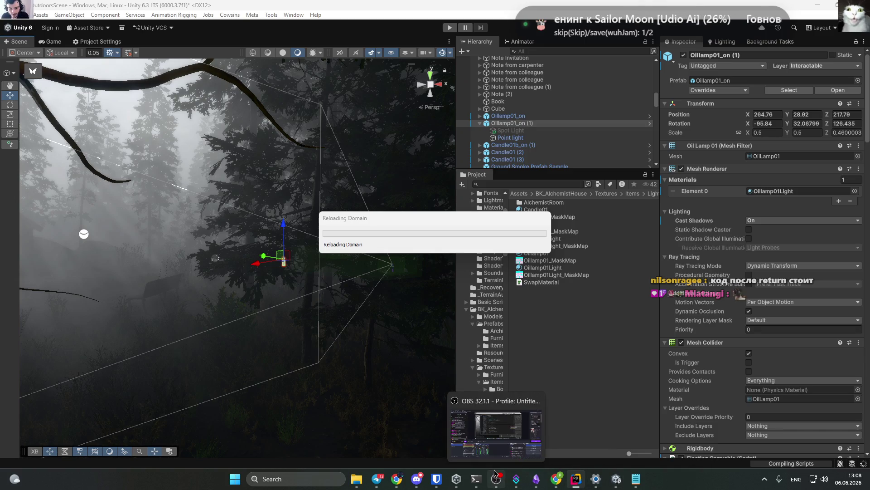
left_click(576, 478)
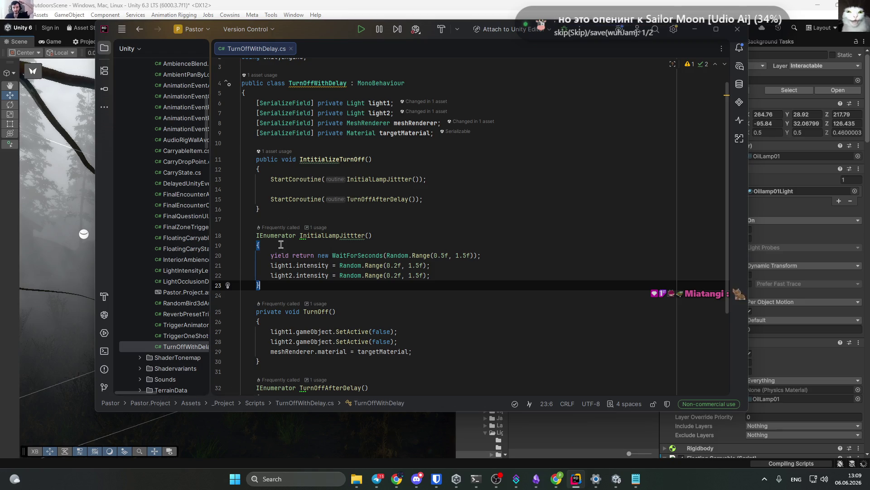
Insert a line reading while right after InitialLampJittter's opening brace.
left_click(381, 245)
key("Return")
type("whu")
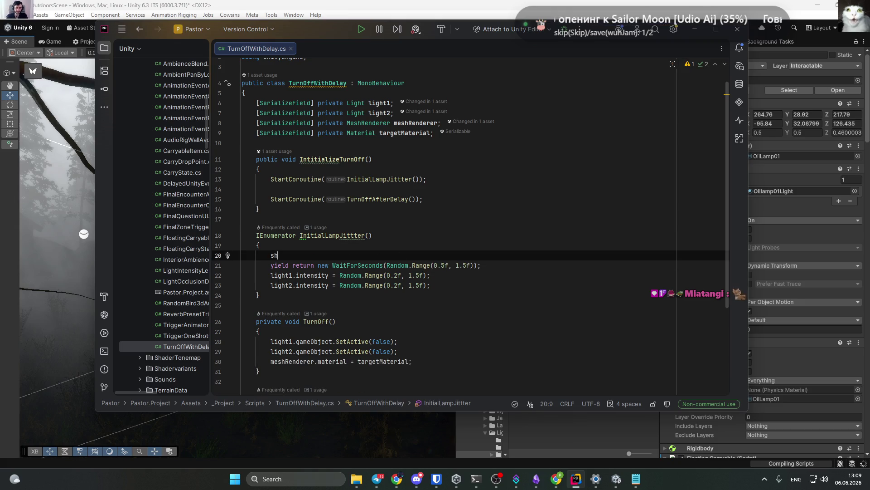
key("BackSpace")
type("ile")
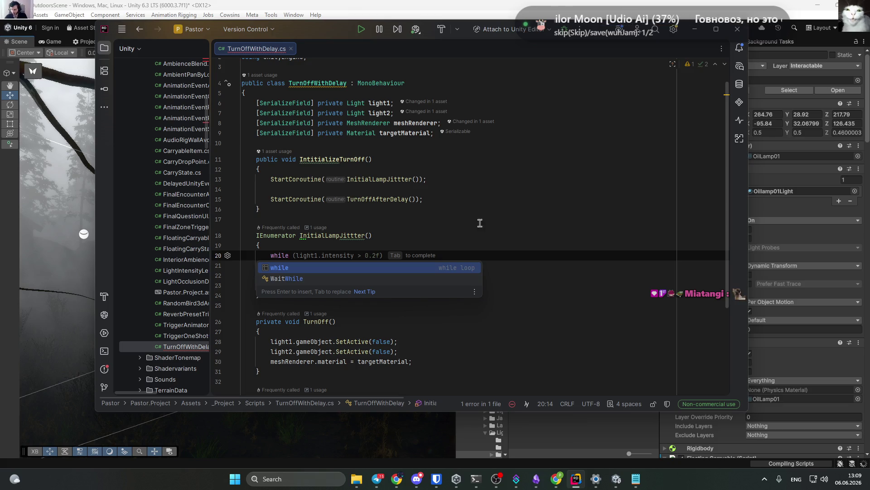
key("Tab")
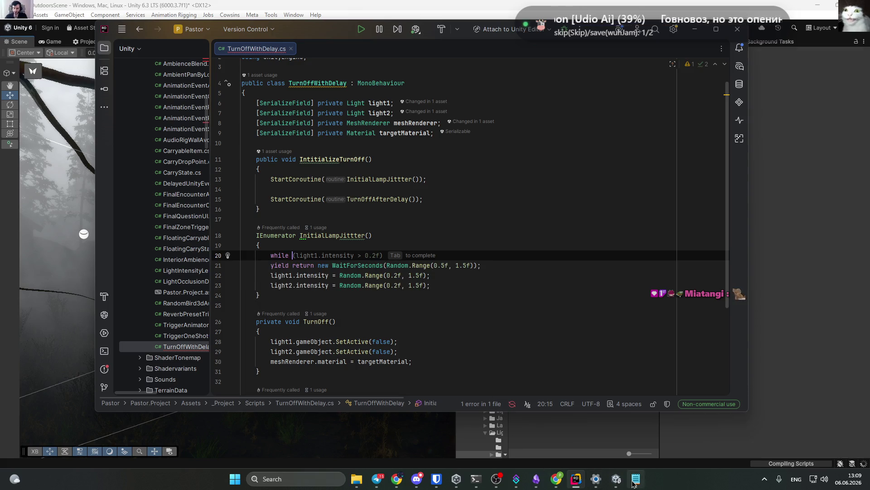
key("alt+Tab")
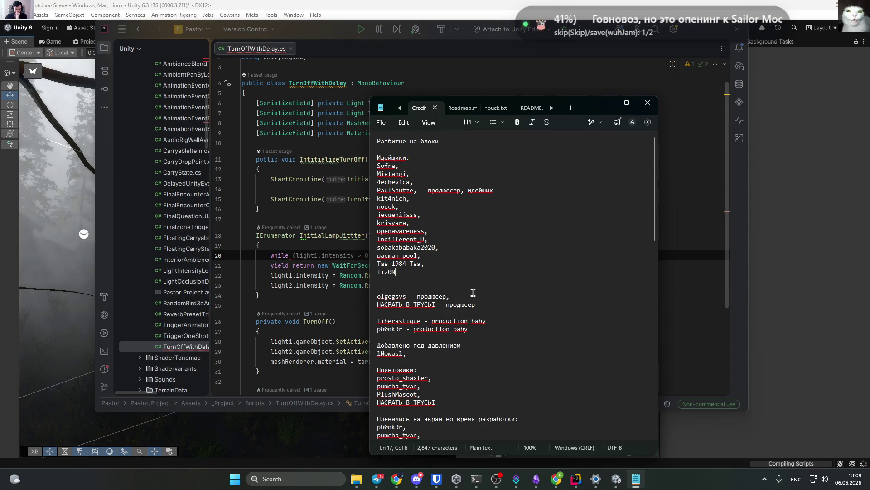
Add a 'Code supervisor:' heading with a contributor's handle beneath it, then minimize Notepad.
key("Return")
key("Return")
key("alt+shift")
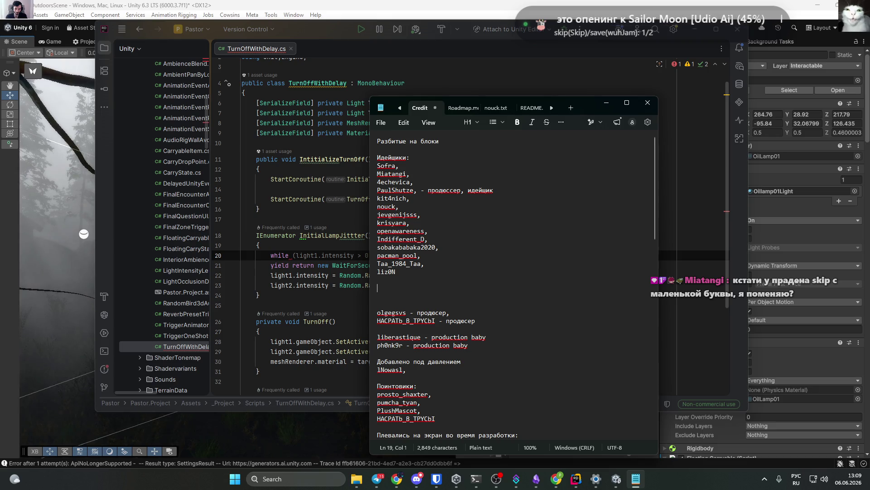
key("alt+shift")
type("Code supervisor:")
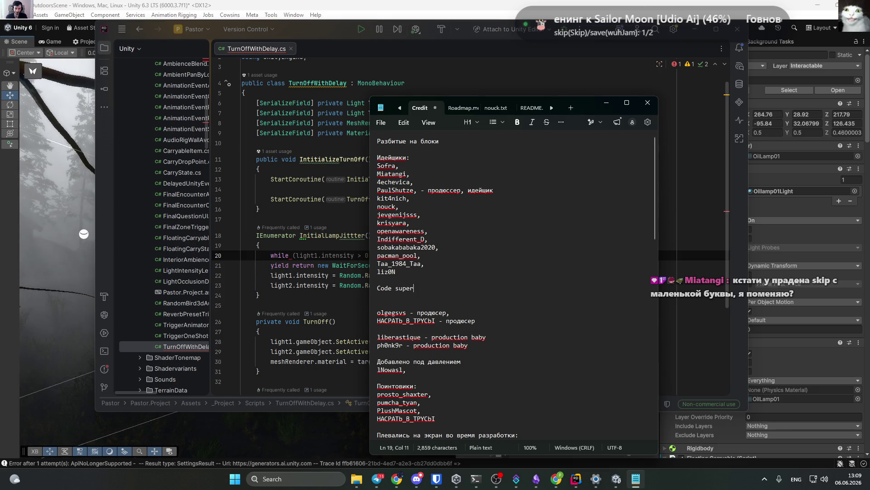
key("Return")
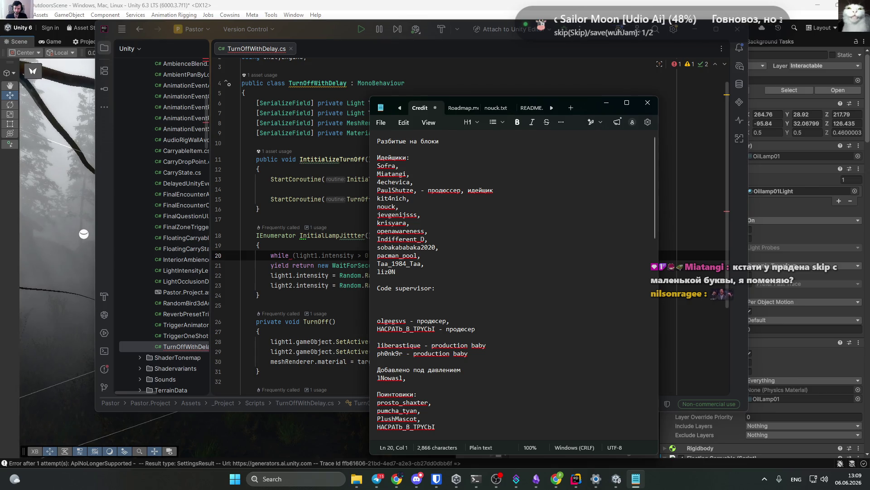
type("nilsonrage")
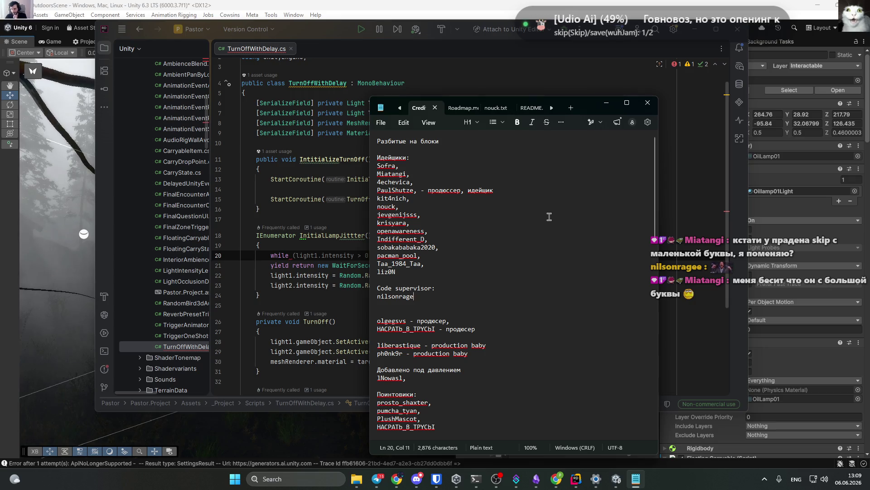
left_click(608, 105)
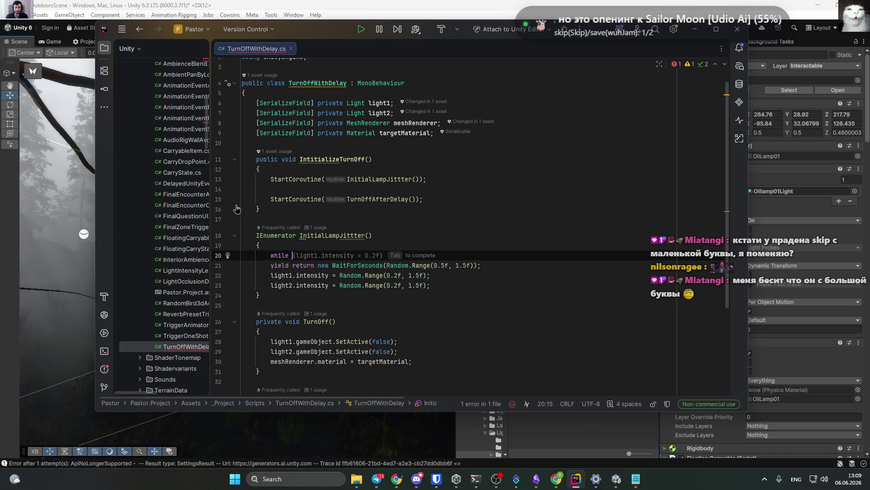
Give the draft while statement parentheses and a braced body.
type("(")
key("Escape")
key("ctrl+shift+Return")
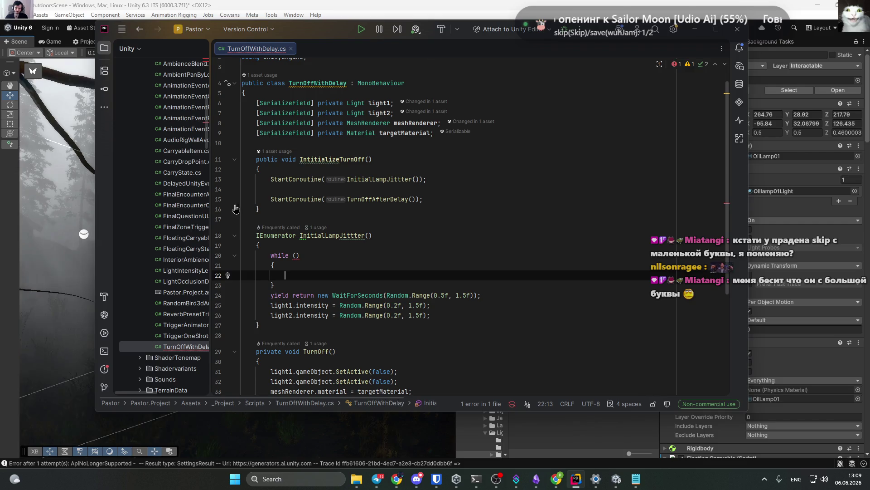
left_click(431, 266)
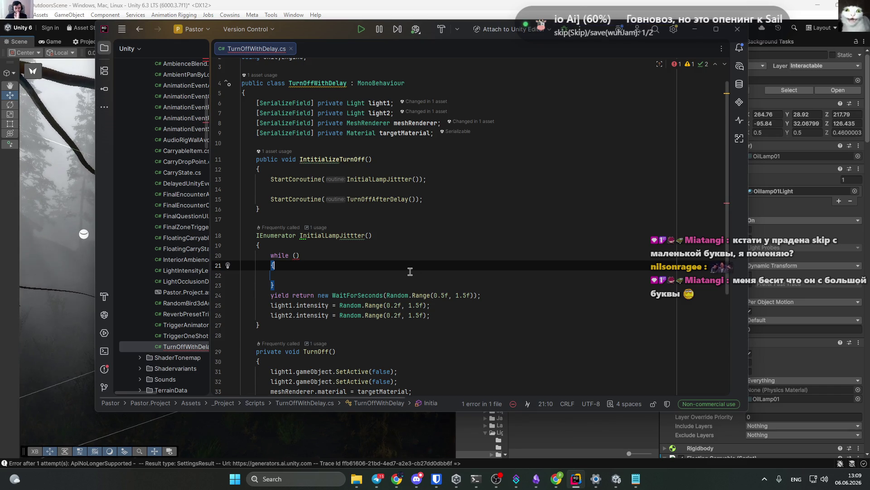
Replace the while draft with a for loop expanded from Rider's for template.
mouse_move(291, 285)
left_mouse_down()
mouse_move(254, 265)
mouse_move(182, 263)
left_mouse_up()
key("BackSpace")
key("Return")
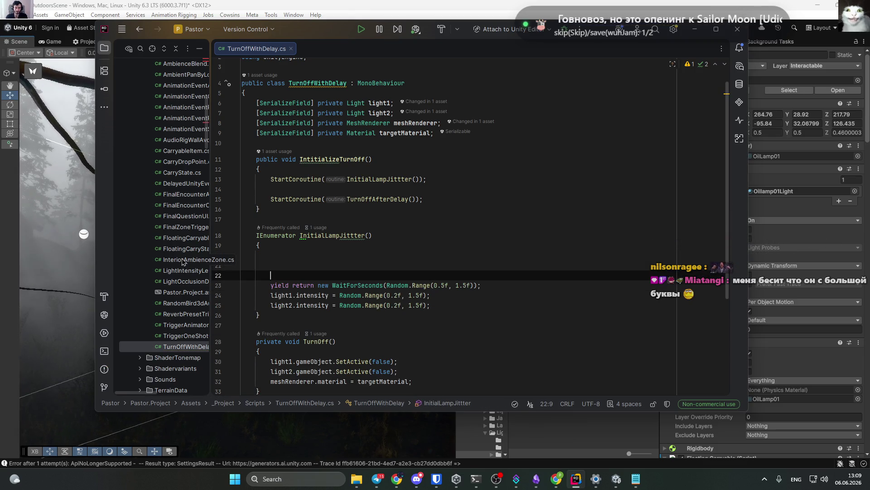
key("Up")
type("for")
key("Escape")
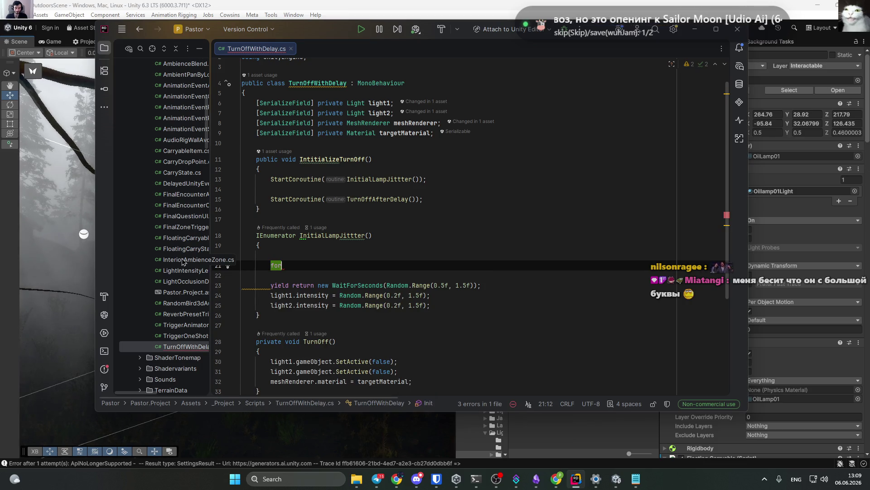
type("(")
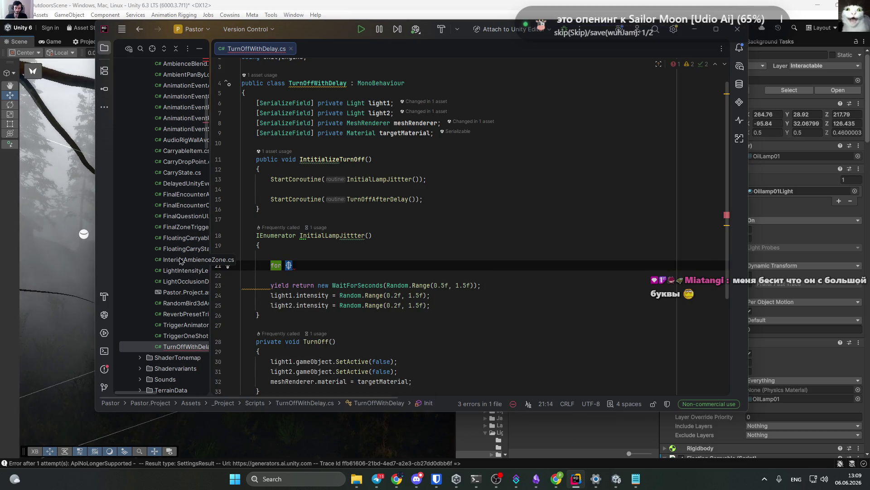
key("Tab")
key("Return")
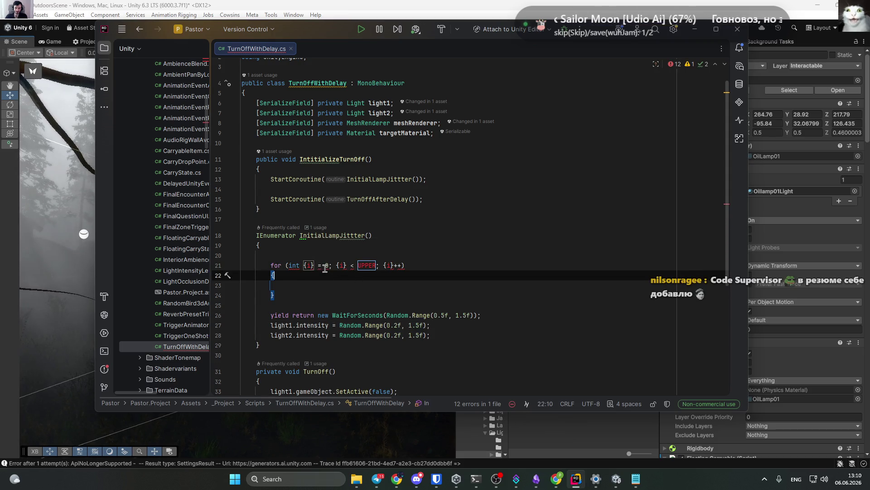
Step through the for template's start value, counter and upper-bound fields.
double_click(325, 267)
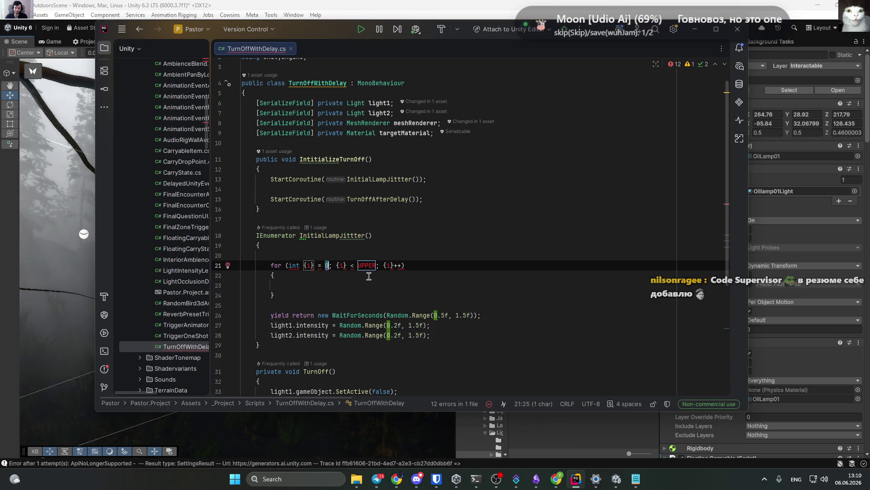
key("shift+Tab")
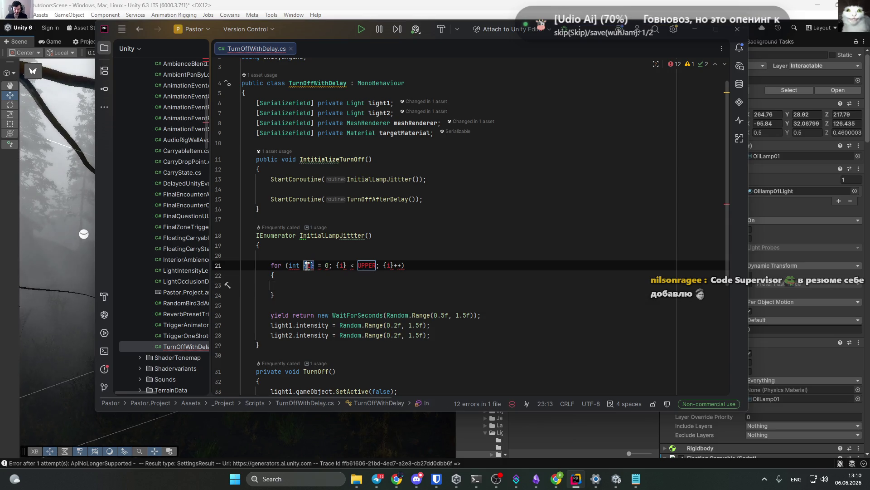
key("Tab")
key("Tab")
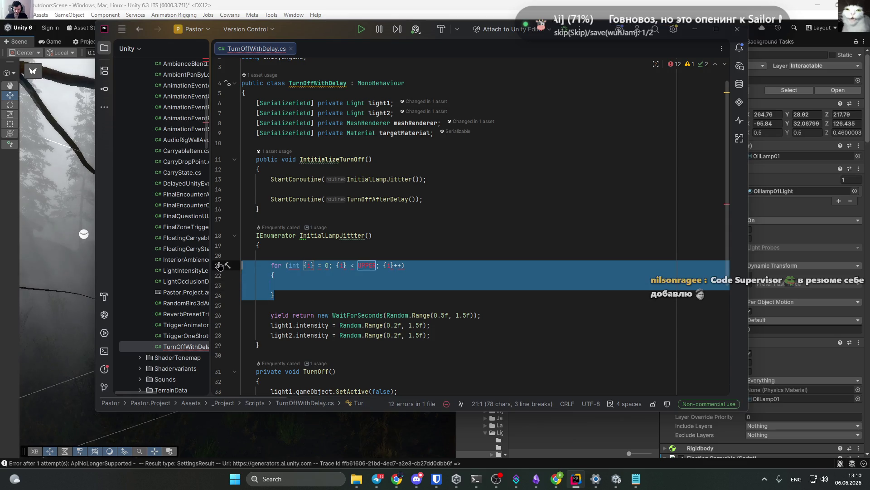
left_click(383, 287)
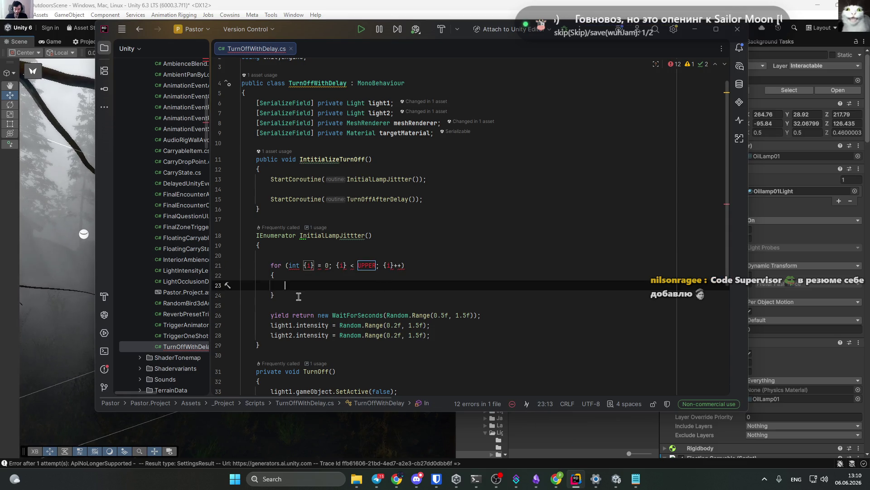
Delete the generated loop and retype it as for (i = 0;) with a braced body.
mouse_move(299, 296)
left_mouse_down()
mouse_move(272, 275)
mouse_move(188, 268)
left_mouse_up()
key("BackSpace")
type("for")
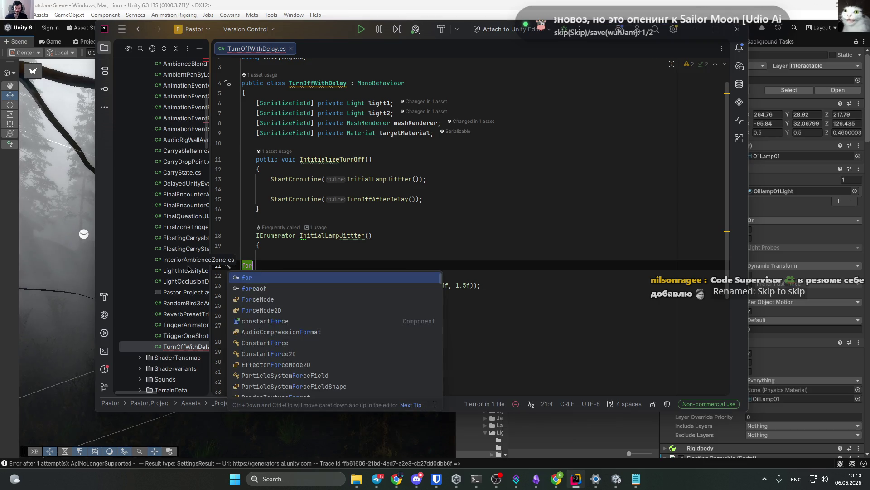
type("()")
key("ctrl+shift+Return")
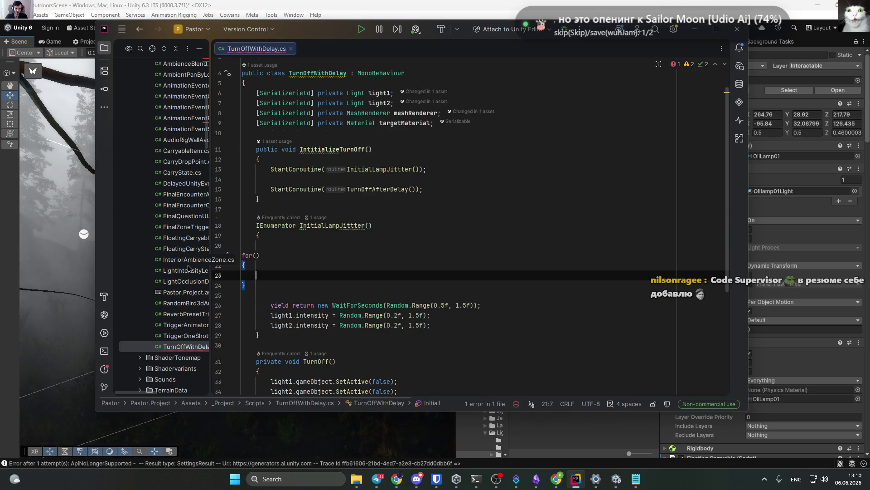
left_click(289, 265)
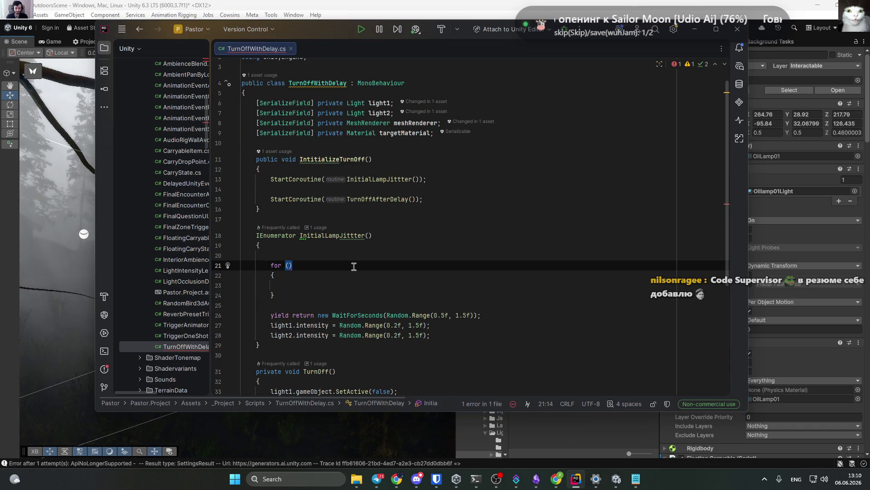
type("i =")
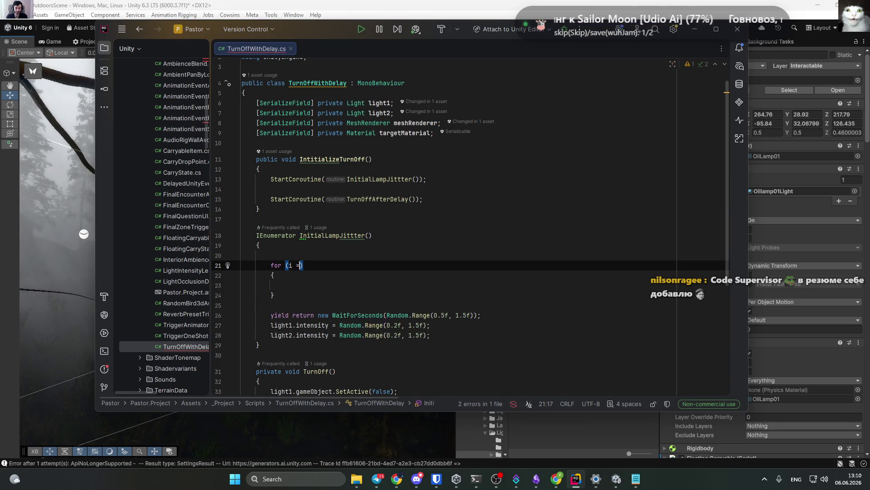
type(" 0")
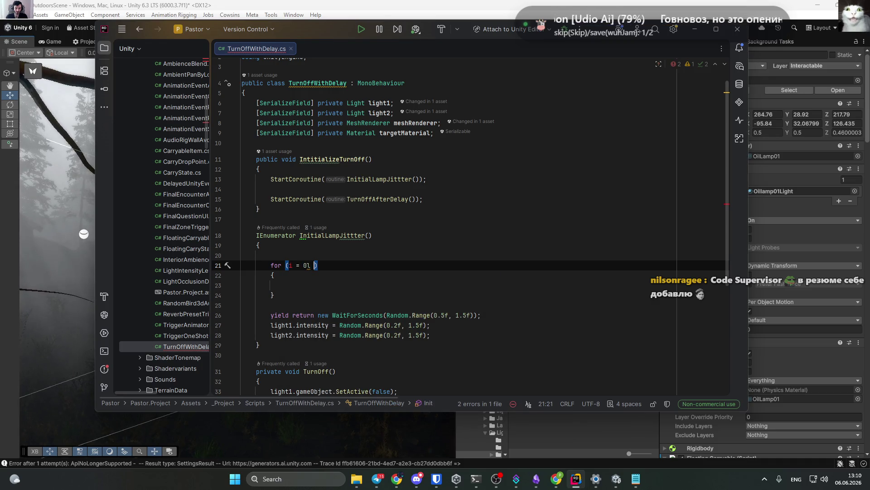
type(";")
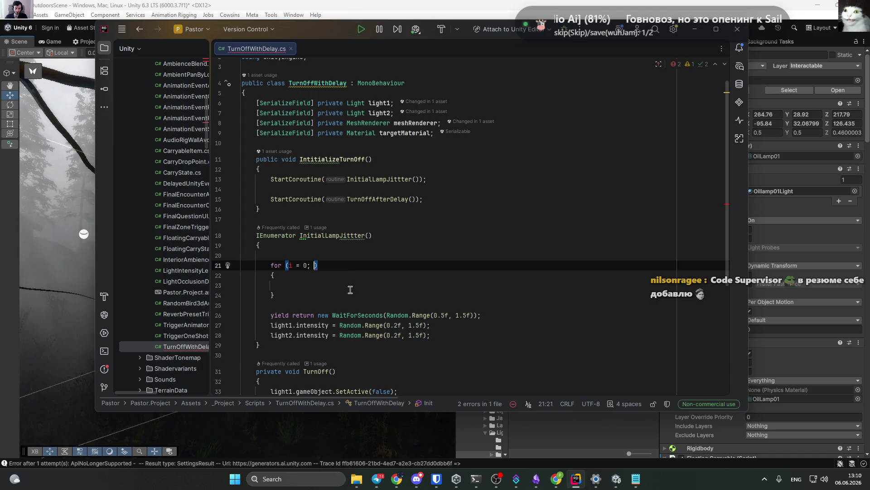
Wrap the draft in a for (int i = 0; i < UPPER; i++) loop and delete the leftover inner loop.
mouse_move(324, 297)
left_mouse_down()
mouse_move(320, 265)
mouse_move(189, 268)
left_mouse_up()
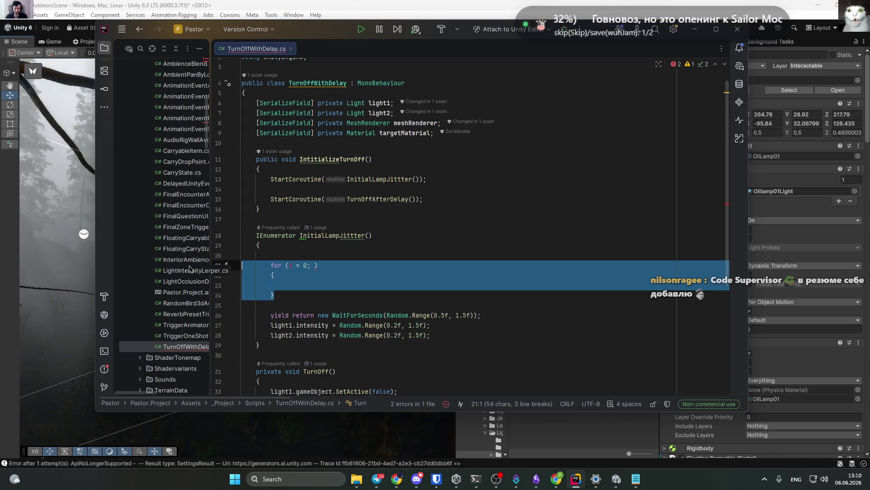
key("ctrl+alt+j")
key("Return")
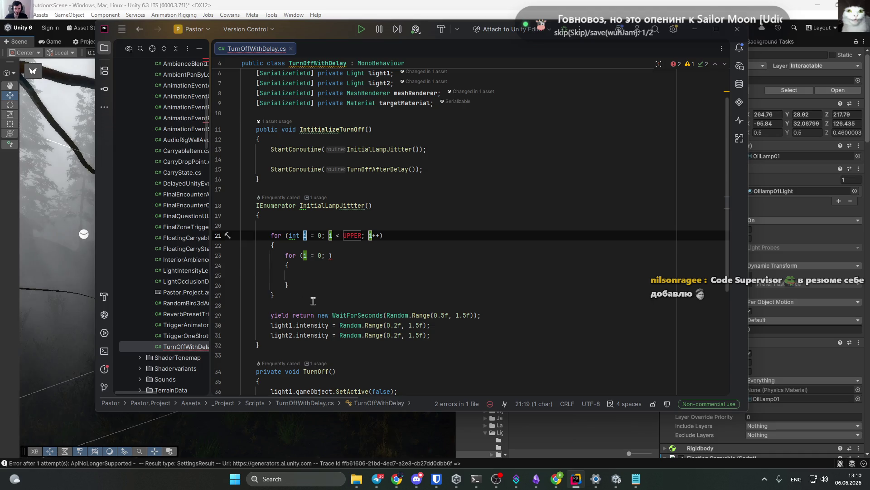
left_click(380, 270)
left_click(381, 287)
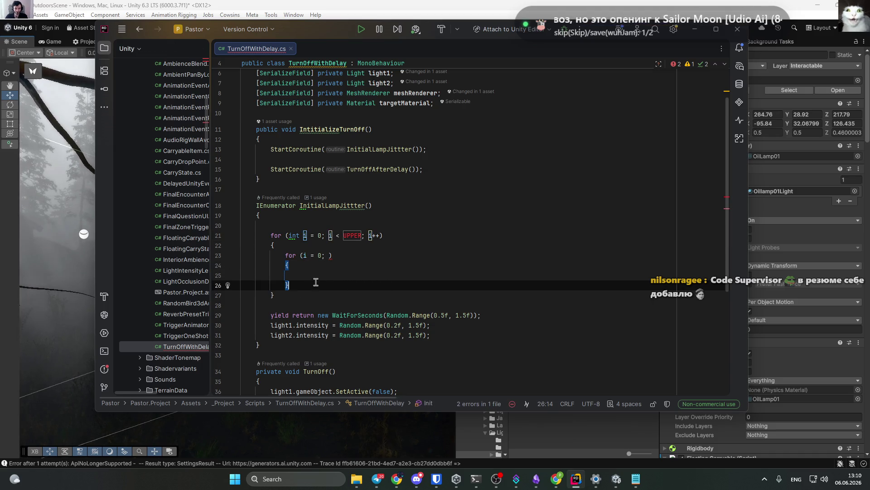
left_click_drag(316, 282, 245, 255)
key("BackSpace")
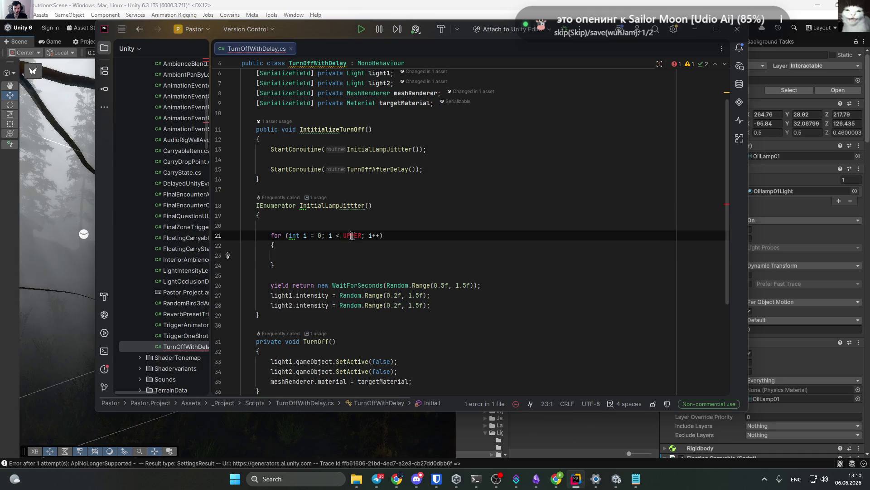
double_click(352, 235)
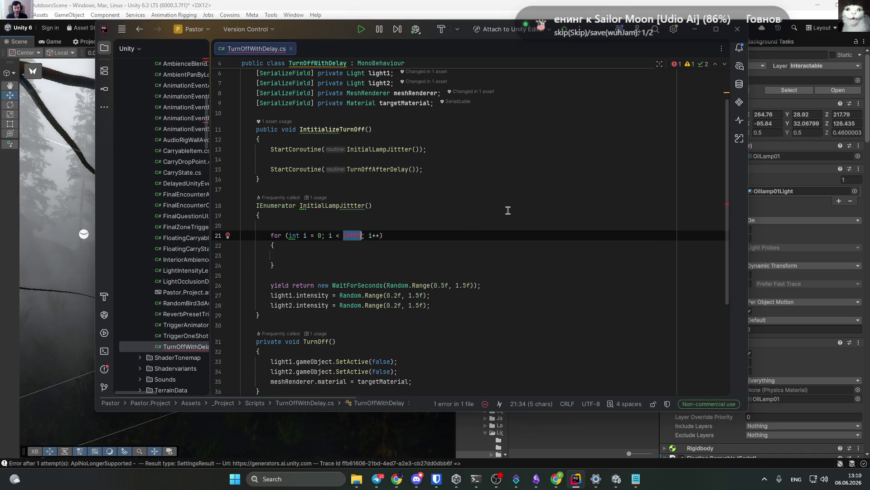
left_click(306, 226)
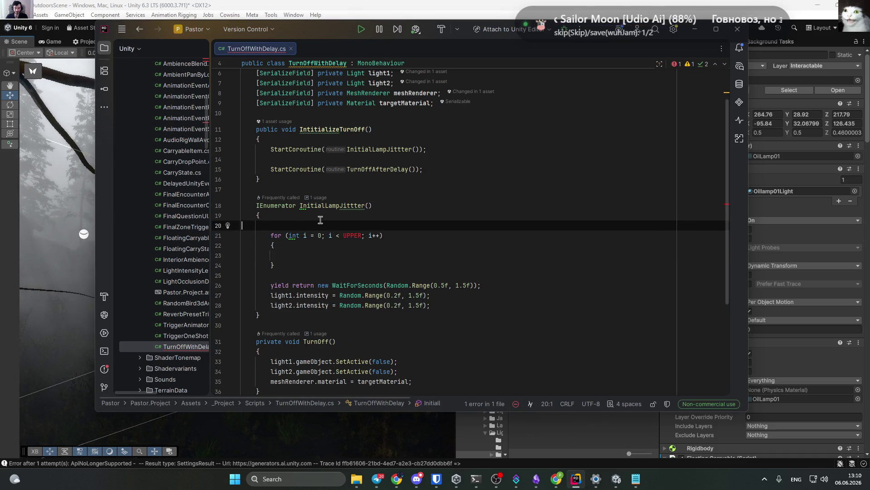
Paste the Random.Range rand declaration from TurnOffAfterDelay on a new line above the for loop.
key("Return")
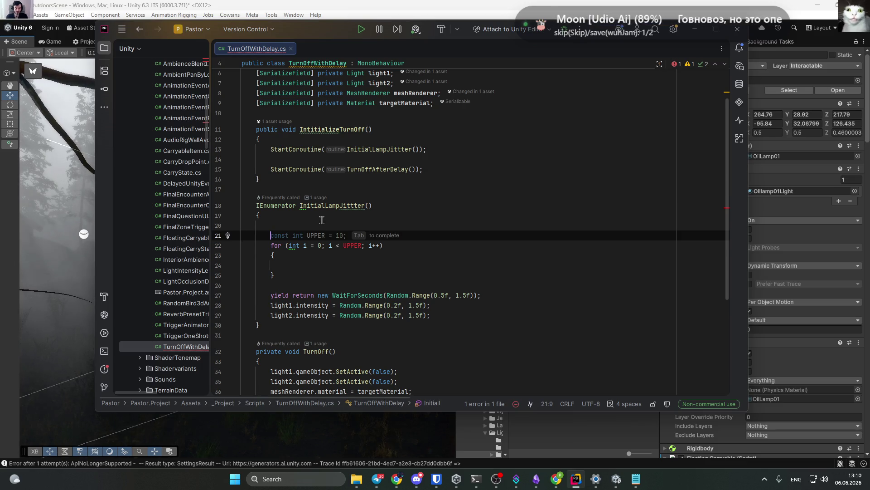
left_click(321, 221)
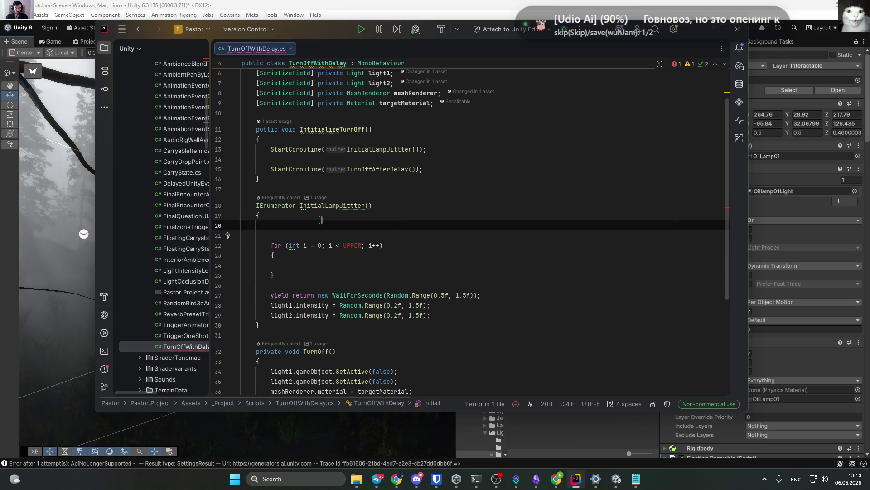
scroll(407, 262, "down", 5)
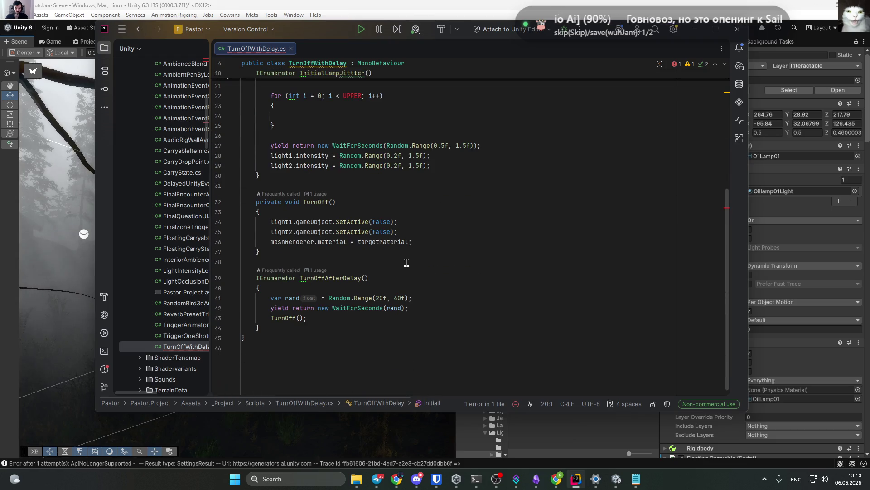
left_click(374, 311)
scroll(372, 249, "up", 4)
left_click(367, 204)
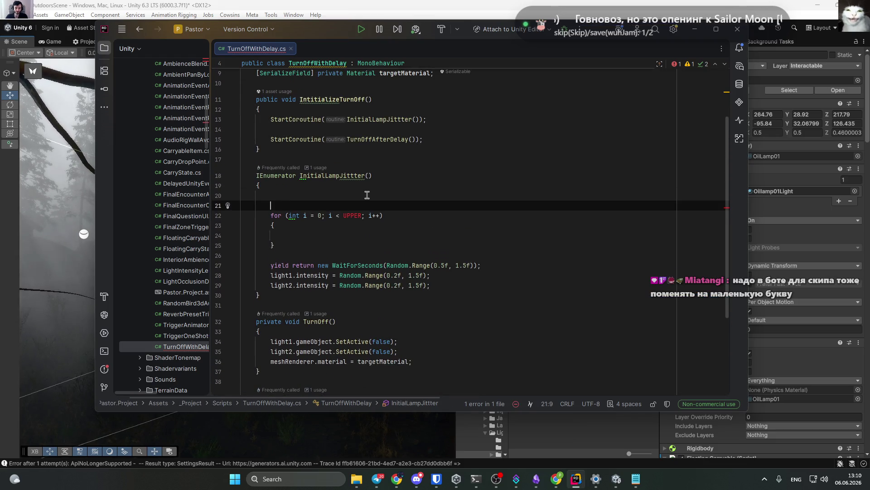
type("var rand = Random.Range(20f, 40f);")
Change the pasted range's bounds from 20 and 40 to 3f and 5f.
left_click_drag(375, 205, 383, 205)
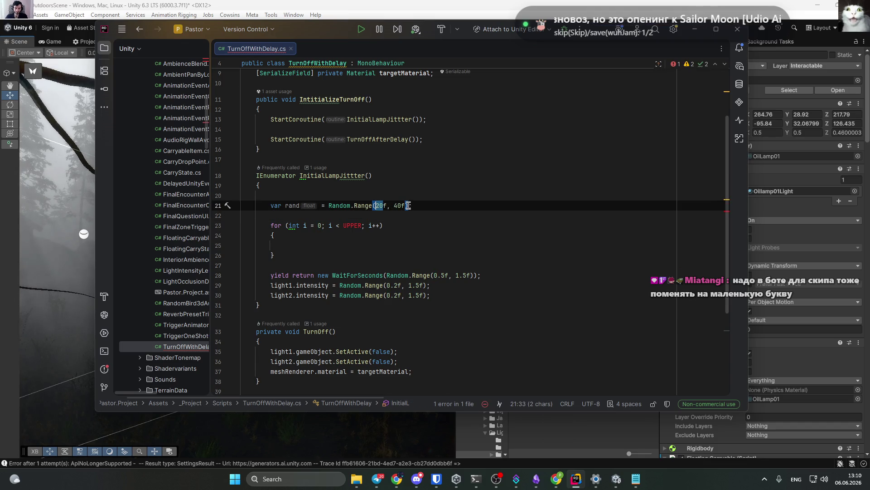
type("1")
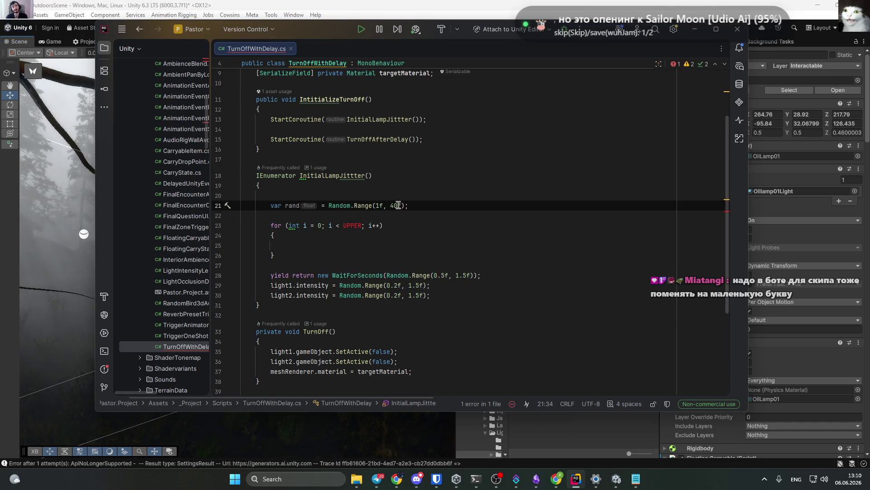
key("BackSpace")
type("3")
left_click_drag(390, 206, 397, 205)
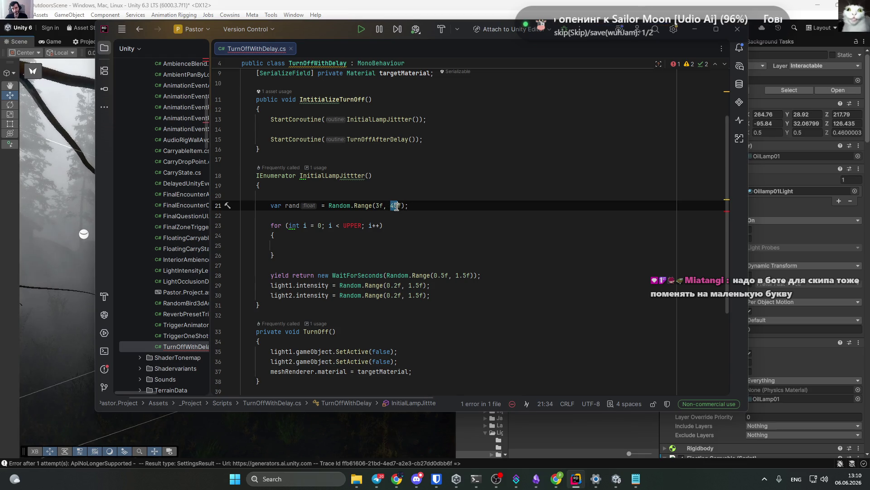
type("5")
left_click(509, 245)
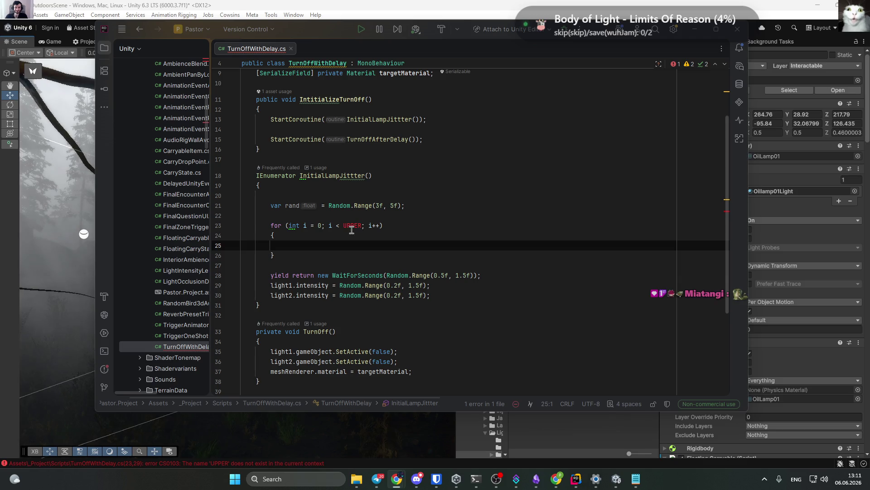
Replace UPPER with rand in the for condition and indent the empty loop body line.
scroll(507, 261, "up", 2)
key("F2")
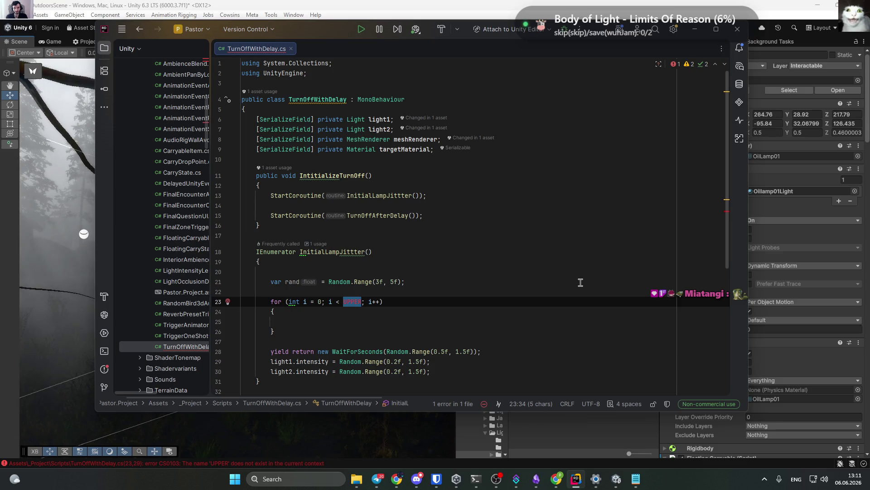
type("rand")
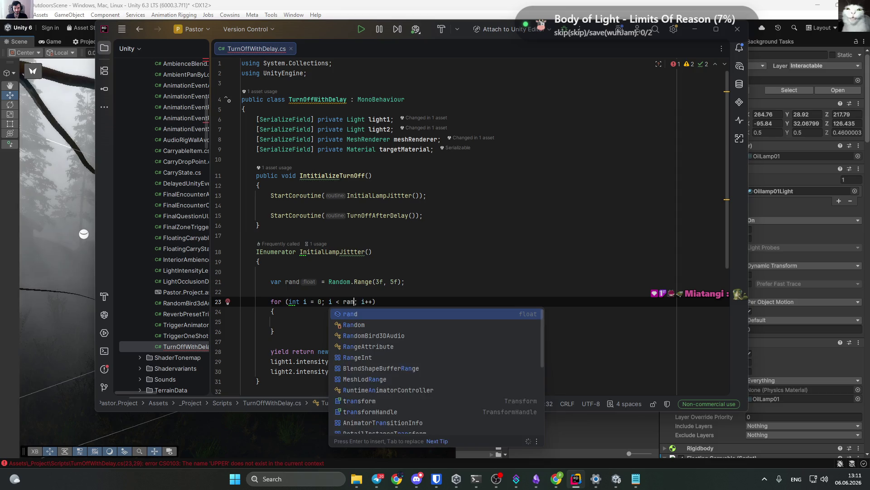
left_click_drag(376, 251, 260, 262)
left_click(318, 320)
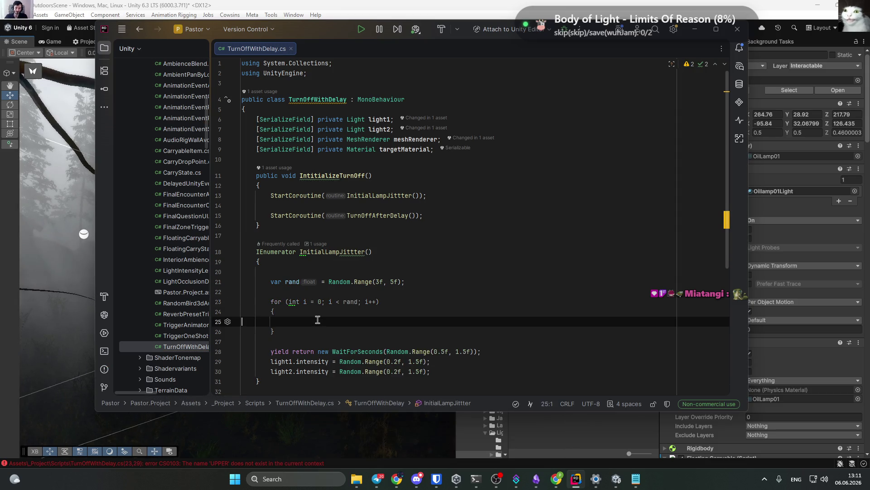
key("Tab")
key("Tab")
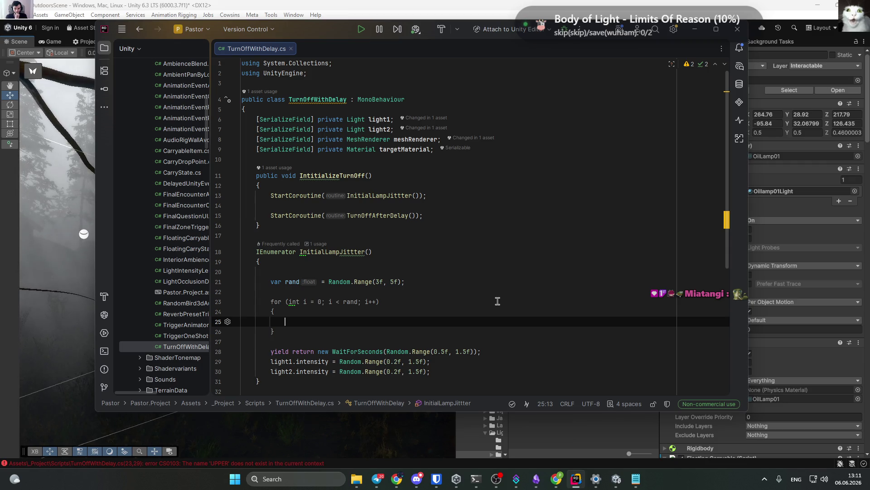
mouse_move(449, 371)
left_mouse_down()
mouse_move(199, 362)
mouse_move(194, 354)
left_mouse_up()
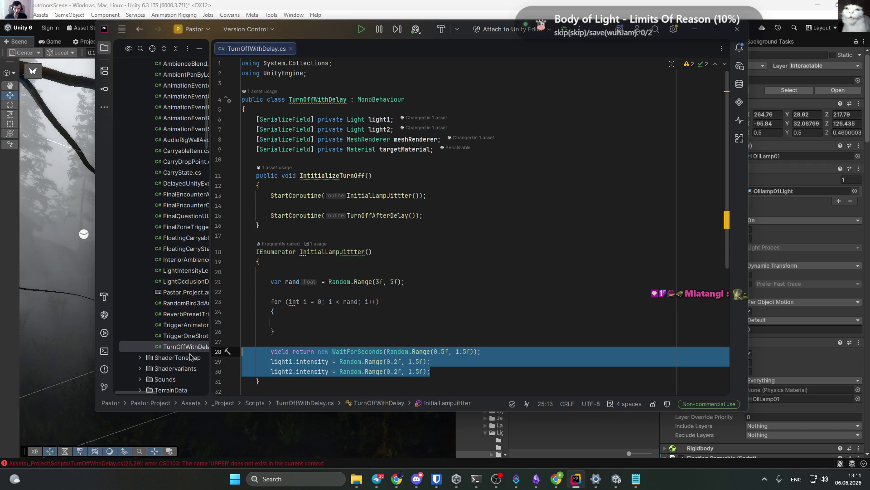
Move the random wait and both light-intensity lines into the for-loop body.
key("BackSpace")
key("BackSpace")
left_click(290, 322)
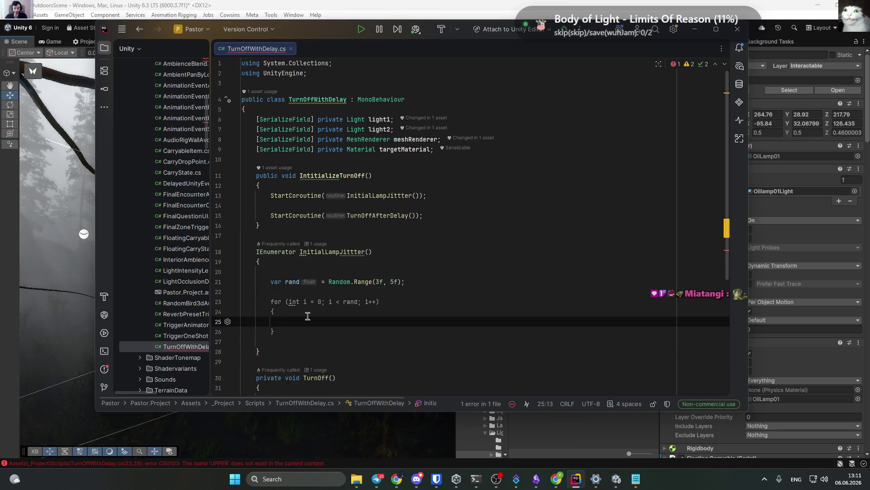
type("yield return new WaitForSeconds(Random.Range(0.5f, 1.5f));             light1.intensity = Random.Range(0.2f, 1.5f);             light2.intensity = Random.Range(0.2f, 1.5f);")
left_click(340, 352)
key("Delete")
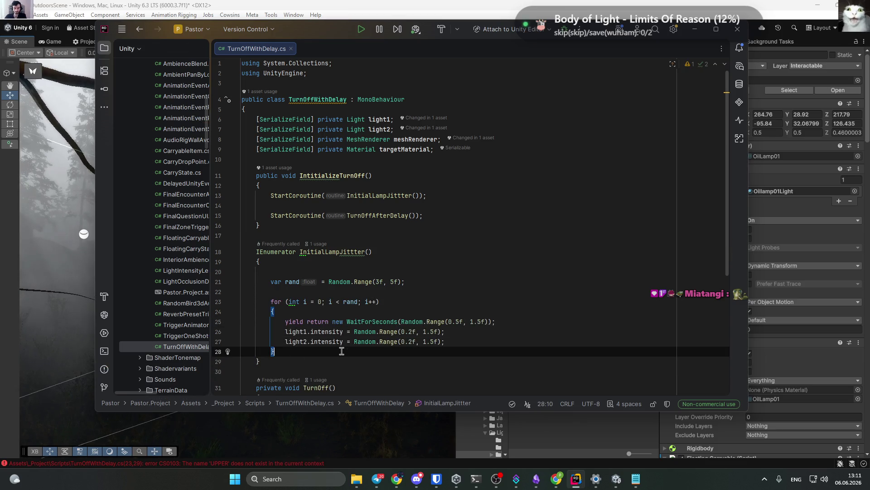
Move the yield return wait line below the two intensity lines.
left_click(438, 320)
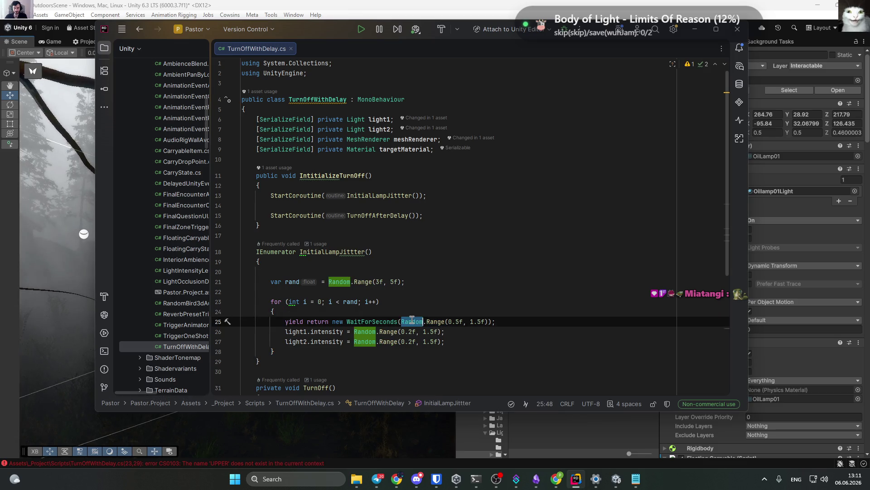
triple_click(438, 320)
key("BackSpace")
left_click(456, 335)
key("Return")
type("yield return new WaitForSeconds(Random.Range(0.5f, 1.5f));")
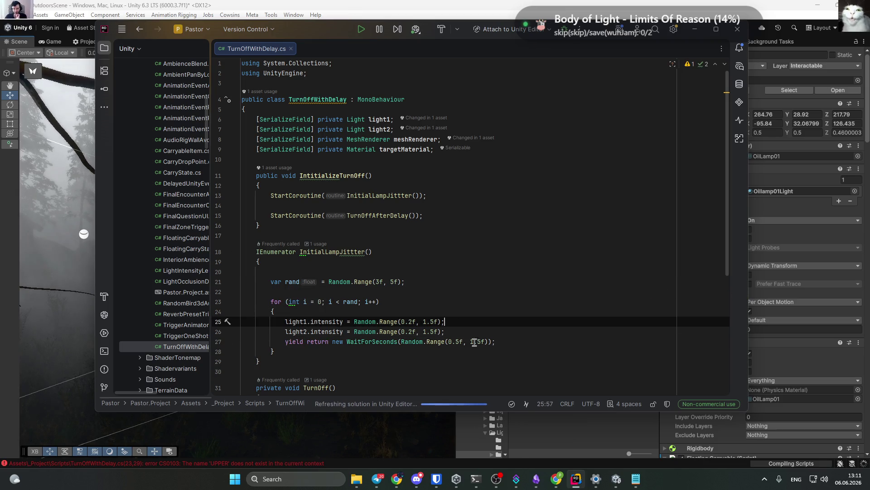
Move the yield return wait line back to the top of the loop body.
key("shift+Left")
key("shift+Left")
left_click(522, 342)
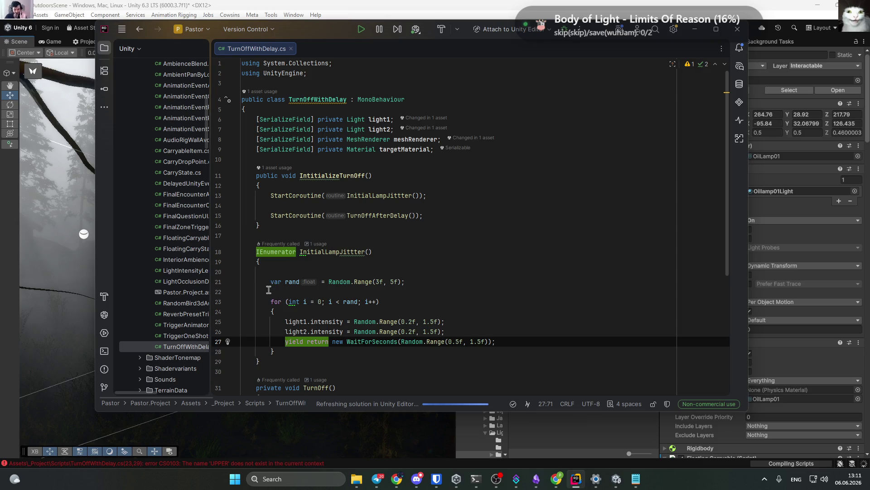
key("ctrl+x")
left_click(312, 312)
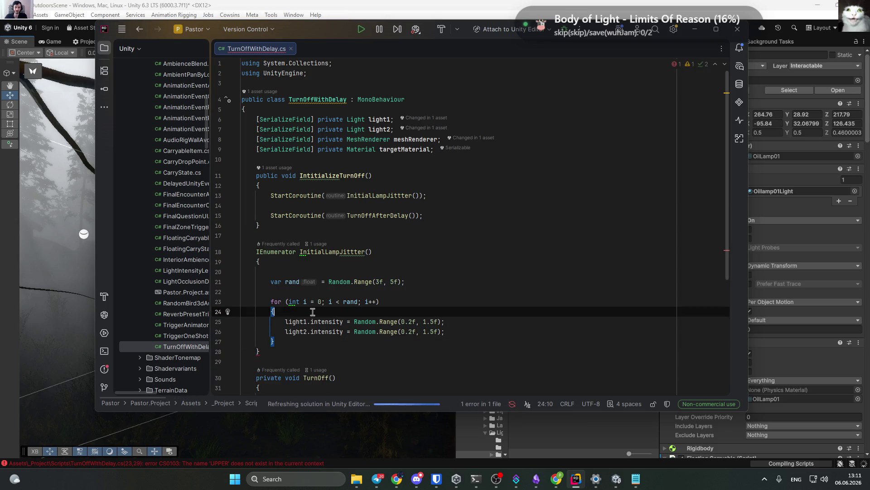
key("Return")
key("ctrl+v")
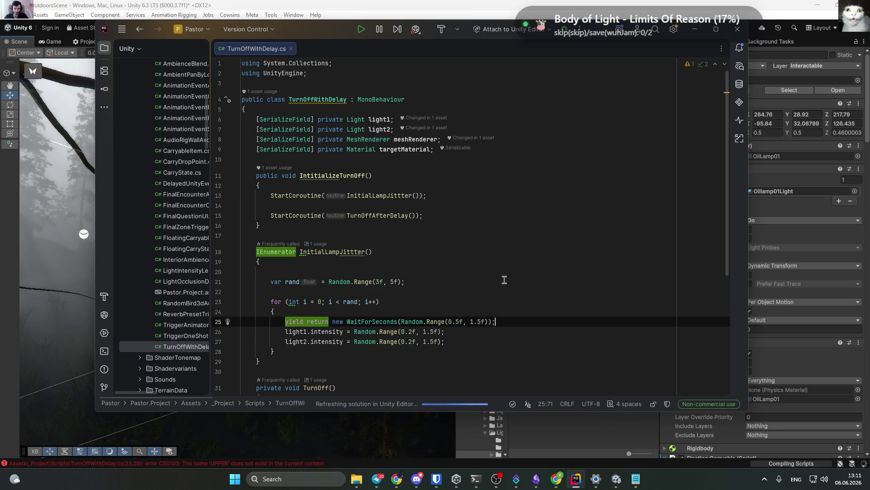
left_click(501, 335)
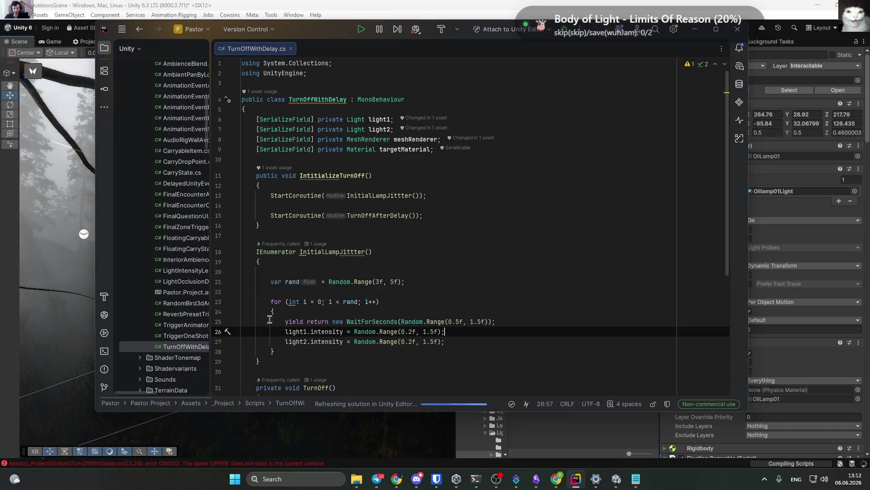
left_click(282, 353)
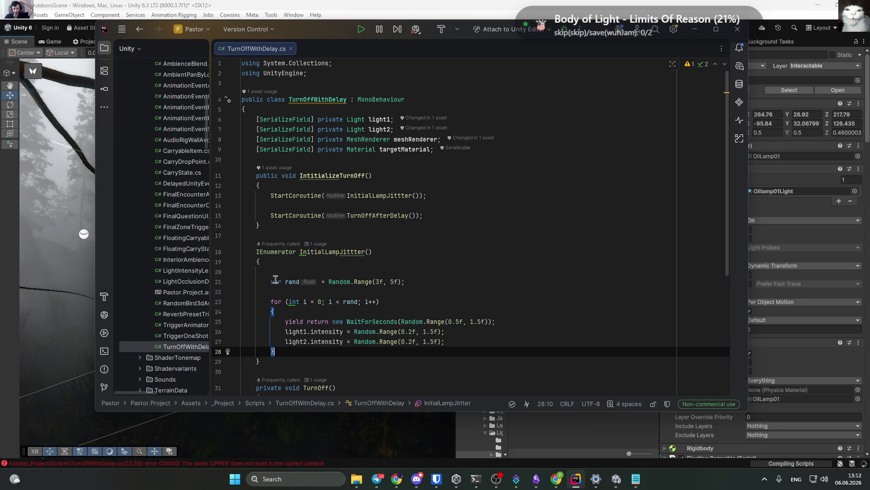
Let Unity recompile TurnOffWithDelay, then come back to the script in Rider.
scroll(343, 324, "down", 2)
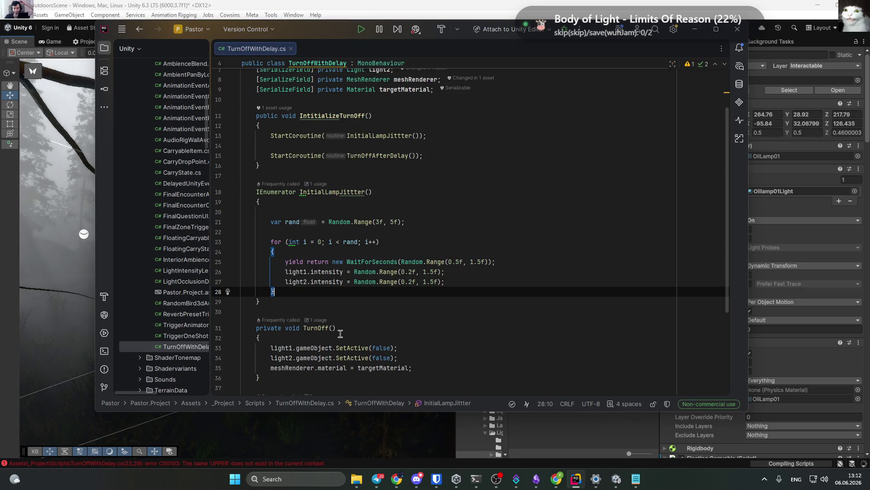
scroll(341, 334, "up", 2)
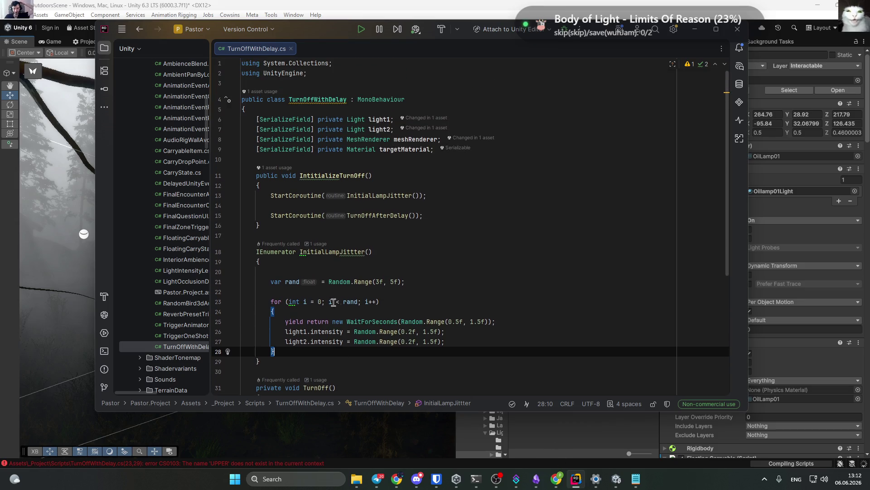
scroll(334, 304, "down", 3)
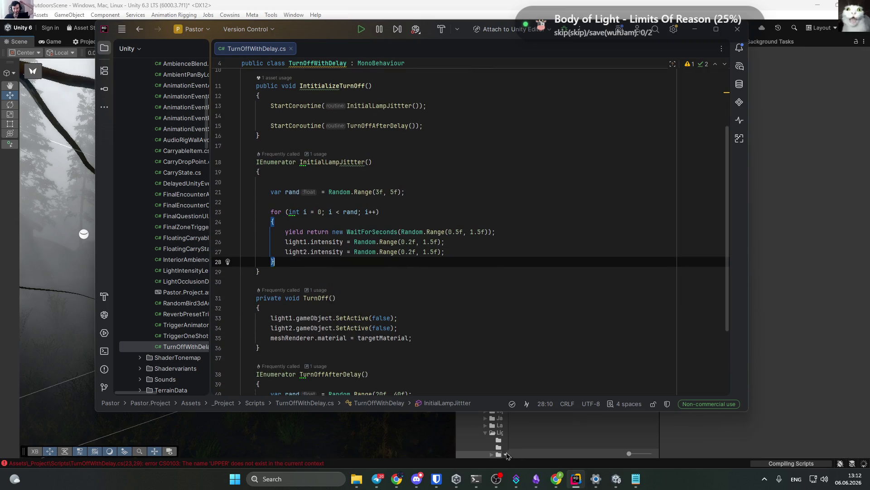
left_click(479, 434)
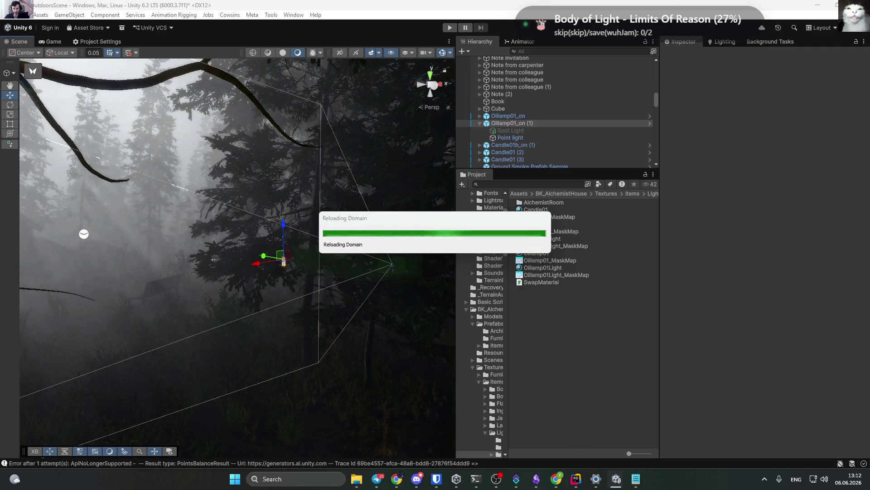
left_click(576, 480)
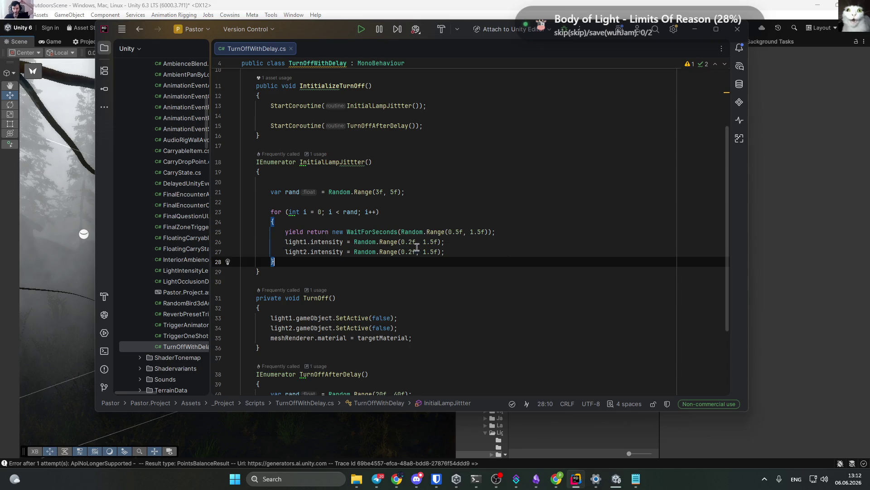
key("alt+Tab")
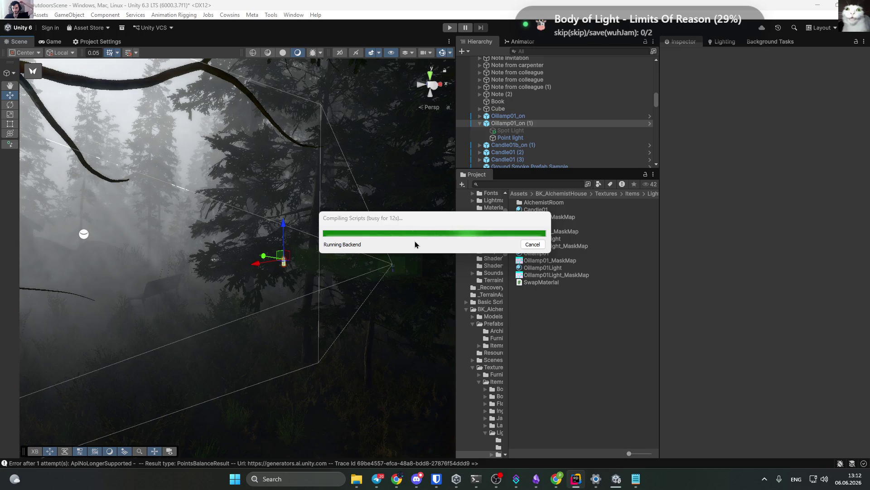
key("alt+Tab")
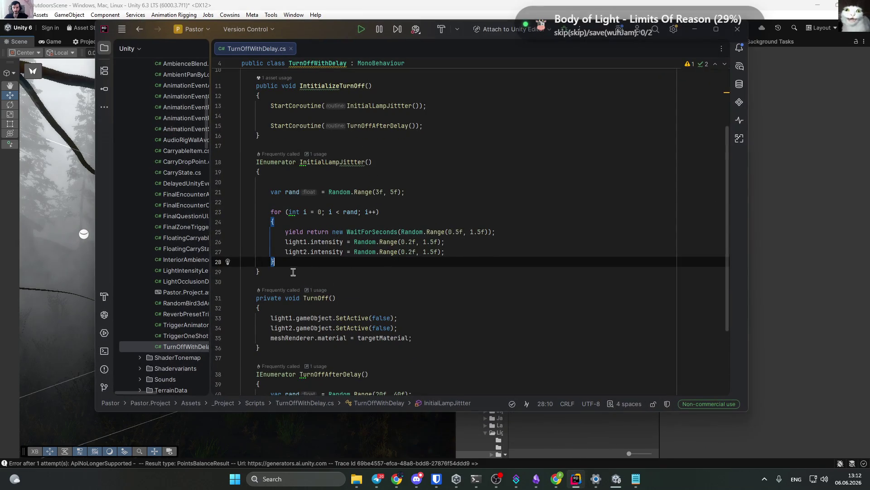
Add 'yield break;' after the jitter loop and let Unity reload the domain.
key("Return")
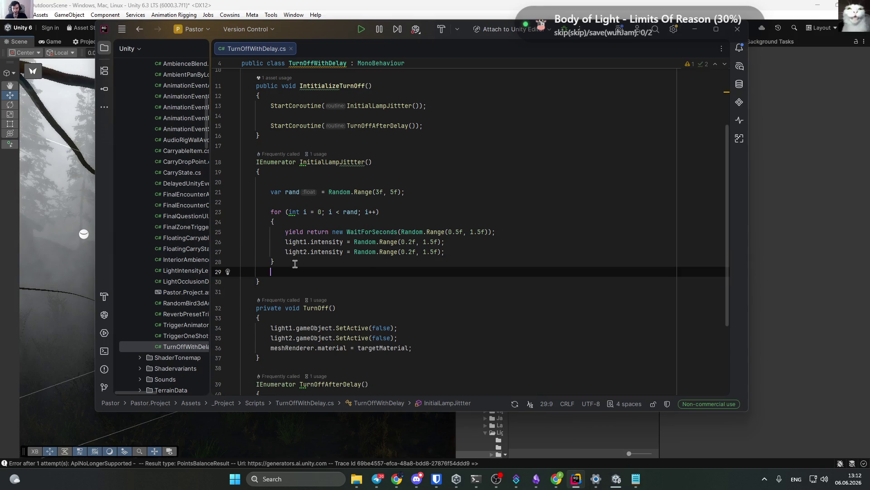
type("yield break;")
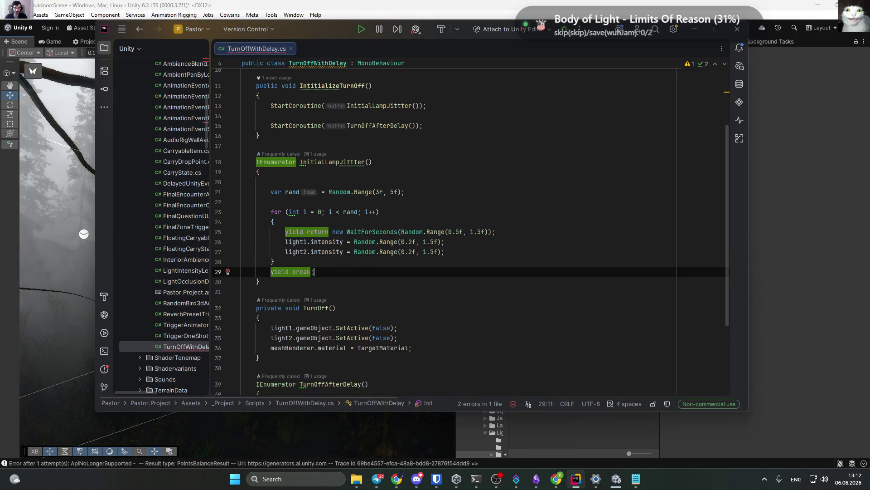
scroll(451, 212, "down", 1)
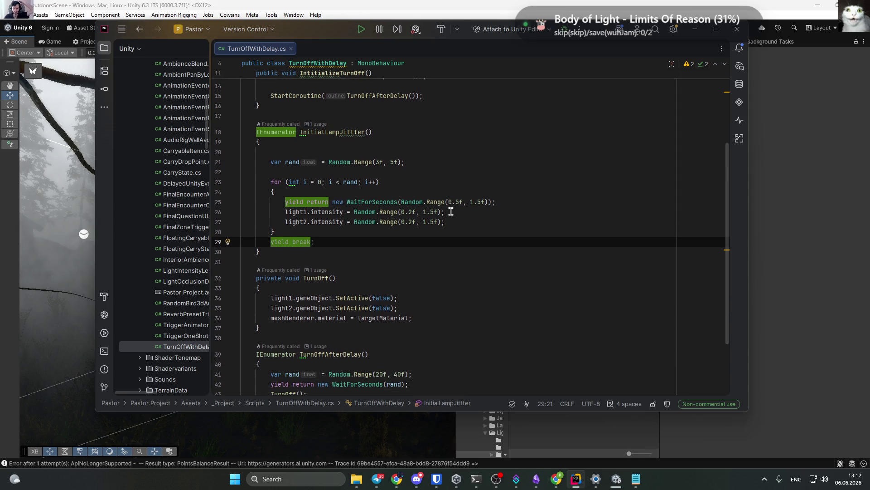
scroll(471, 226, "down", 3)
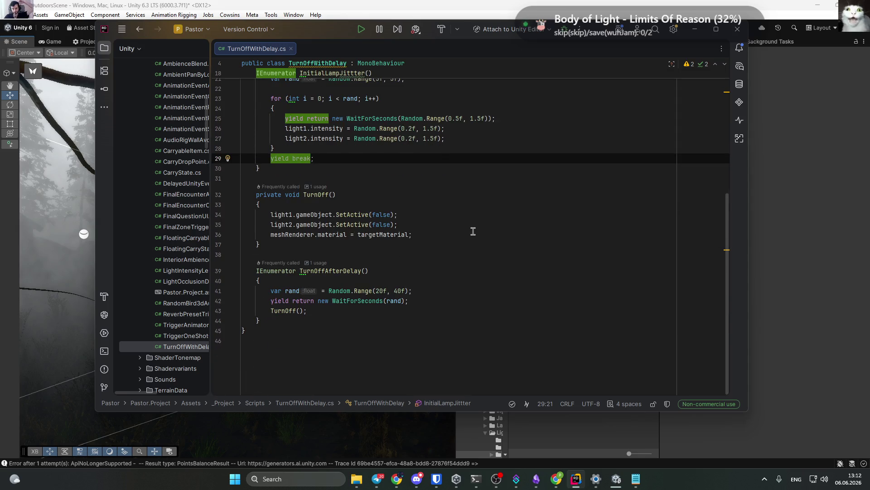
scroll(473, 231, "up", 5)
left_click(696, 30)
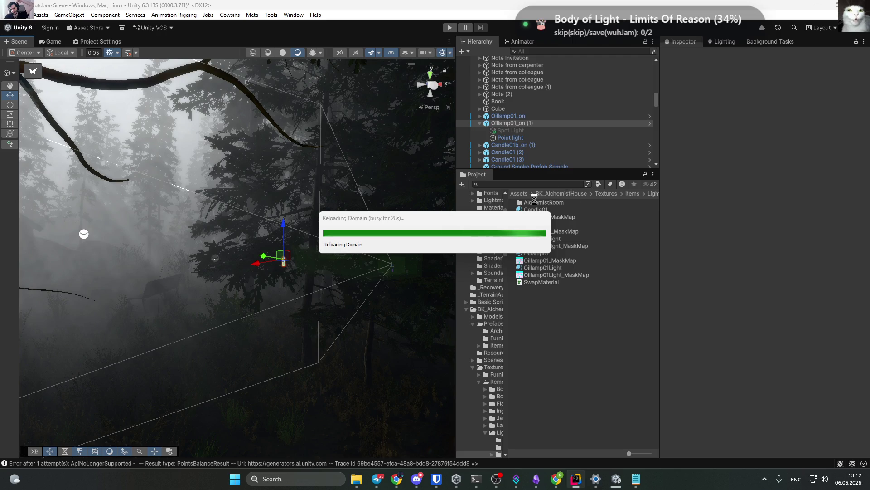
mouse_move(460, 226)
left_mouse_down()
mouse_move(307, 206)
mouse_move(322, 222)
mouse_move(268, 212)
mouse_move(295, 236)
mouse_move(298, 226)
mouse_move(349, 220)
mouse_move(291, 184)
left_mouse_up()
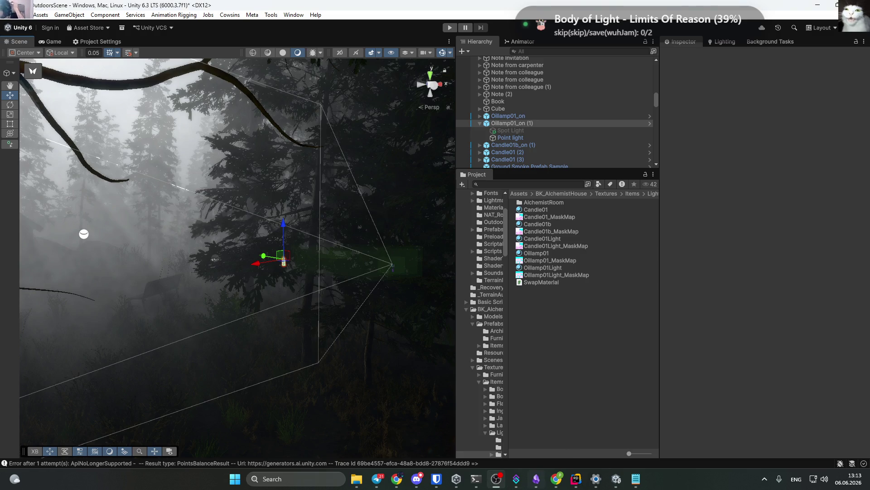
Check the oil lamp's Turn Off With Delay component, pan the Scene view, then press Play.
left_click(397, 479)
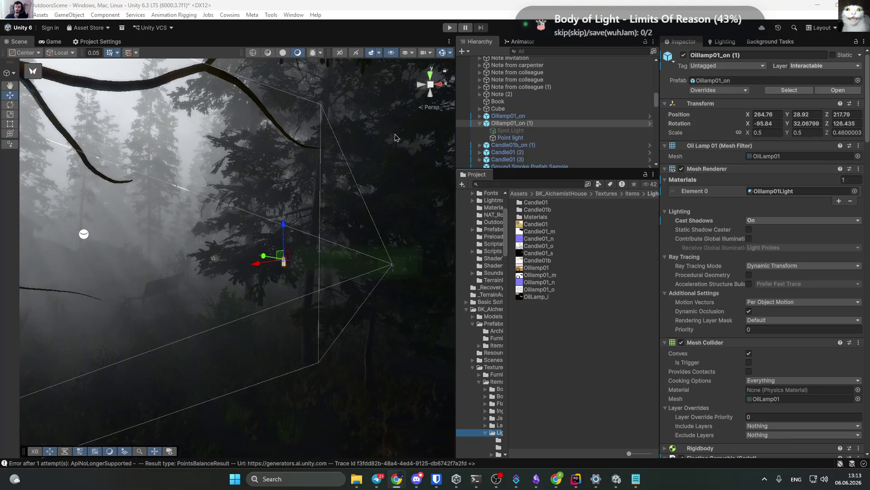
left_click(316, 268, "alt")
left_click_drag(317, 268, 394, 161)
scroll(759, 299, "down", 15)
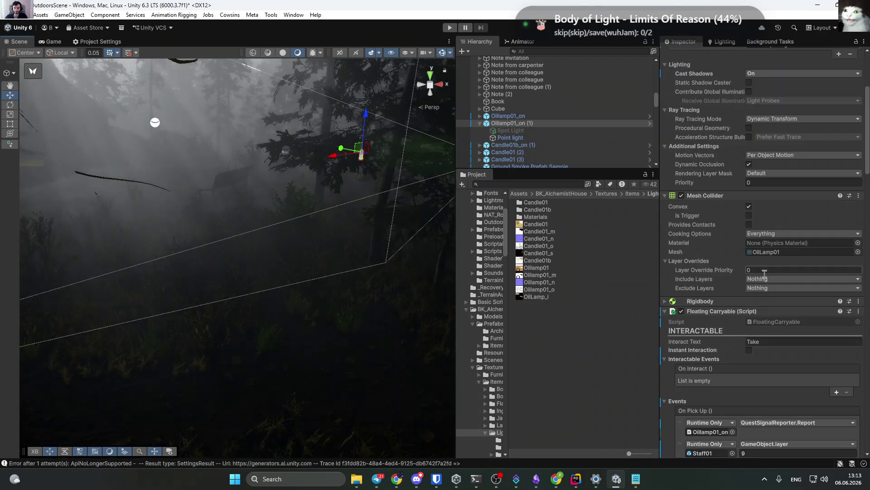
scroll(759, 299, "down", 20)
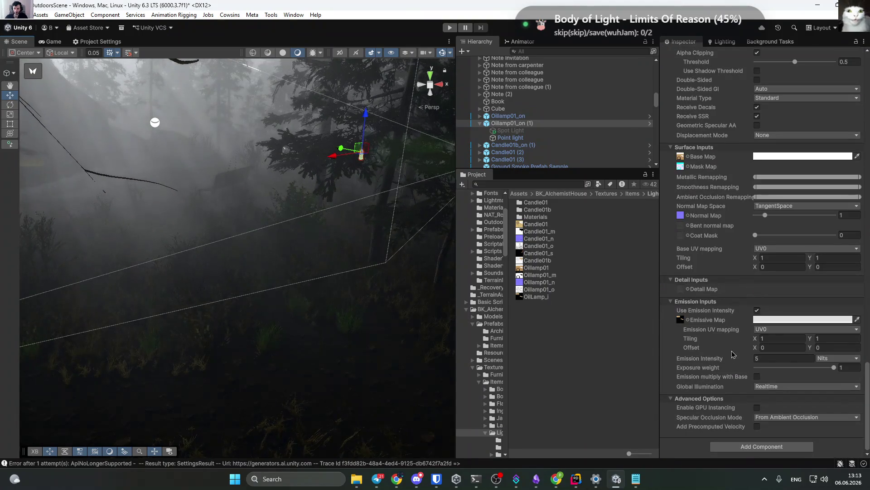
scroll(741, 258, "up", 10)
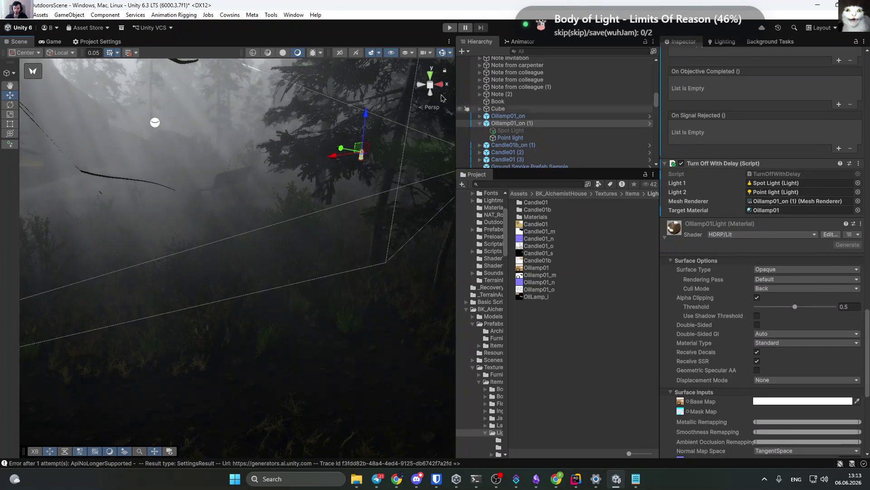
left_click(450, 28)
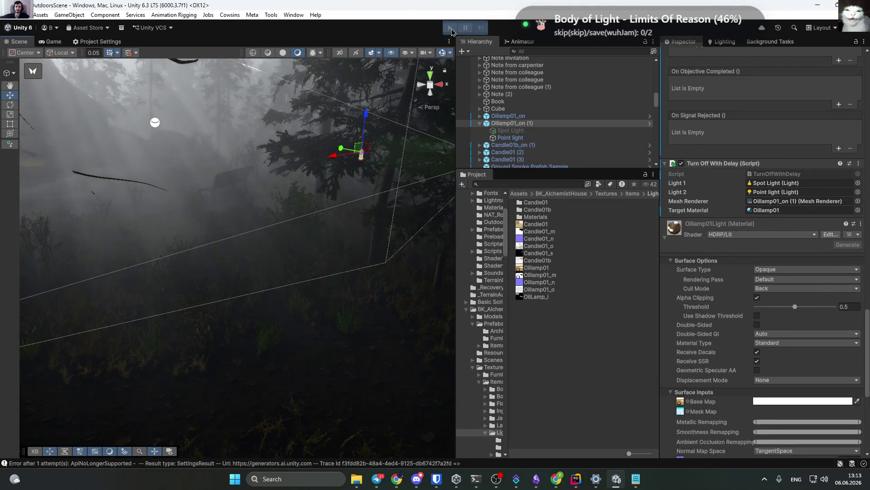
left_click(450, 28)
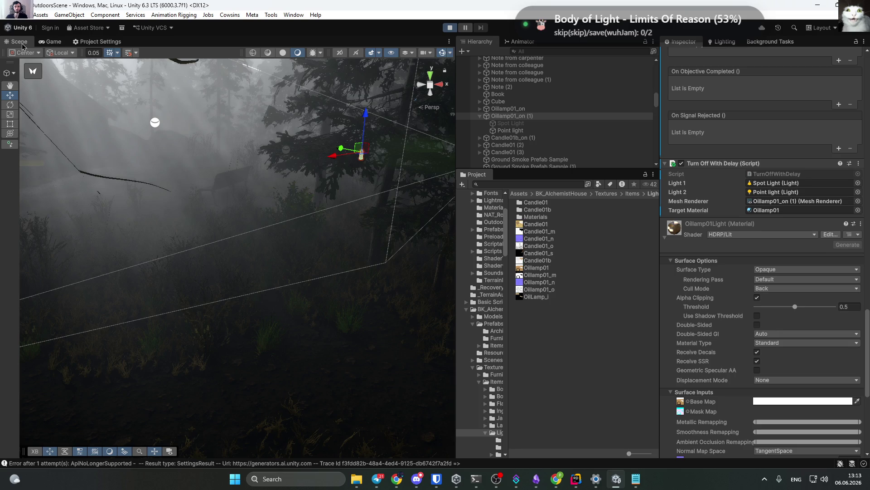
Switch to the Game view once Play mode is running.
left_click(49, 43)
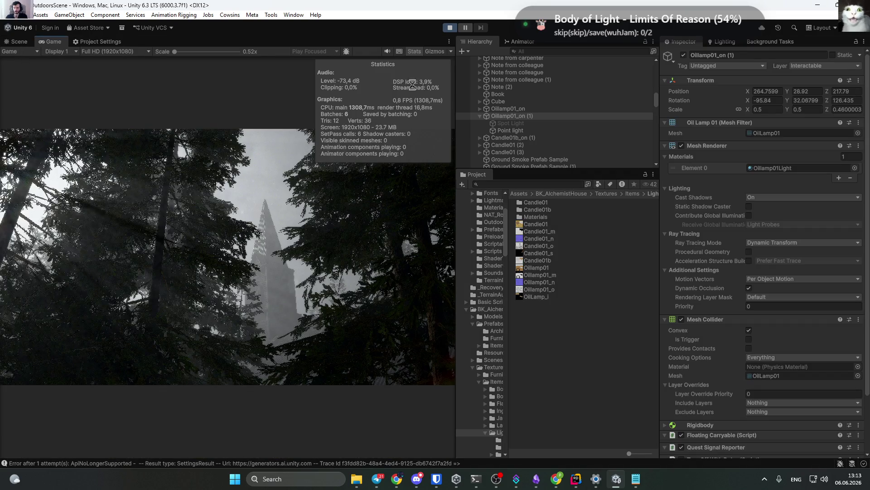
Maximize the Game view and walk through the dark doorway into the church.
key("shift+space")
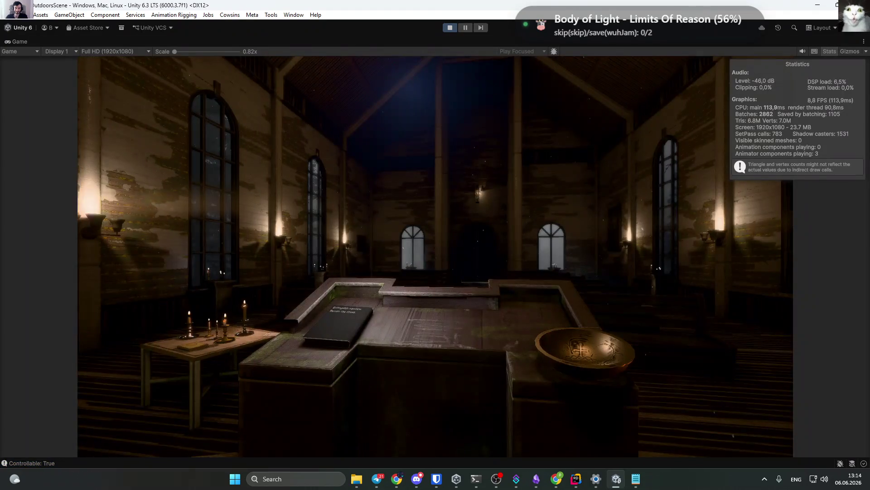
key("w")
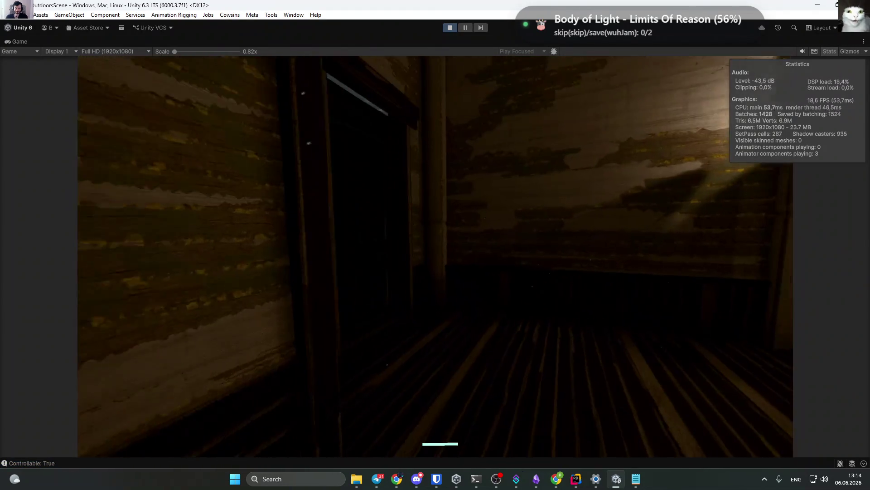
key("w")
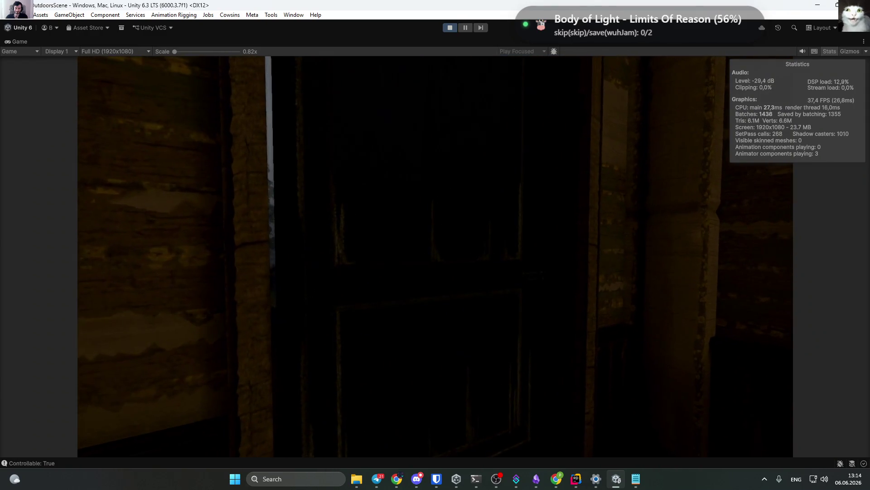
key("w")
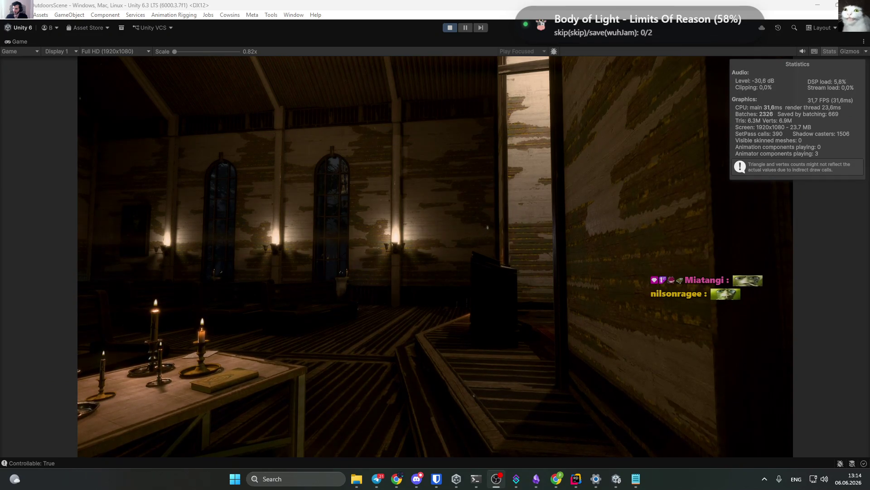
key("alt+Tab")
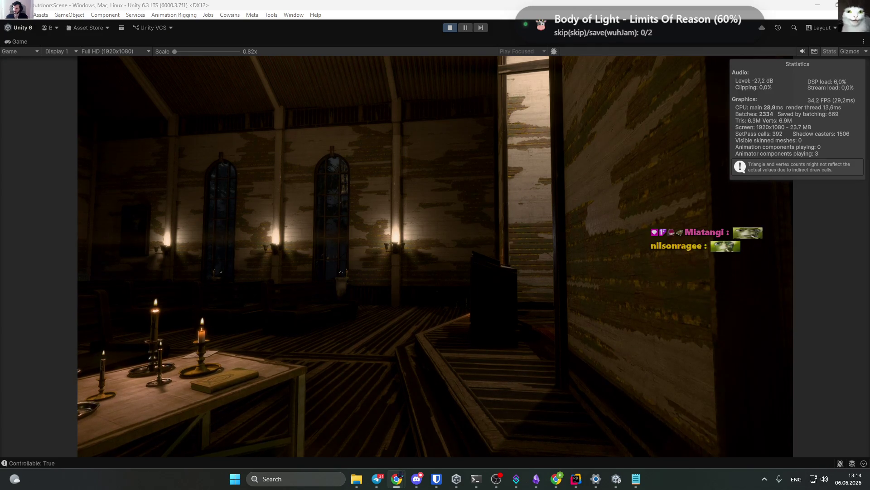
key("alt+Tab")
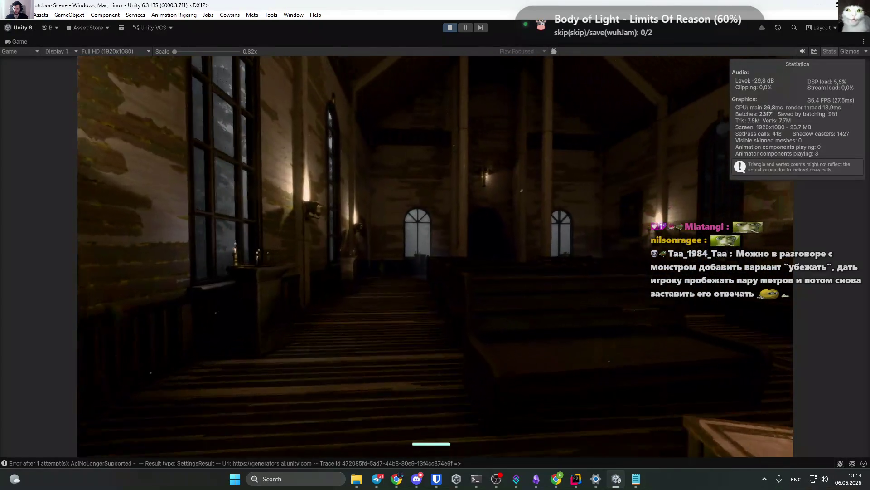
Walk down the aisle, open the door with E, and head out onto the foggy path.
key("w")
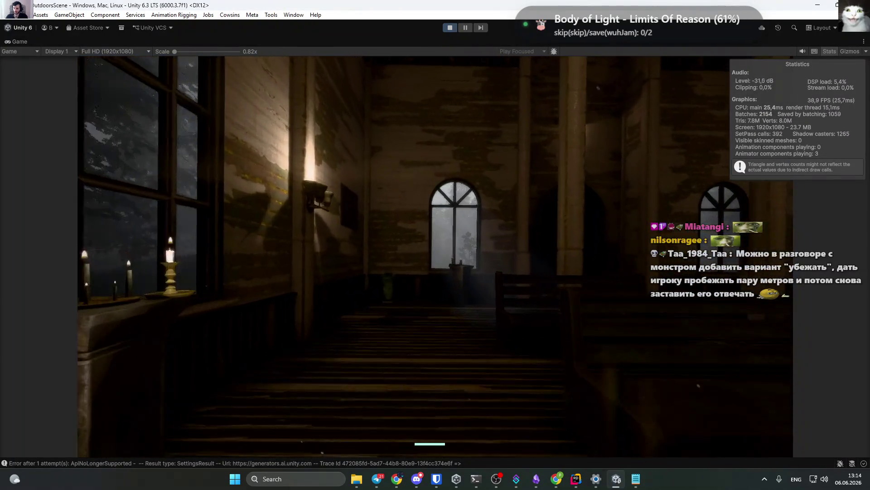
key("w")
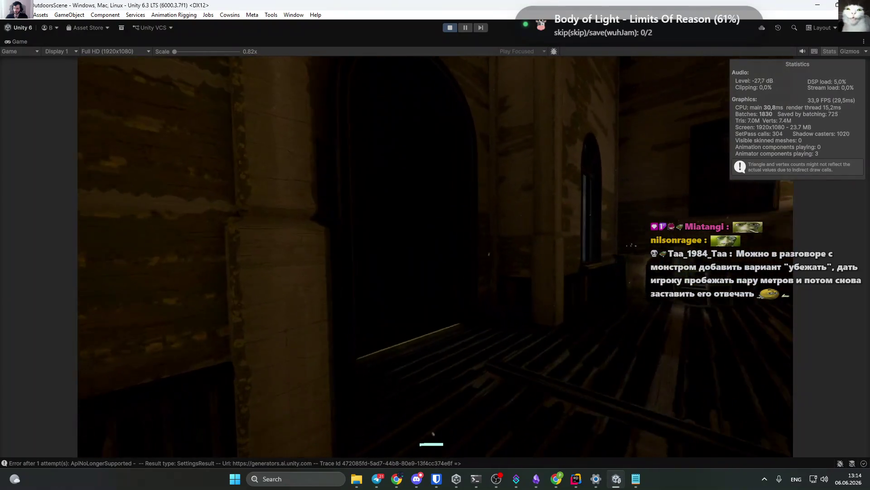
key("e")
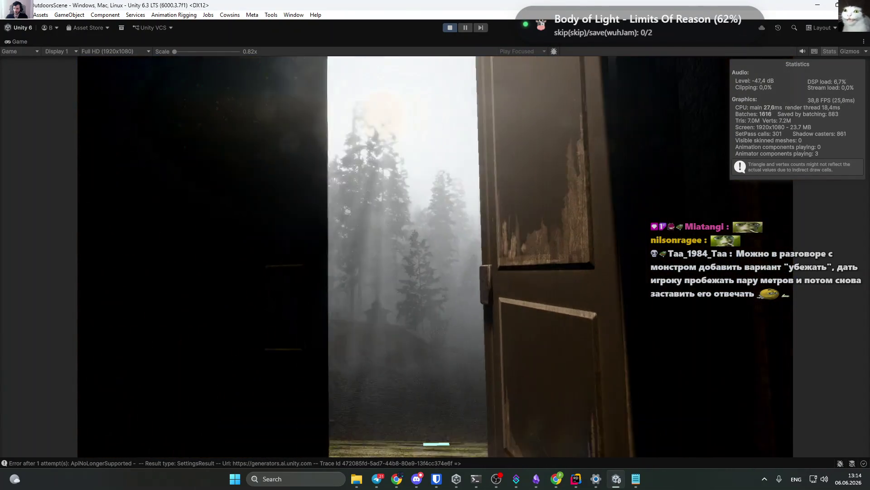
key("w")
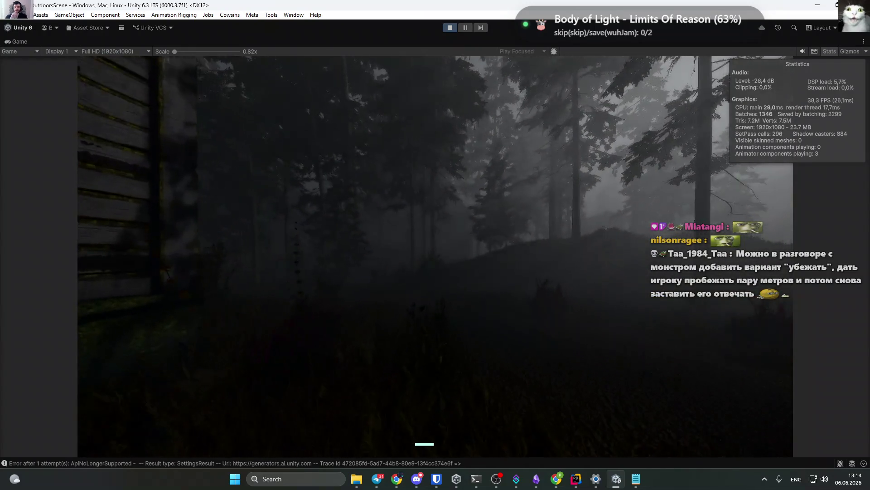
key("w")
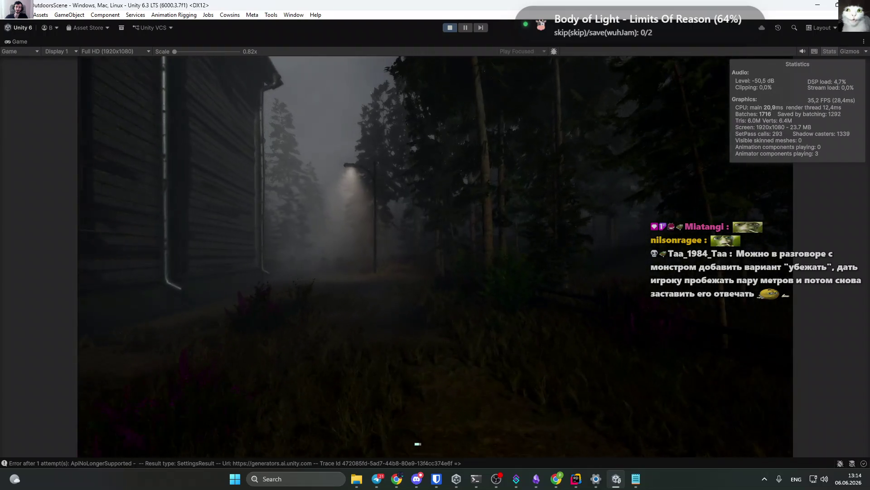
key("w")
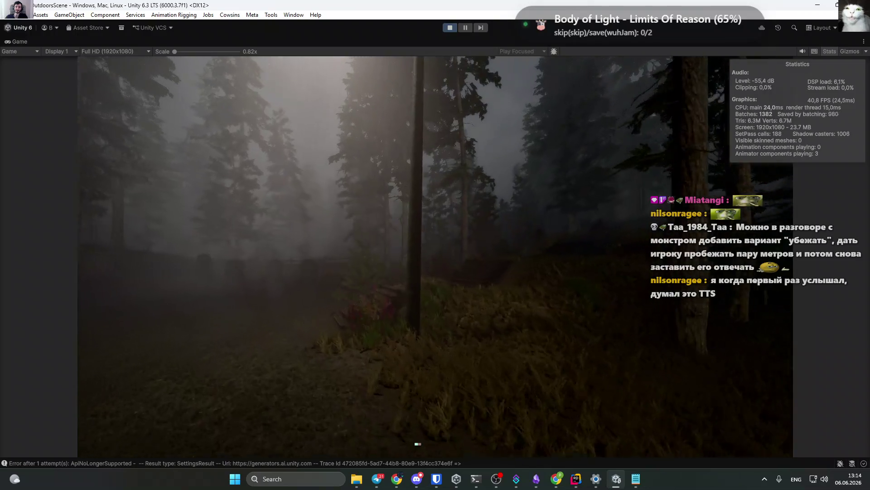
Walk through the forest to the glowing lamp and on into the dark cabin.
key("w")
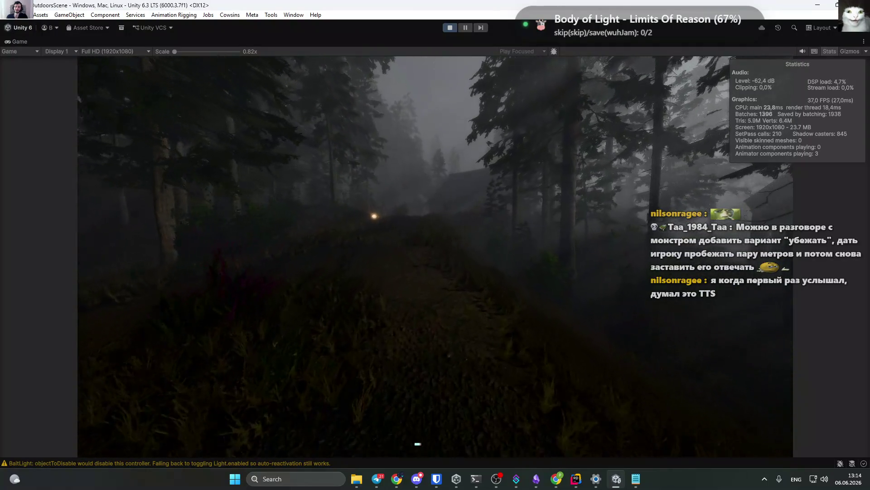
key("w")
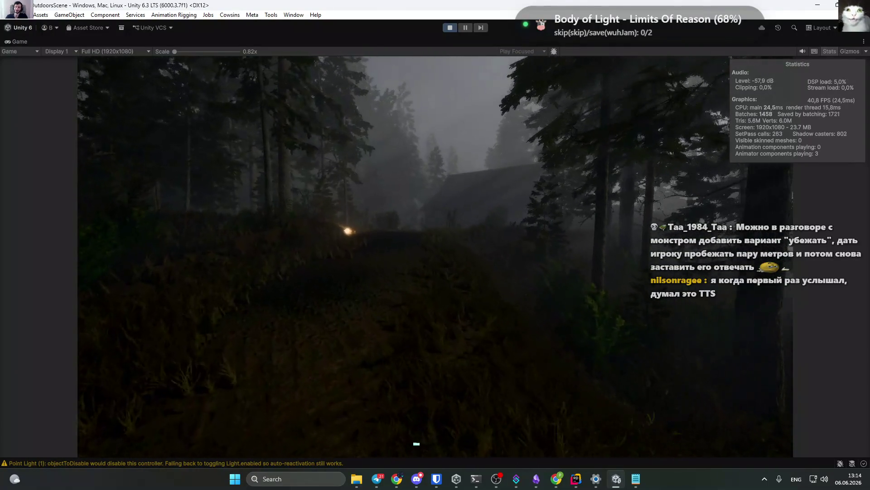
key("w")
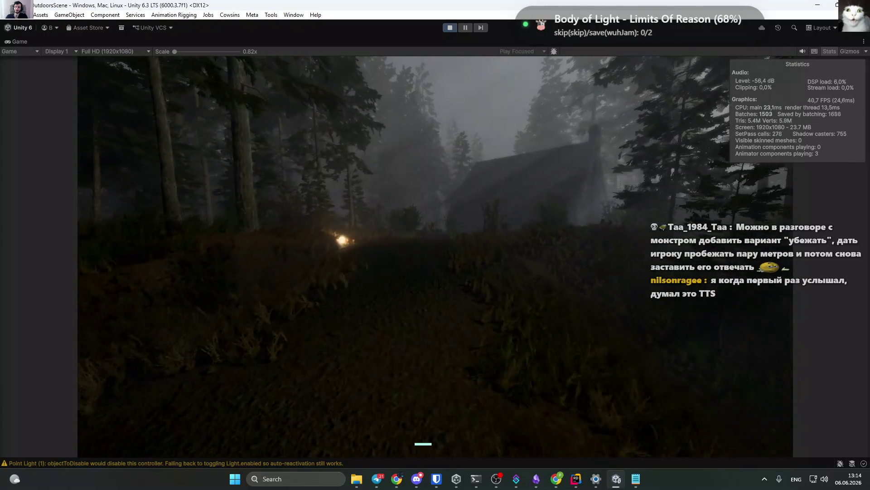
key("w")
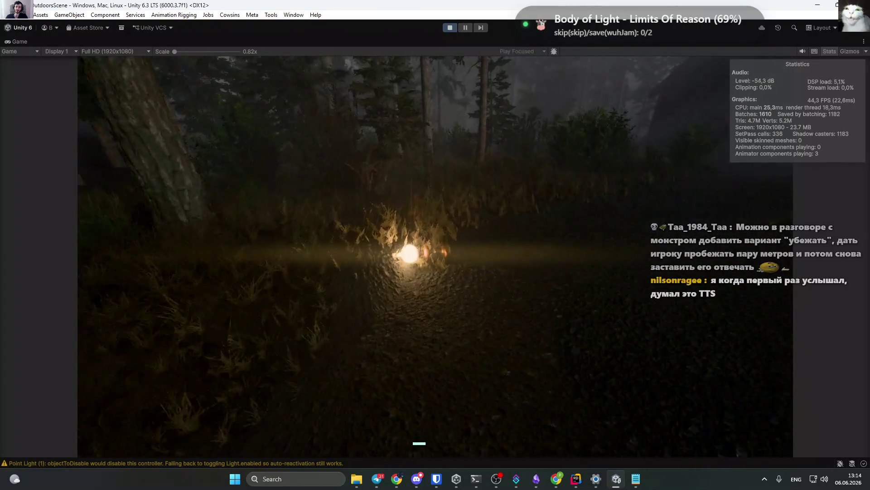
key("w")
key("w")
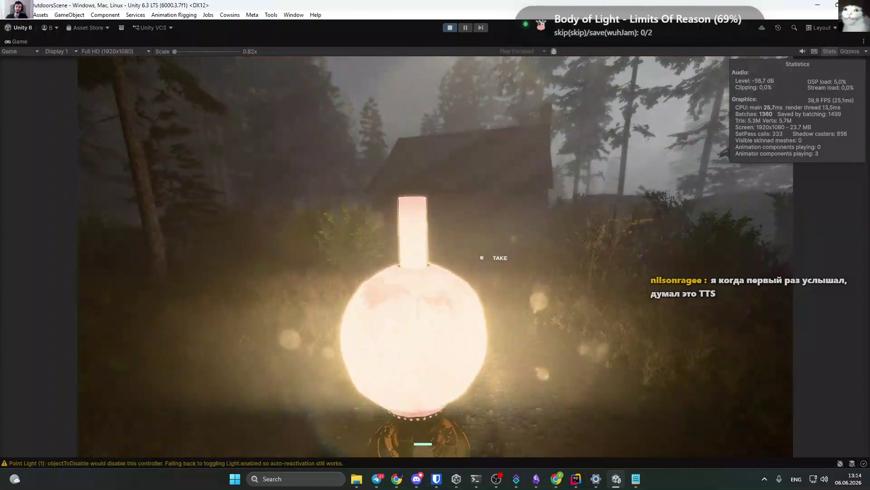
key("w")
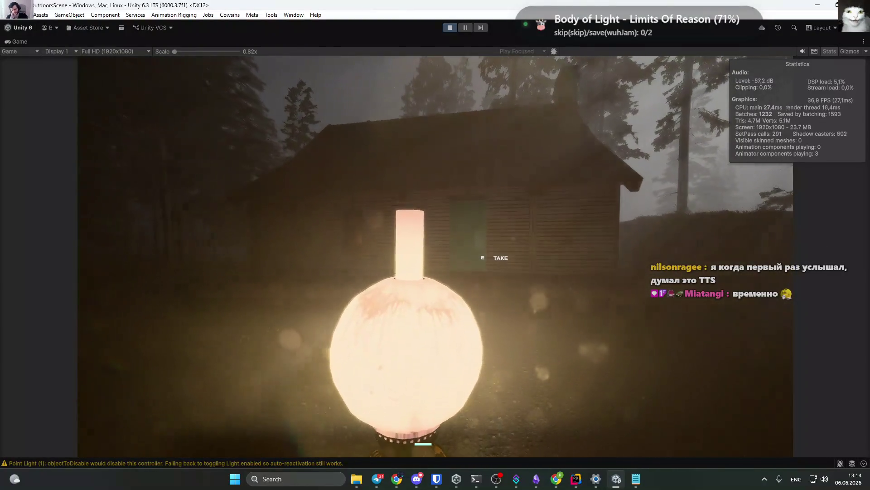
key("w")
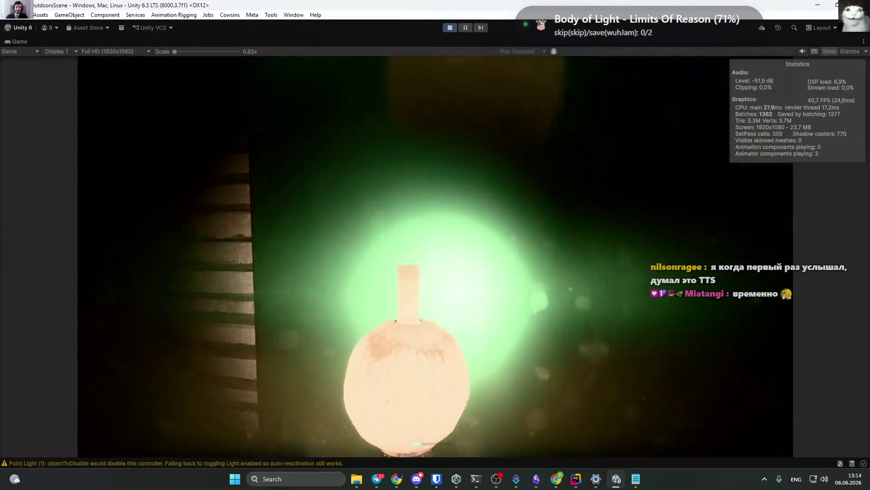
key("w")
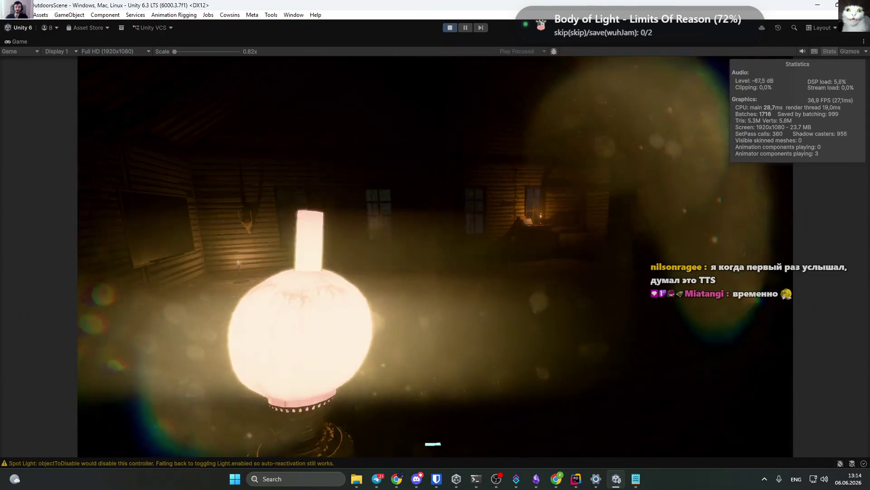
key("w")
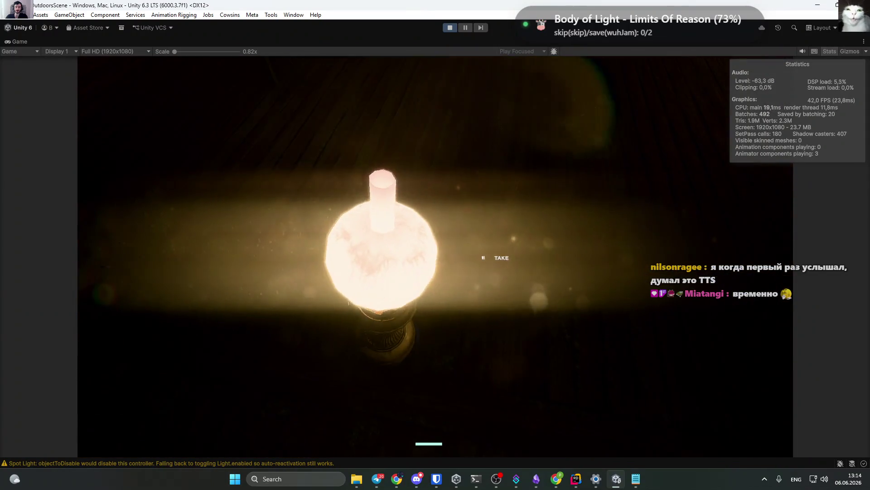
Pick up the lamp, set it on the cabin floor, pause, and restore the editor layout.
key("e")
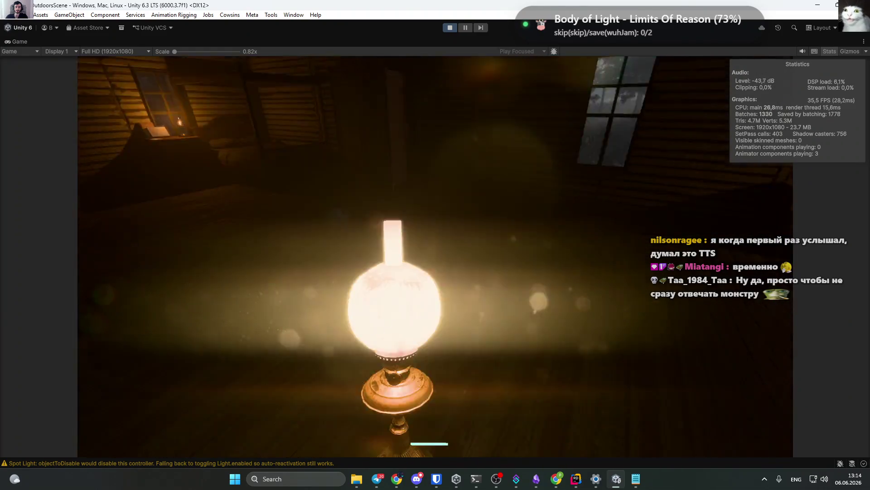
key("g")
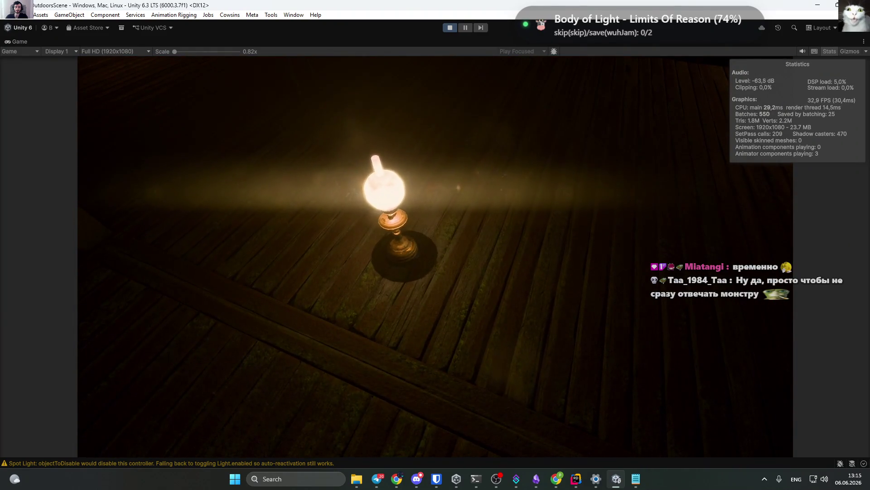
key("Escape")
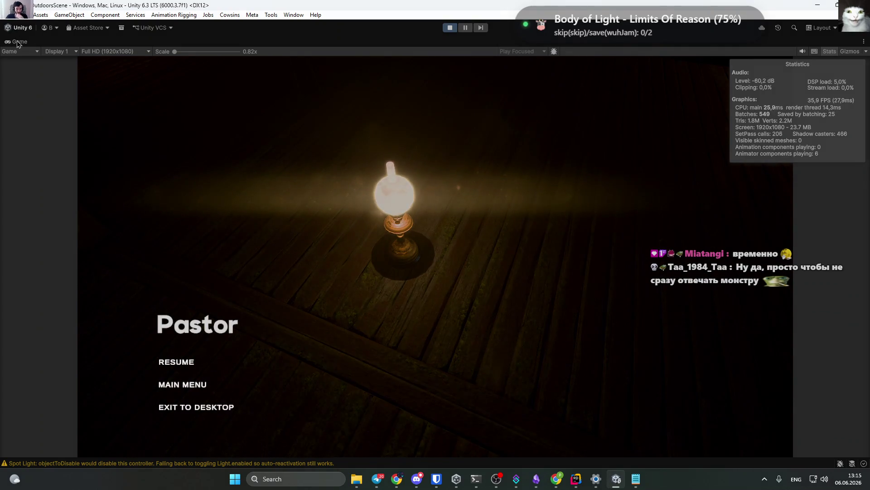
key("shift+space")
left_click(575, 478)
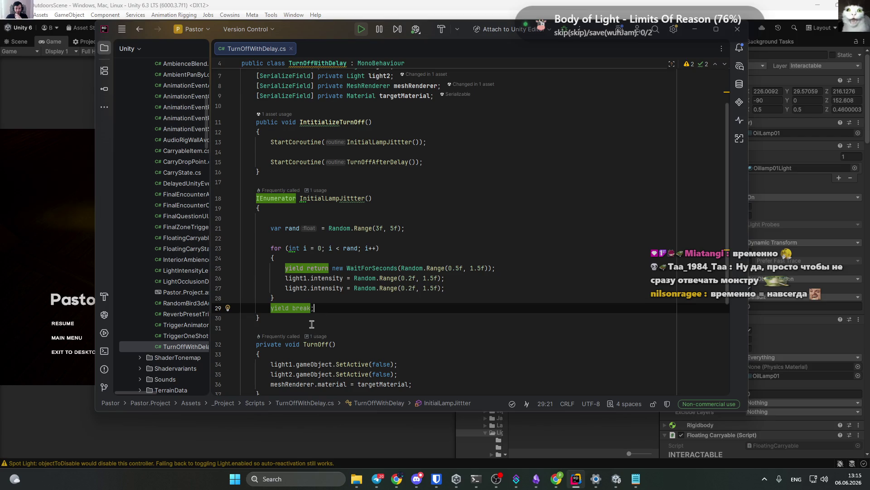
Delete the 'yield break;' line after the jitter loop and save the script.
double_click(289, 308)
left_click(54, 147)
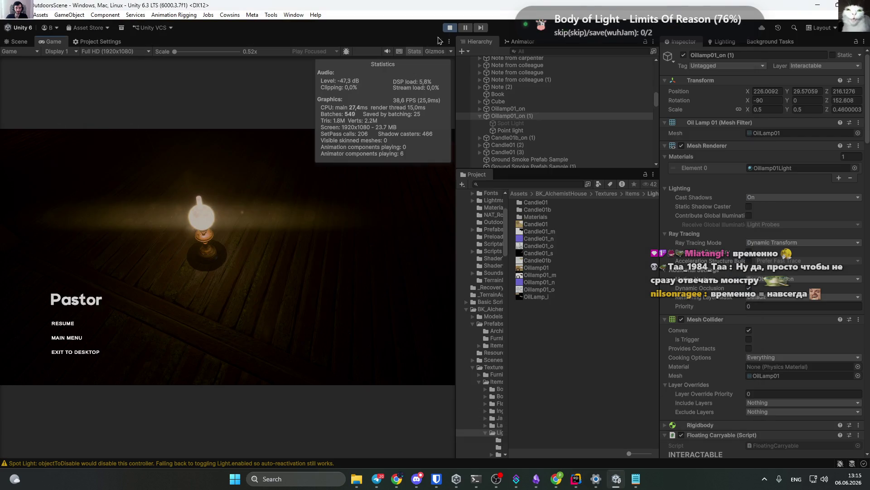
left_click(576, 478)
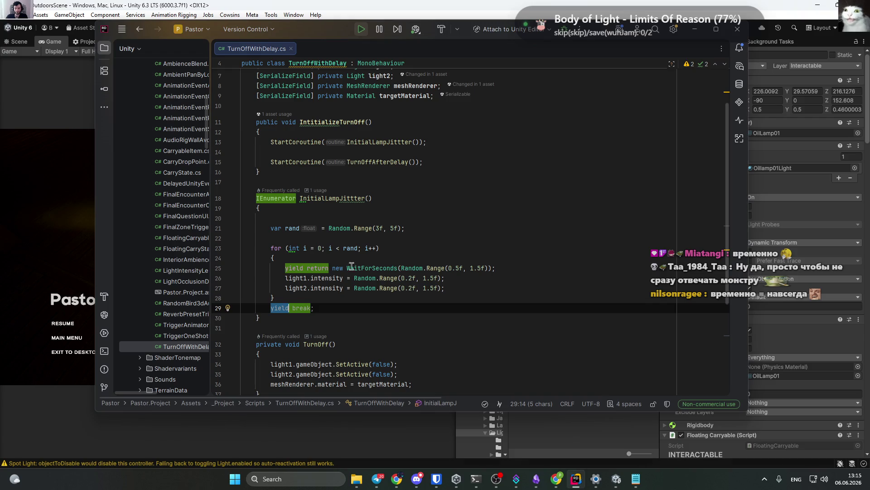
double_click(301, 308)
key("Delete")
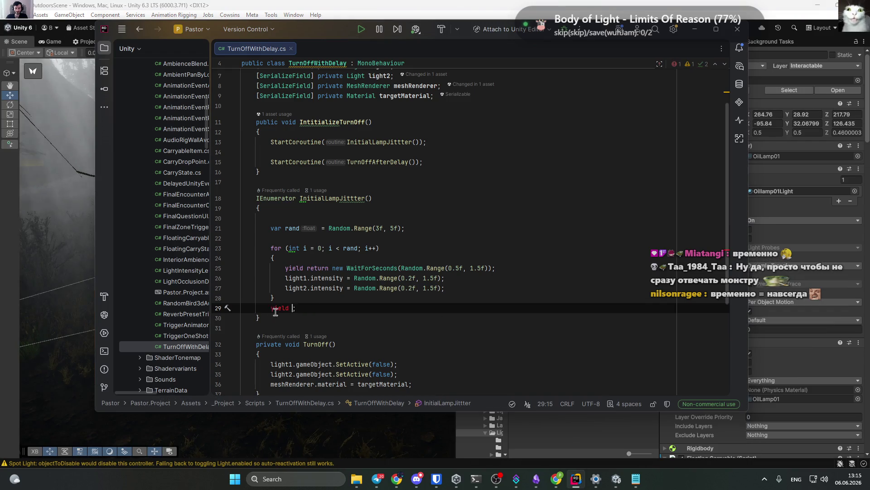
triple_click(410, 307)
key("Delete")
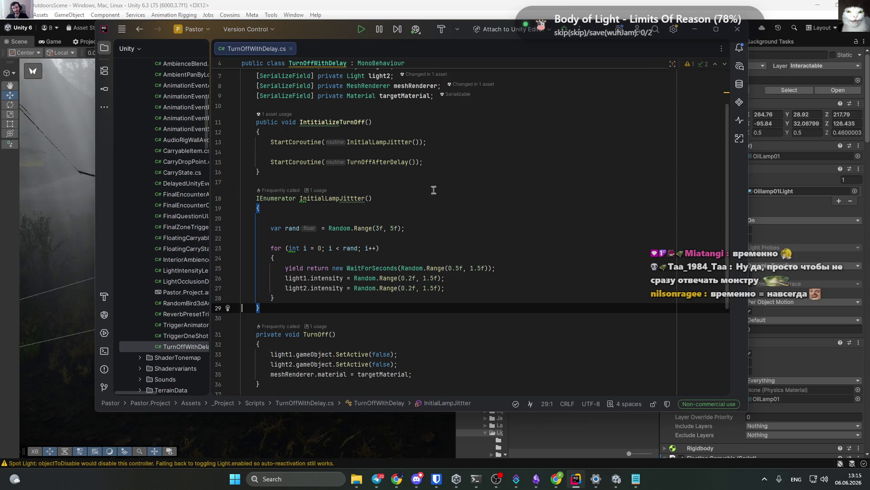
key("ctrl+s")
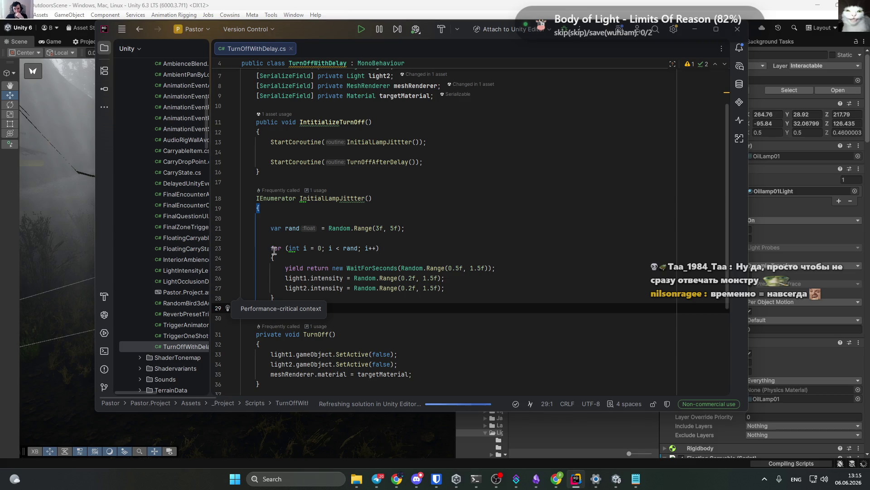
Review the for loop and place the caret after its closing brace.
left_click_drag(271, 247, 274, 258)
left_click_drag(290, 269, 494, 269)
left_click_drag(296, 278, 399, 278)
left_click(356, 288)
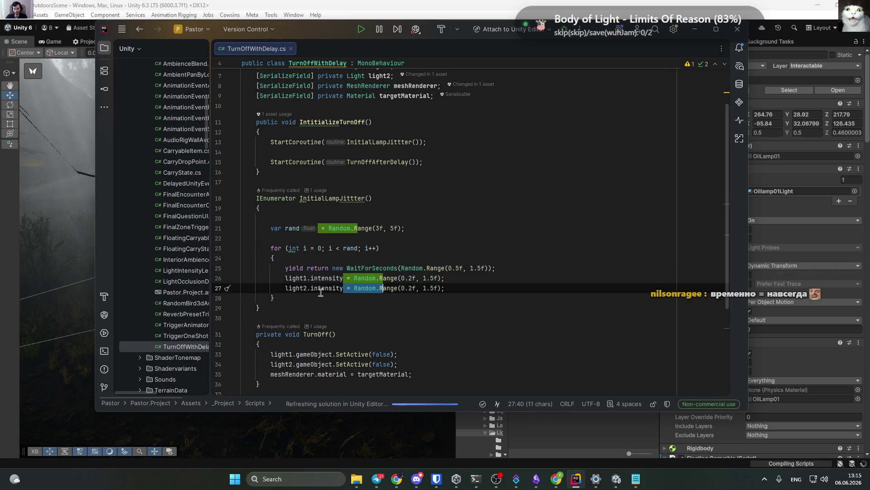
left_click(274, 297)
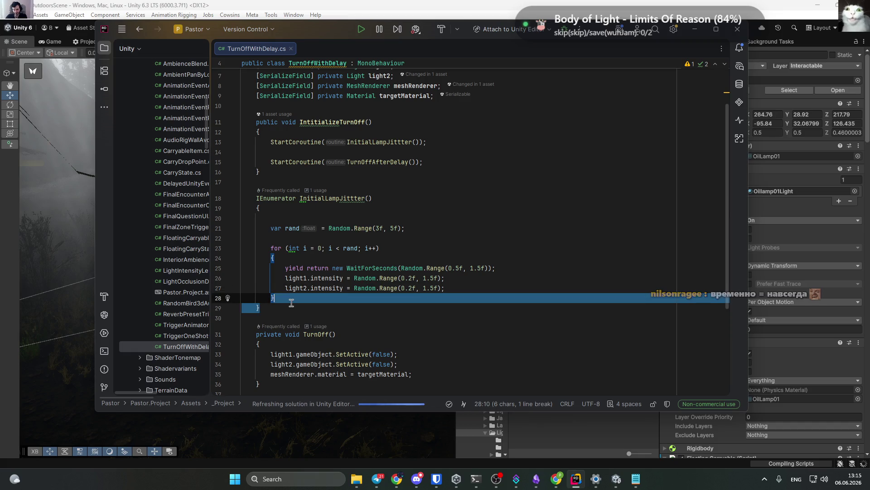
left_click(283, 304)
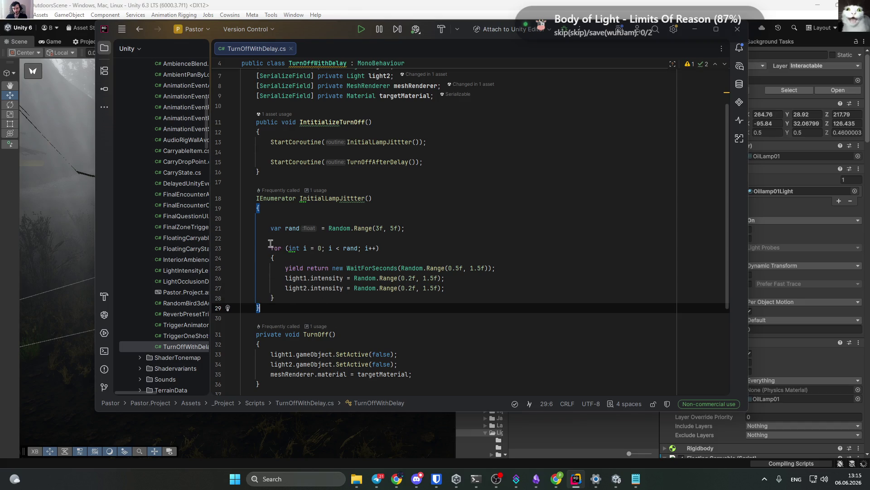
left_click(271, 248)
key("ctrl+w")
key("ctrl+w")
key("Escape")
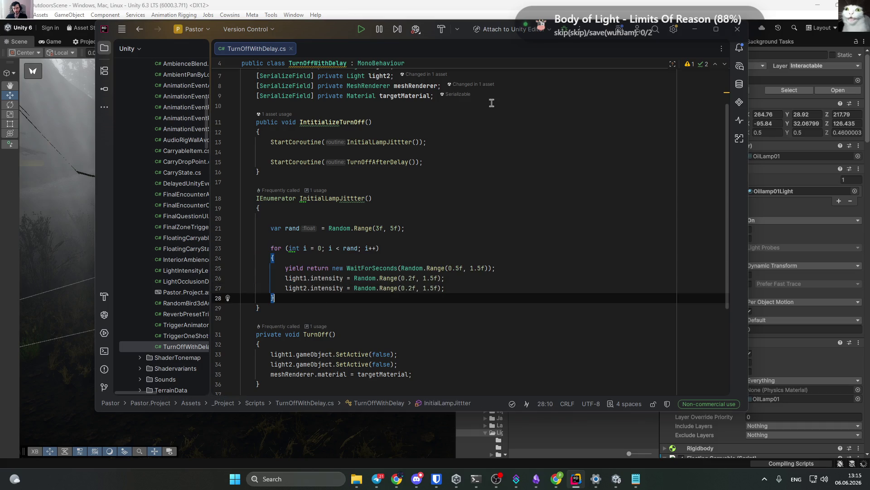
left_click_drag(285, 270, 417, 269)
left_click(471, 289)
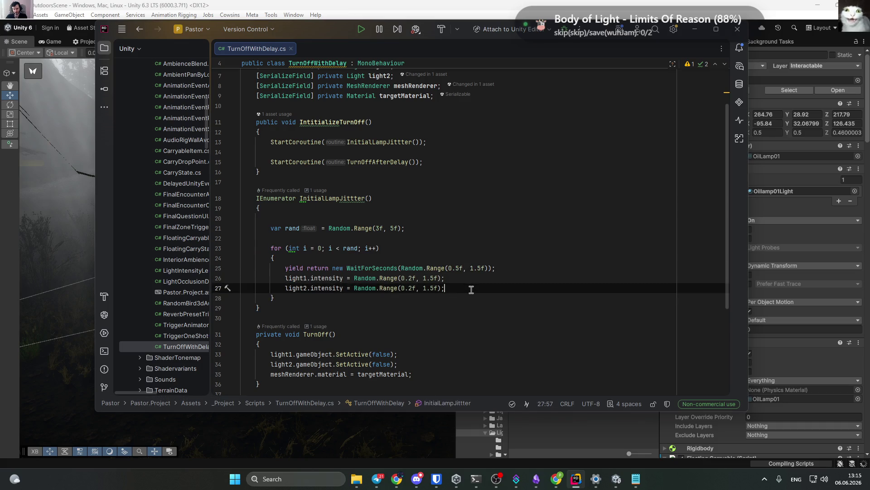
left_click(274, 298)
Add 'yield return null;' after the loop via autocomplete and return to Unity.
key("Return")
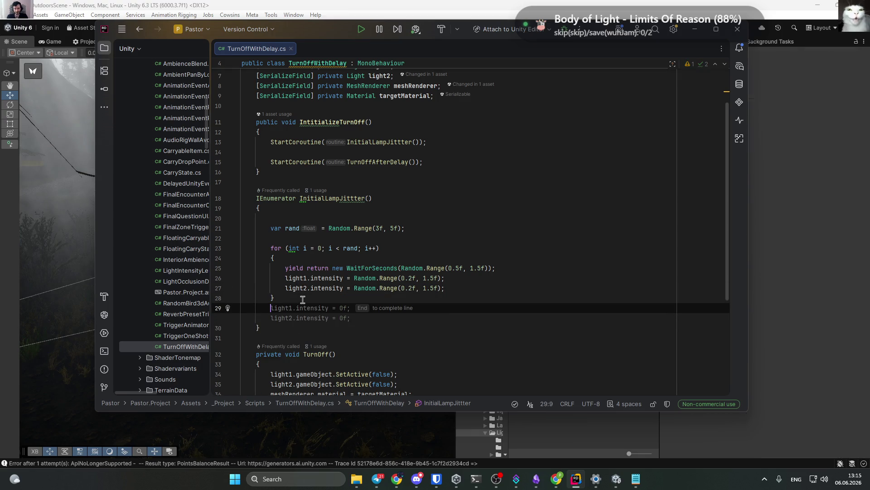
type("y")
key("Escape")
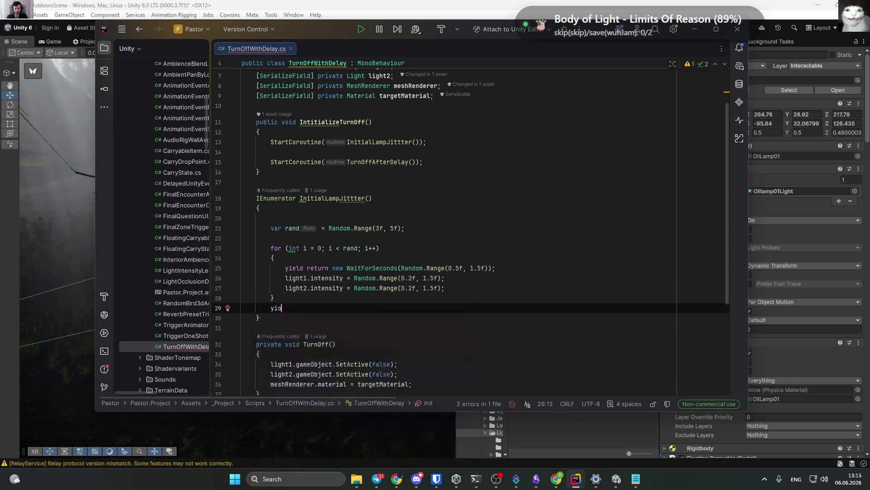
type("ield r")
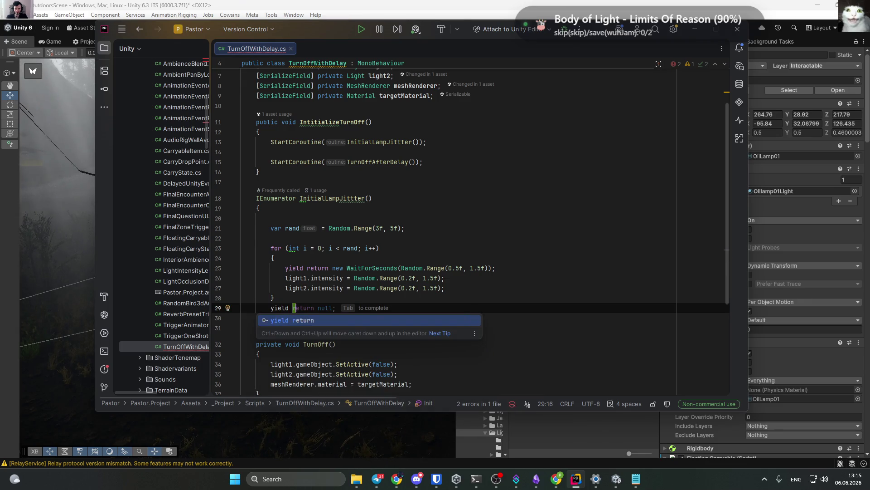
key("Return")
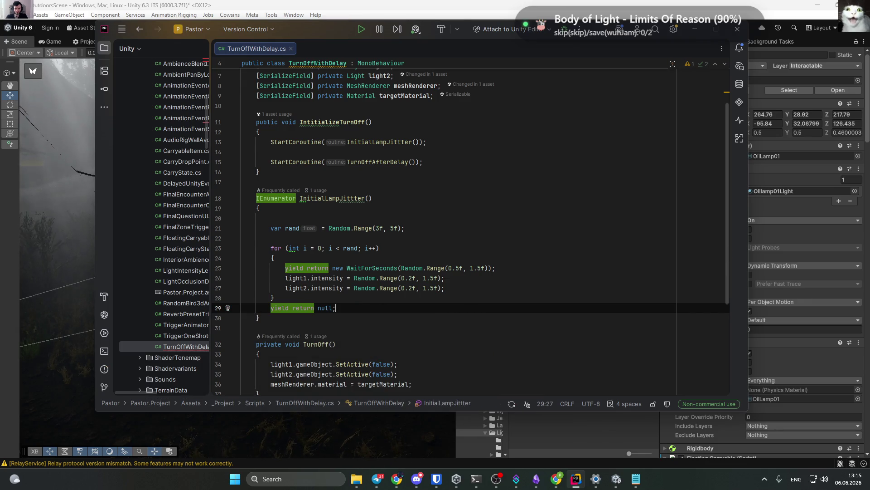
key("alt+Tab")
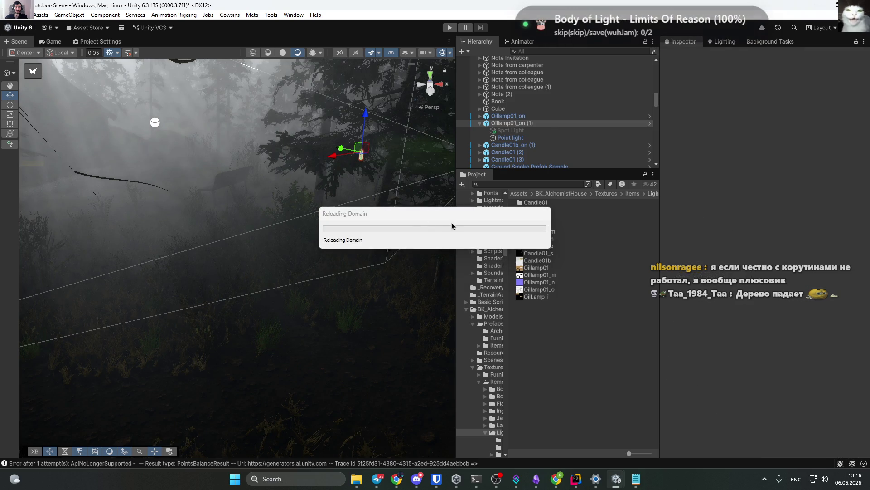
Wait out the domain reload, then start Play mode with Ctrl+P.
left_click_drag(413, 215, 438, 266)
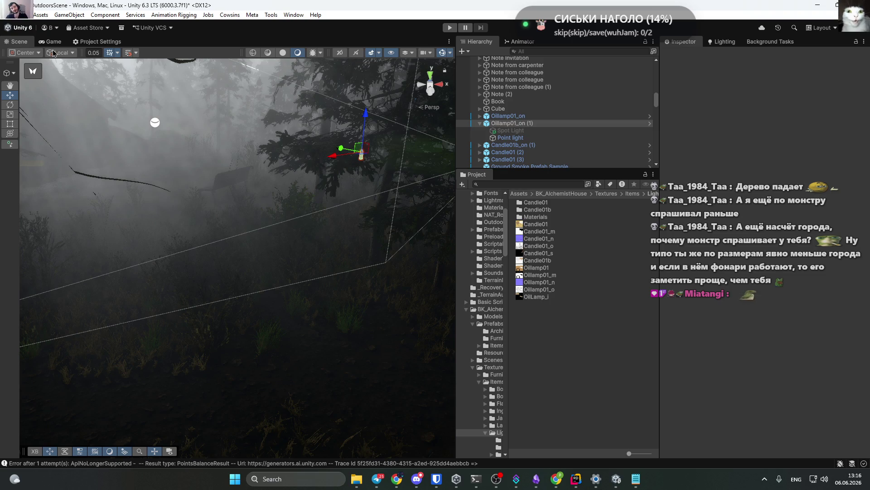
key("ctrl+p")
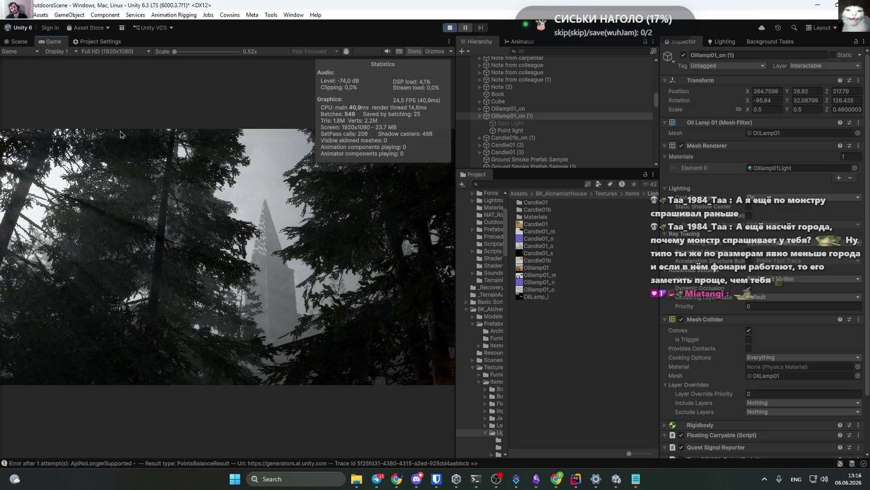
Maximize the Game view and walk out of the church, past the streetlight.
key("shift+space")
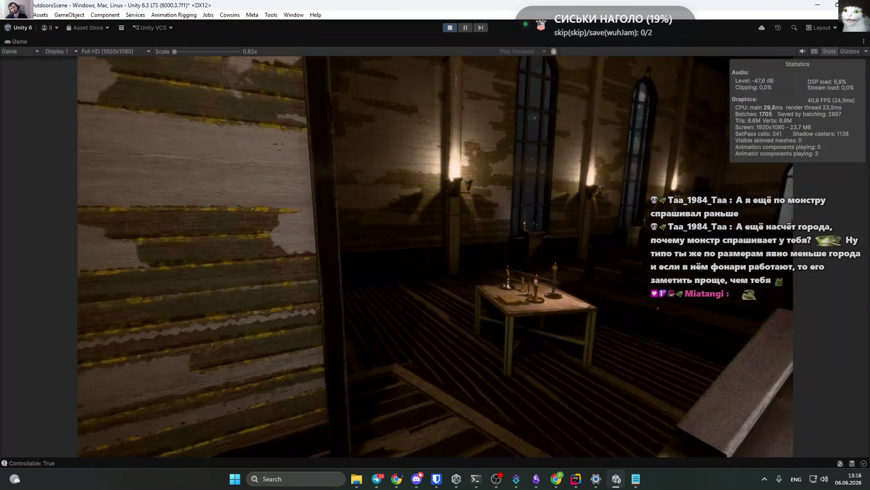
key("Escape")
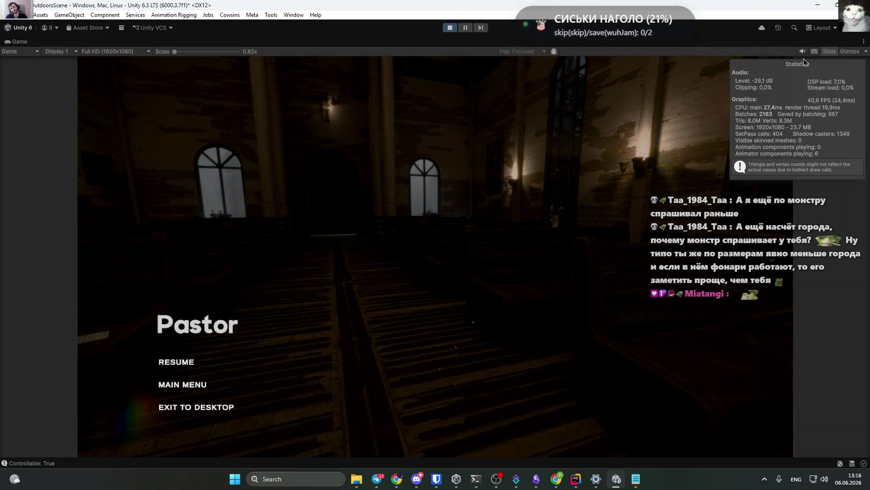
key("Escape")
key("w")
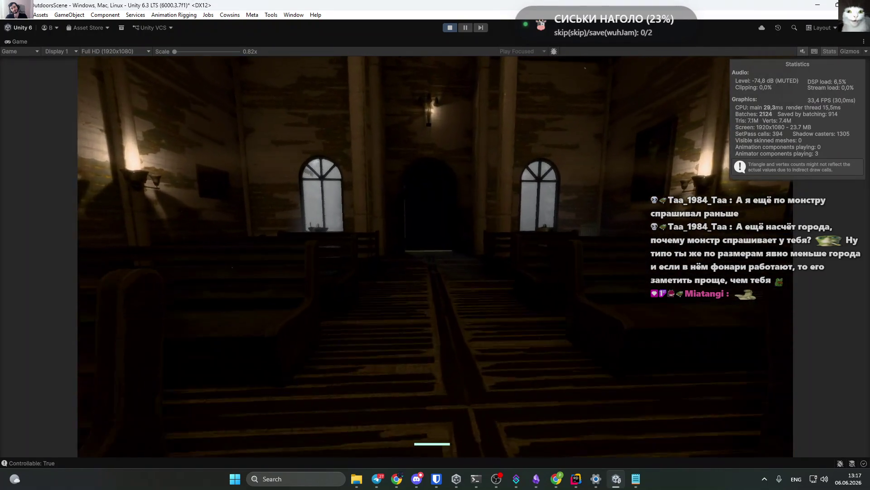
key("w")
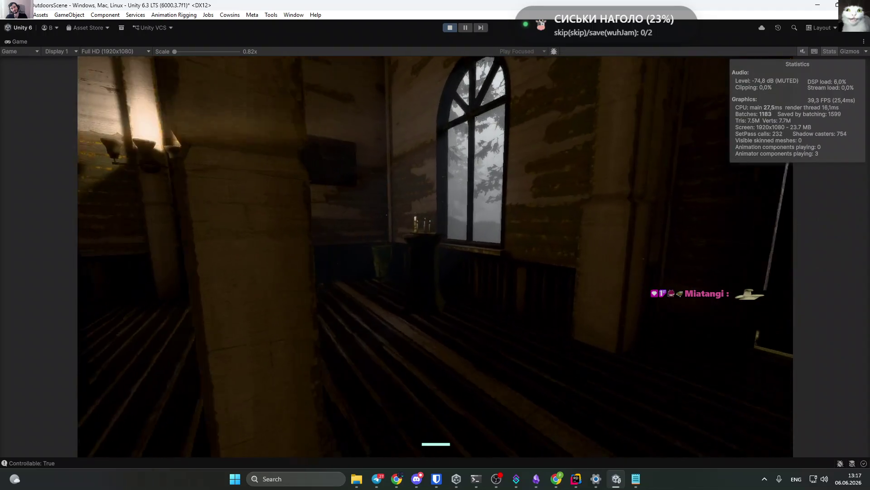
key("w")
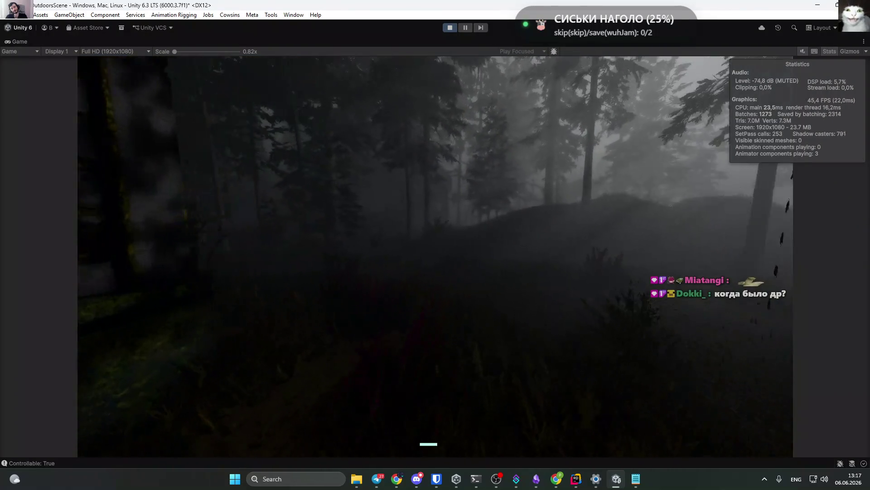
key("w")
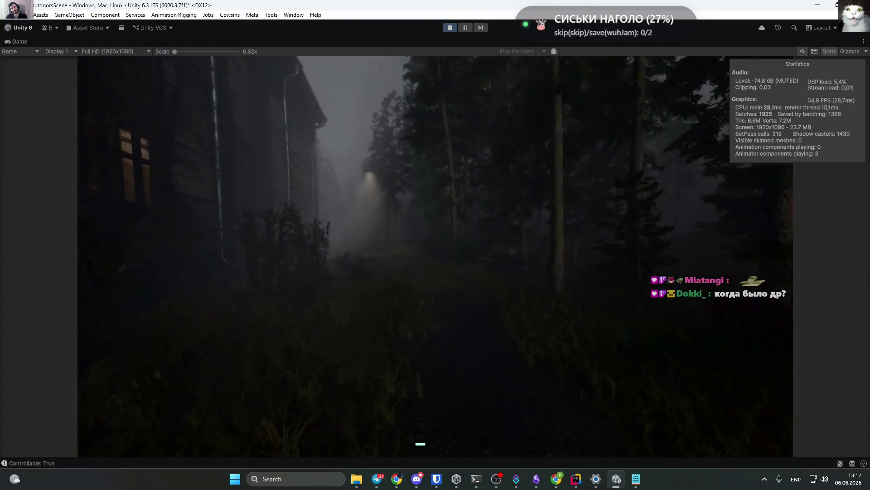
key("w")
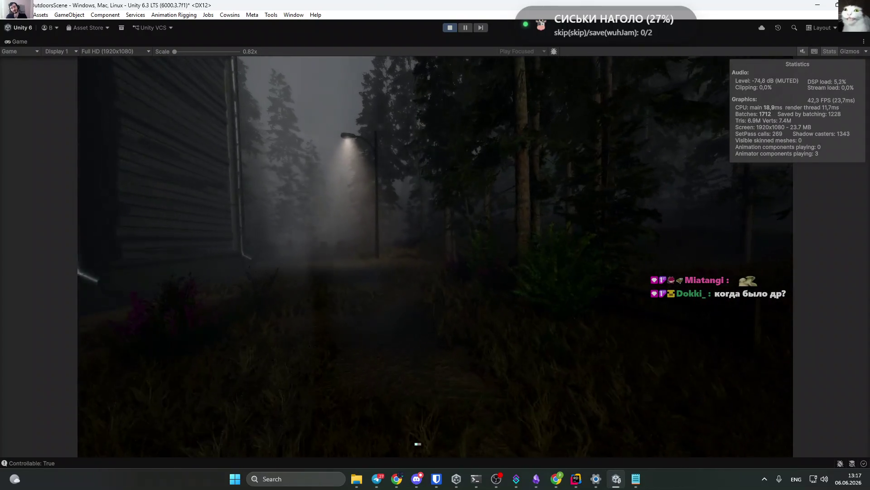
key("w")
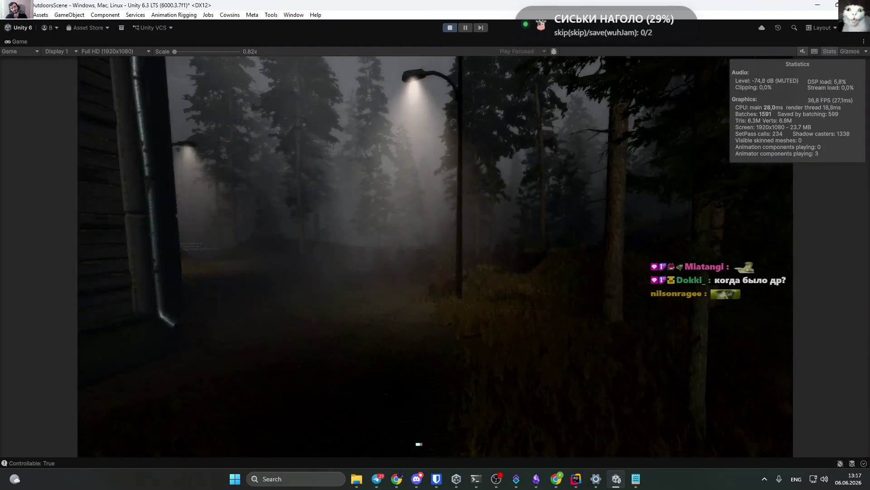
Climb the wooden steps and carry the lamp through the forest into the cabin.
key("w")
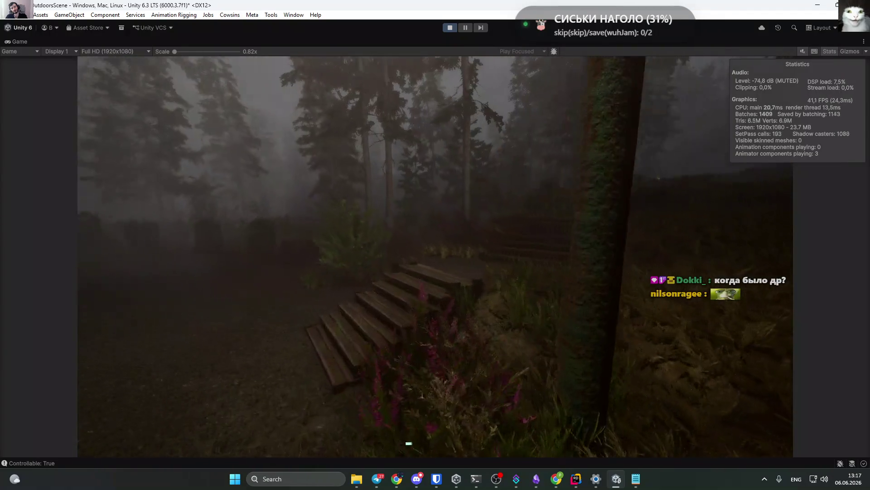
key("w")
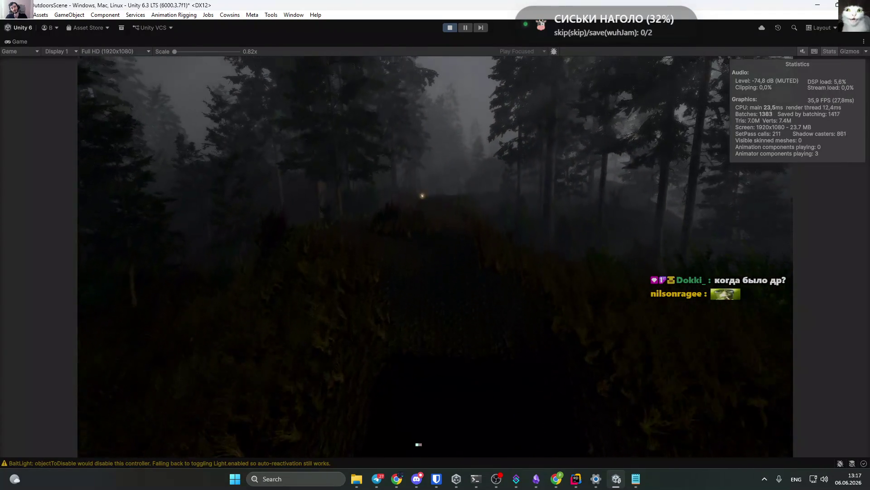
key("w")
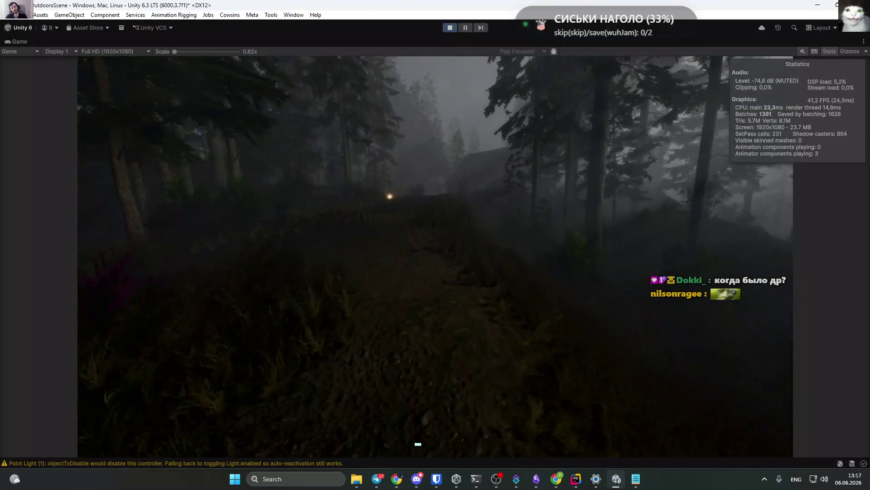
key("w")
key("w")
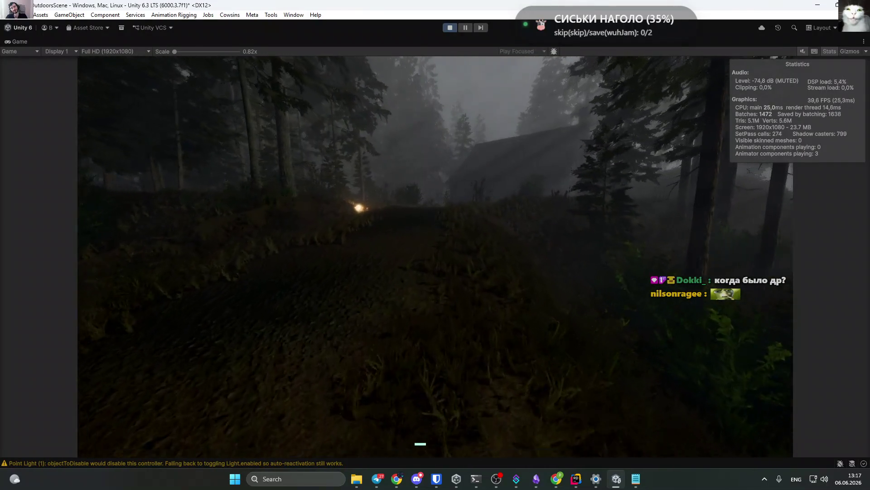
key("w")
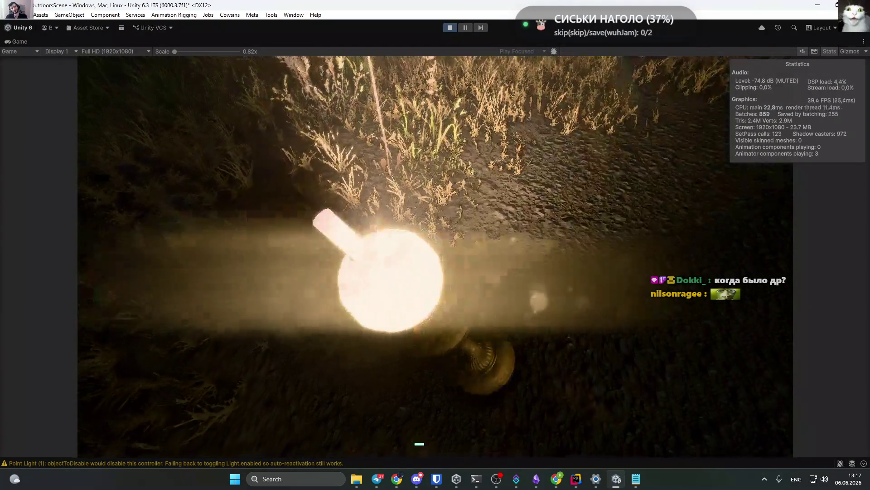
key("w")
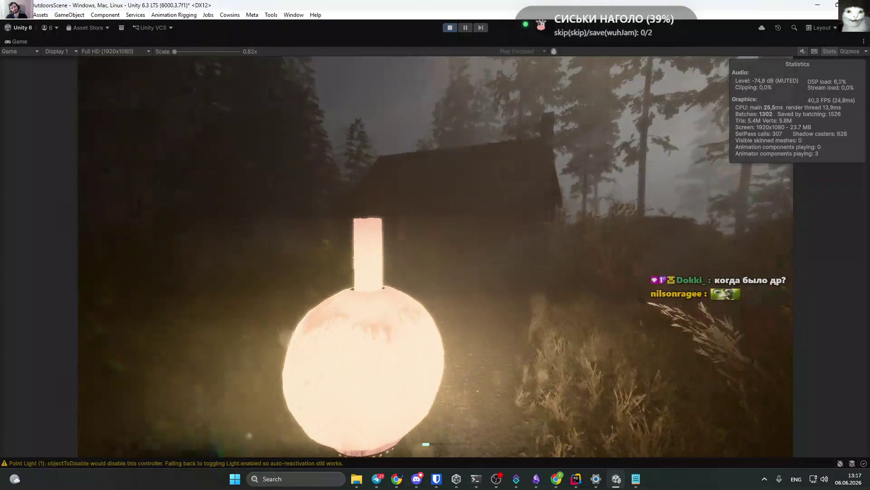
key("w")
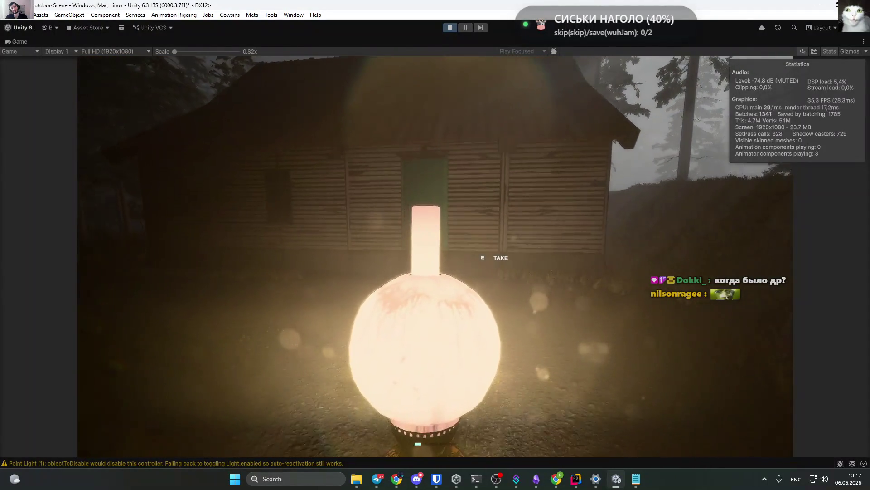
key("w")
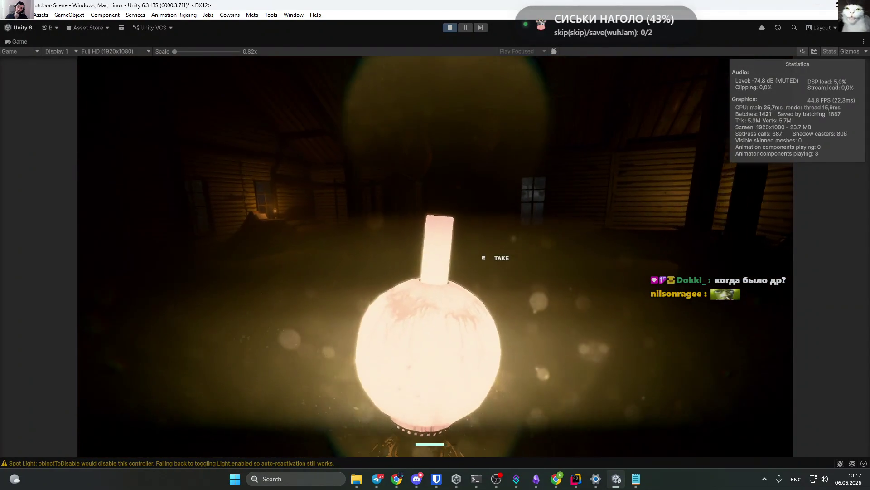
Drop the lamp on the cabin floor, pause the game, and exit Play mode.
mouse_move(435, 363)
key("g")
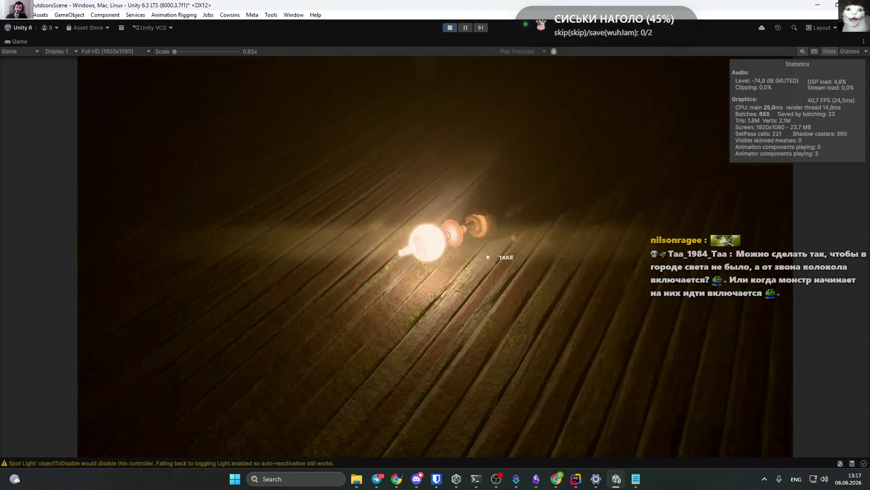
key("Escape")
left_click(450, 29)
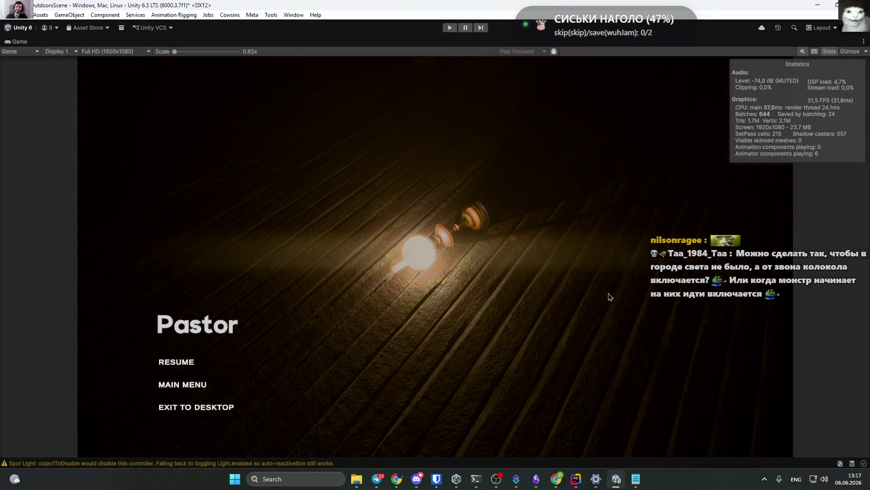
Bring up TurnOffWithDelay.cs in Rider and select the trailing 'yield return null;' line.
left_click(575, 478)
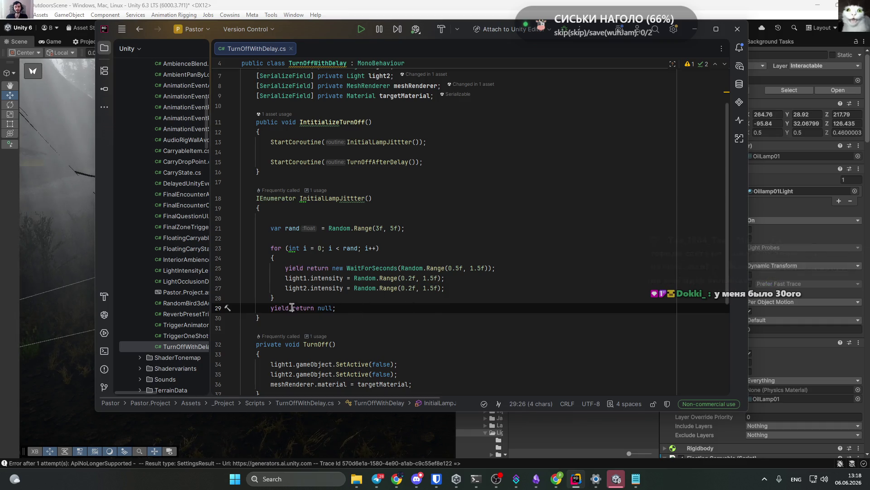
triple_click(327, 308)
Delete the trailing 'yield return null' line and start Play mode in Unity.
key("BackSpace")
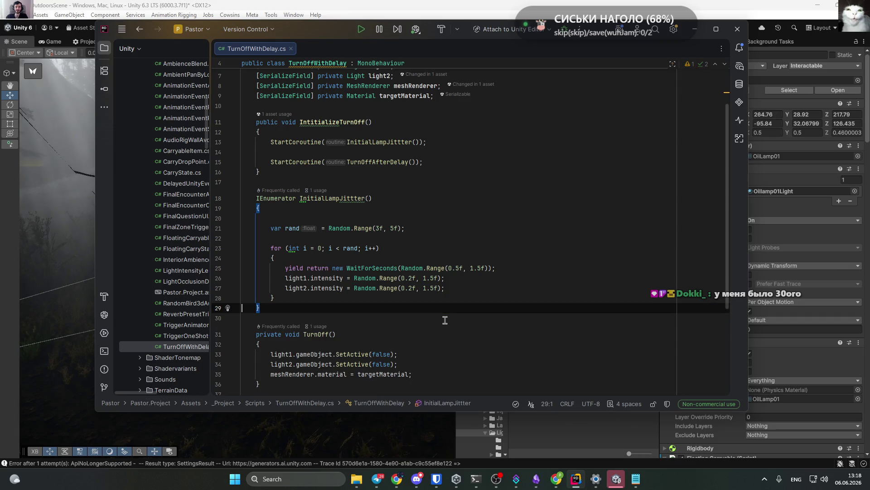
left_click(694, 29)
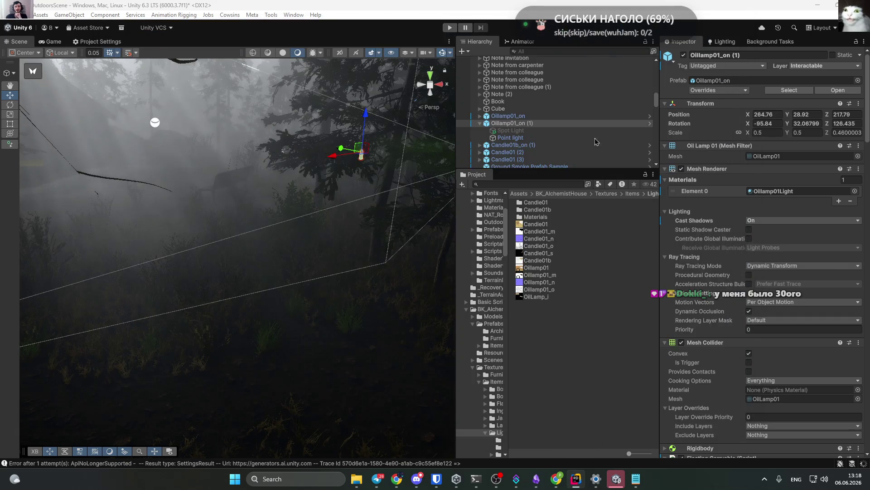
left_click(450, 27)
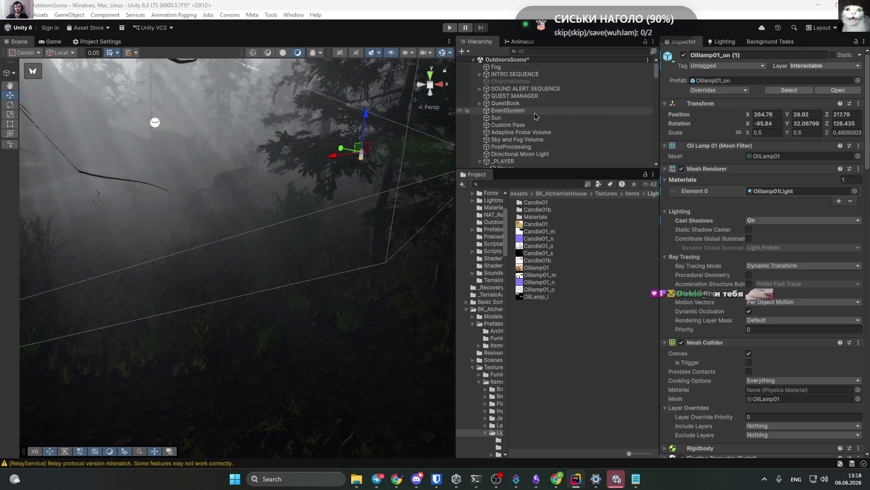
Deselect the lamp, restart Play mode and switch to the Game view.
left_click(581, 354)
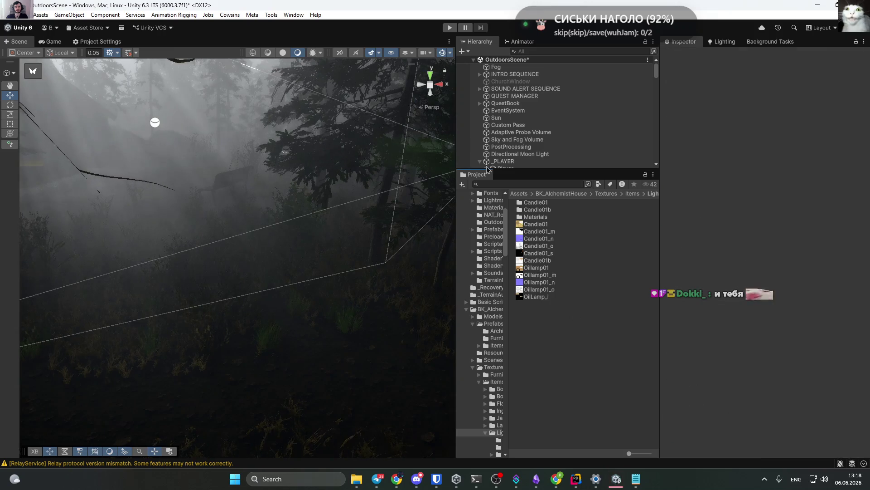
left_click(450, 27)
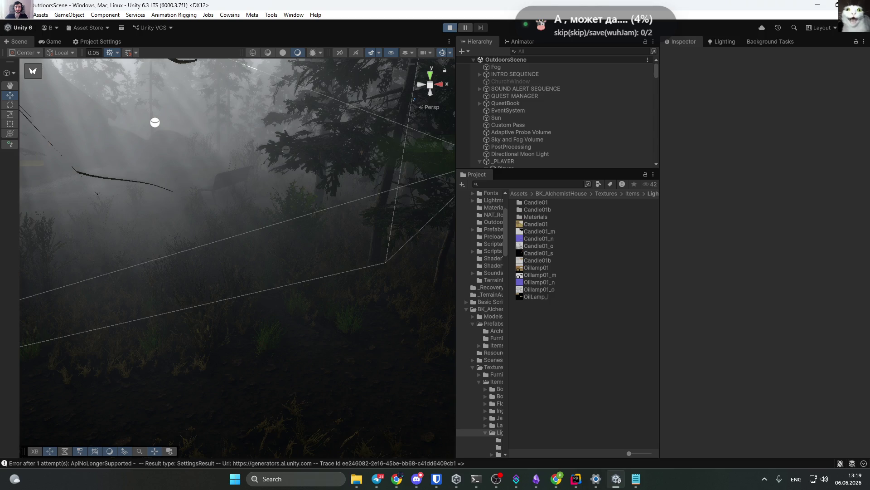
left_click(47, 43)
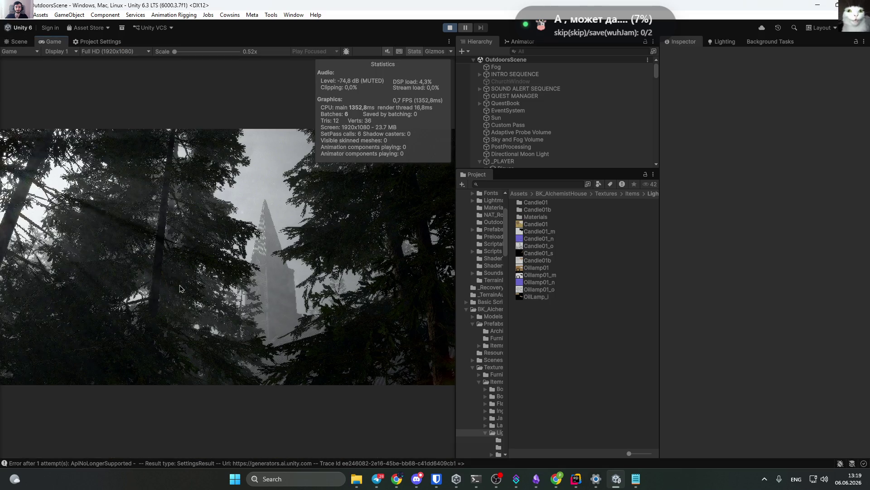
Maximize the Game view and walk down the church aisle, out through the fog to the building.
key("shift+space")
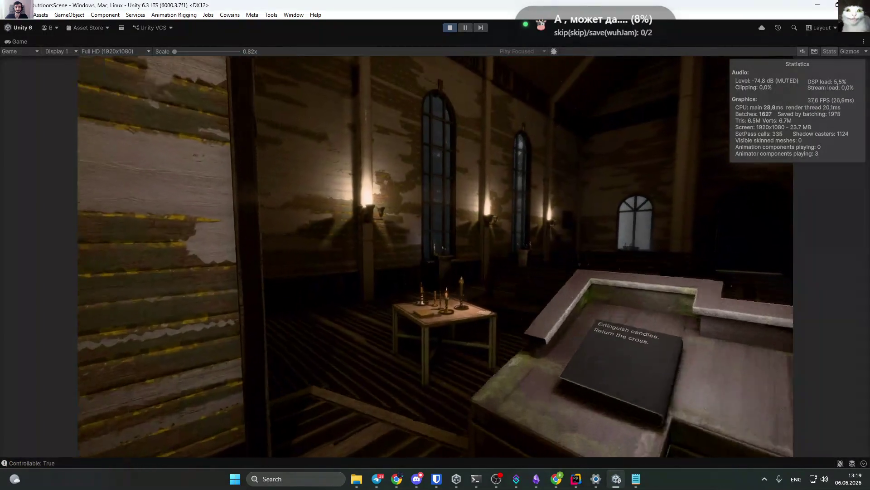
key("w")
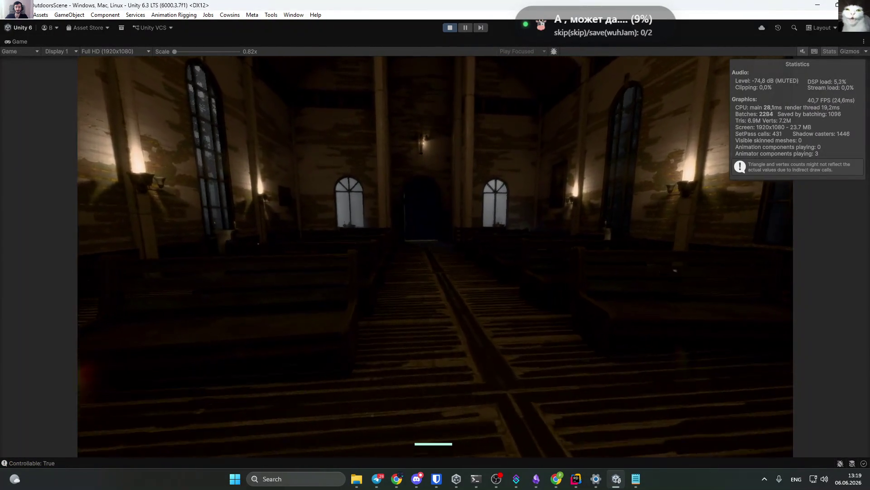
key("w")
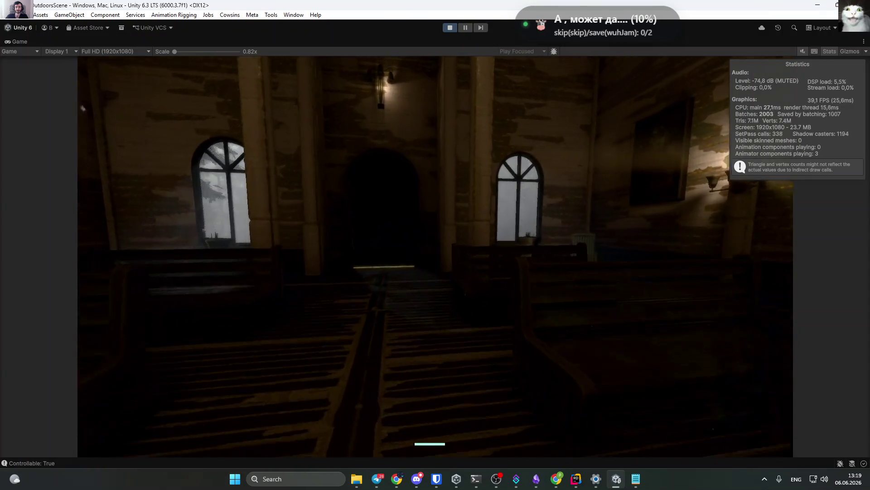
key("w")
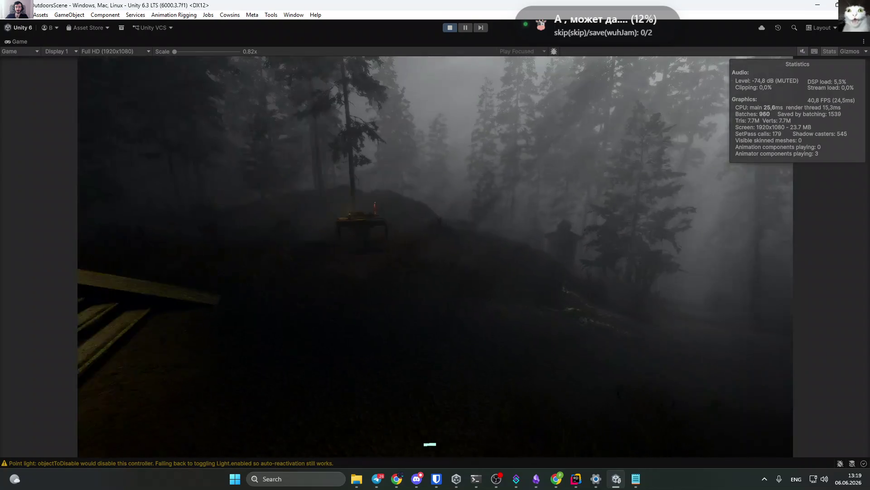
key("w")
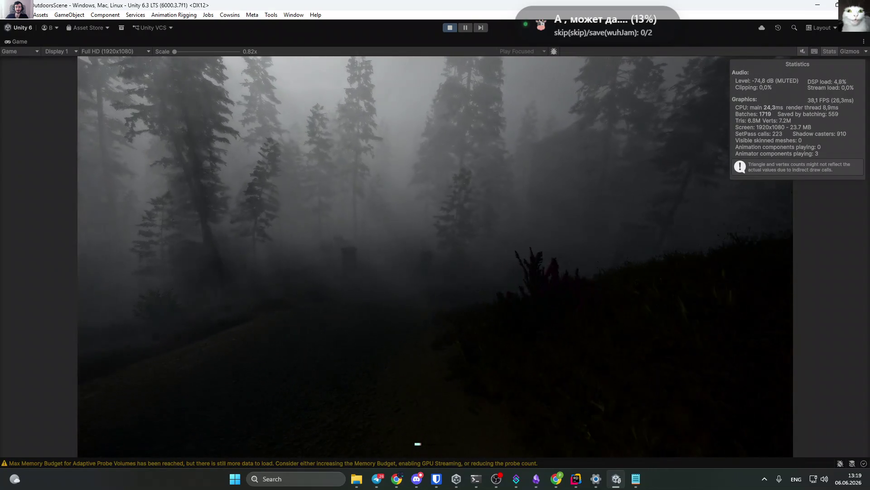
key("w")
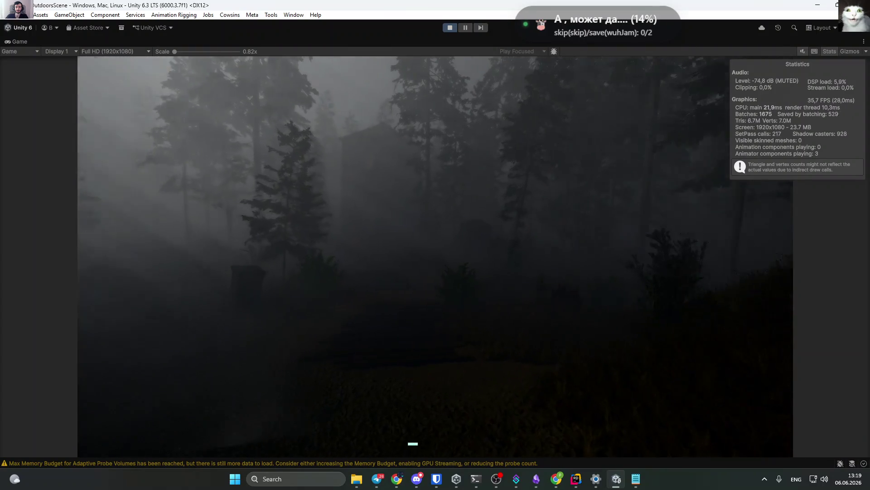
key("w")
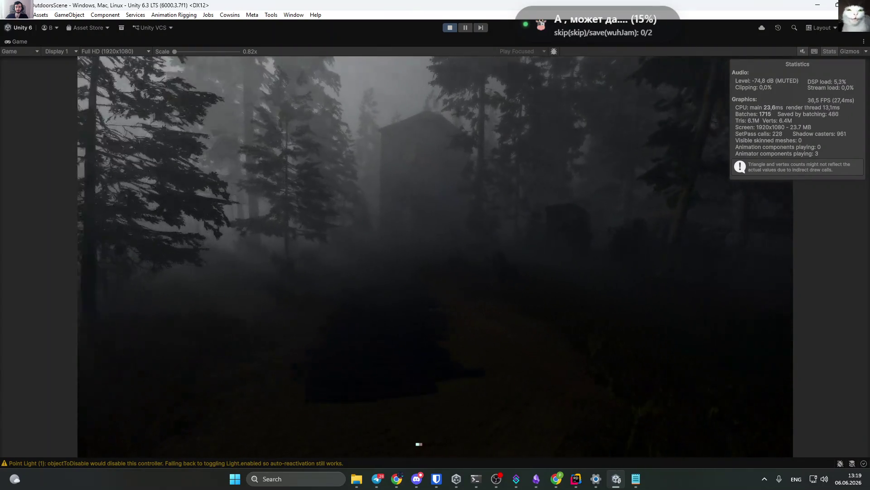
key("w")
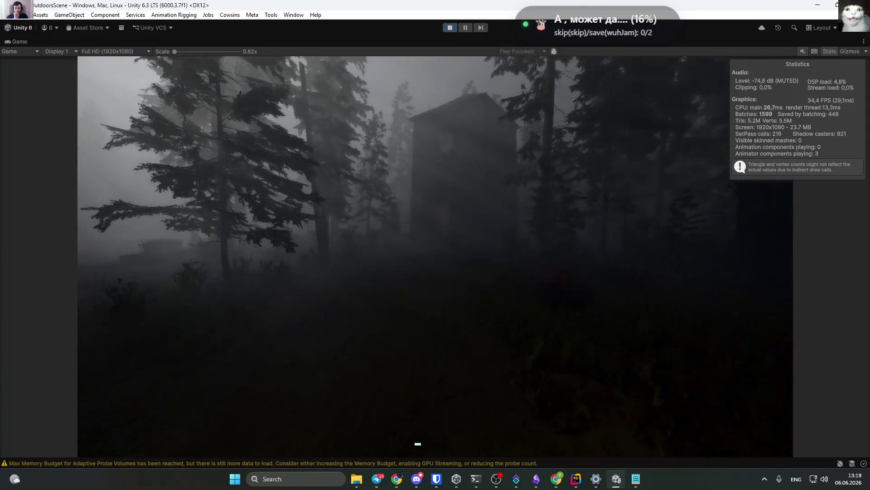
key("w")
key("w")
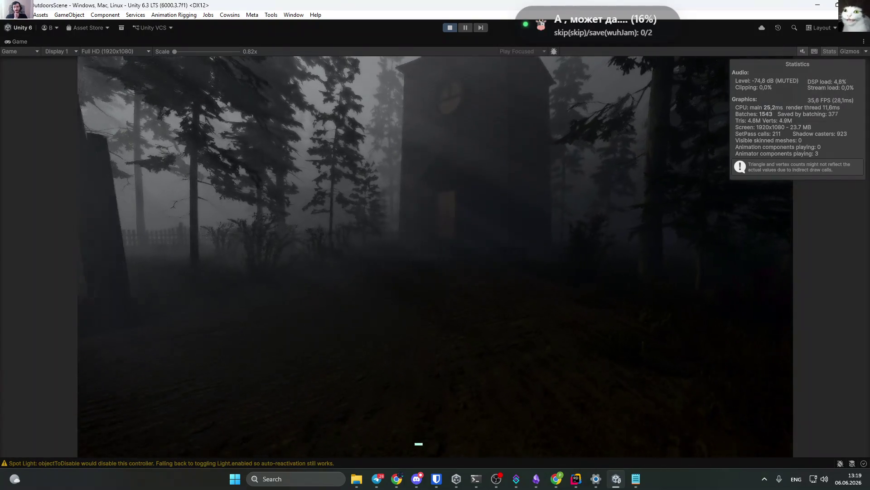
key("w")
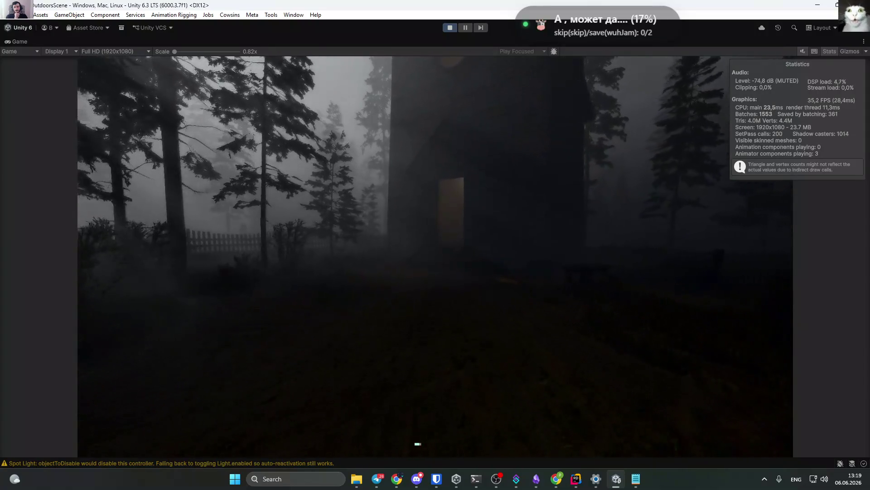
key("w")
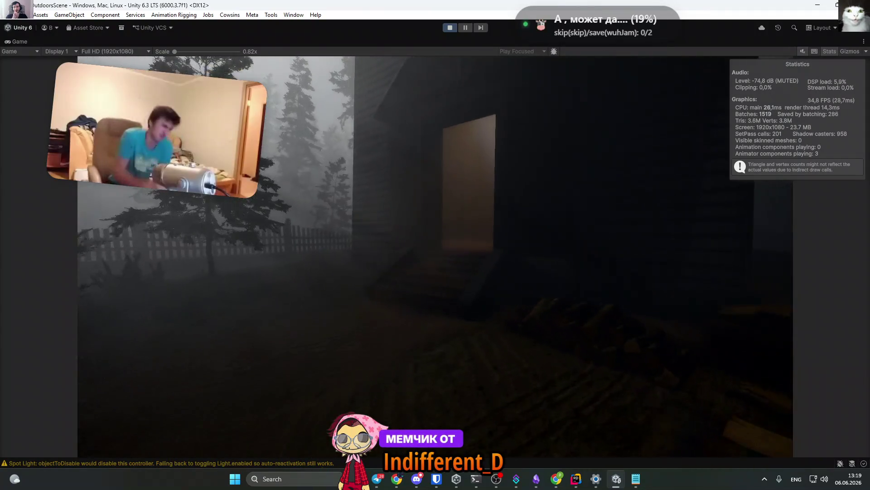
key("w")
Dismiss the Start menu, refocus the game and walk out the doorway uphill toward the church.
key("super")
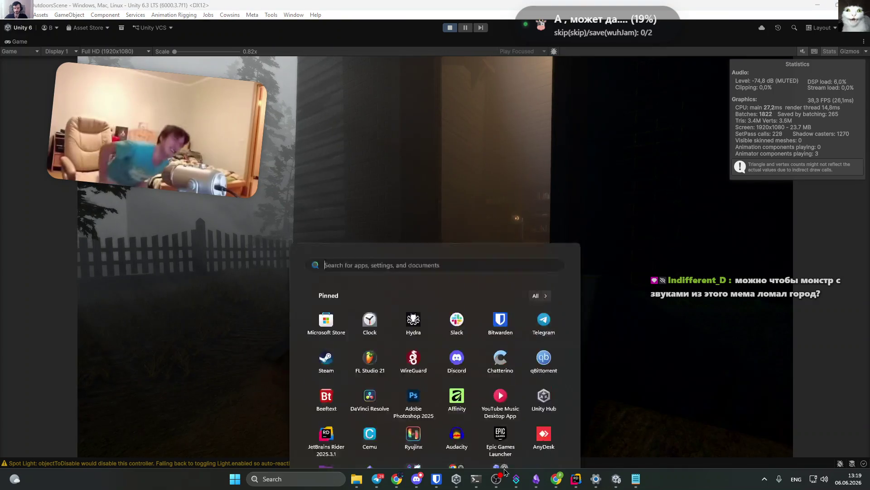
key("super")
left_click(506, 318)
key("w")
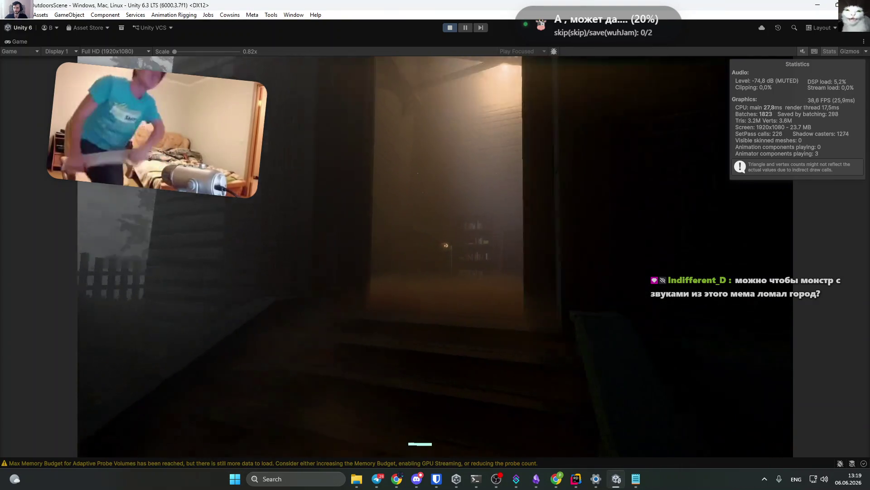
key("w")
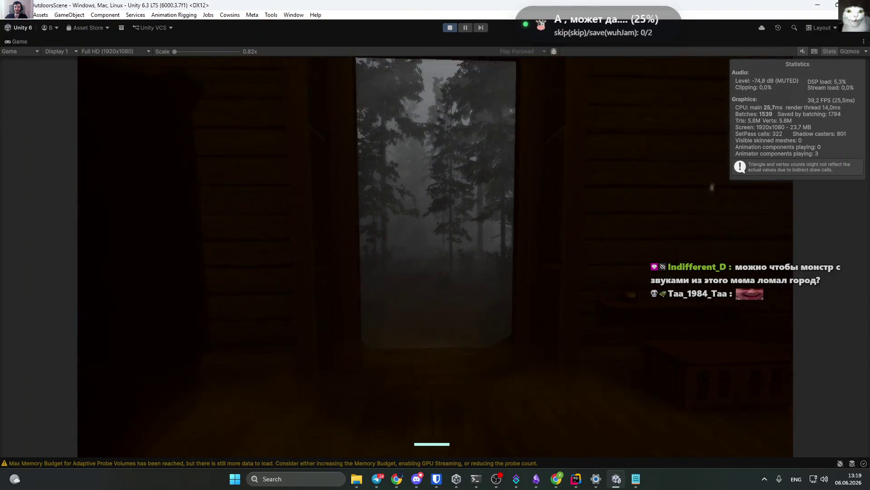
key("w")
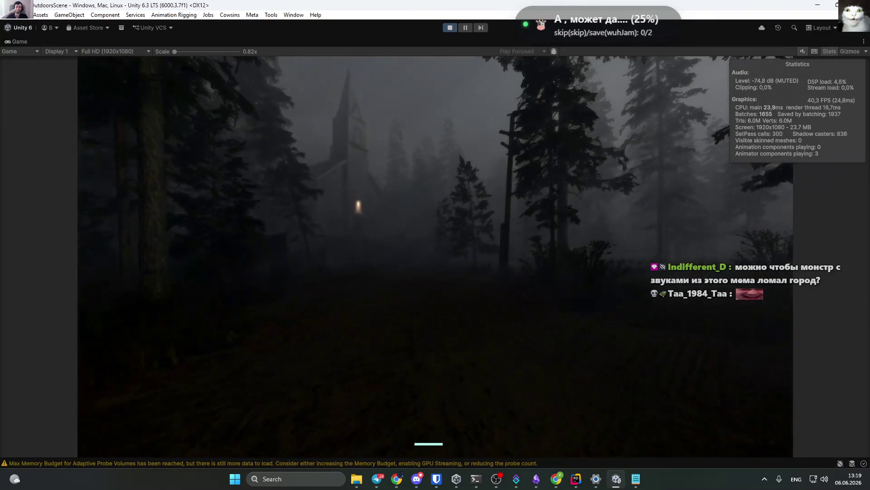
key("w")
key("w")
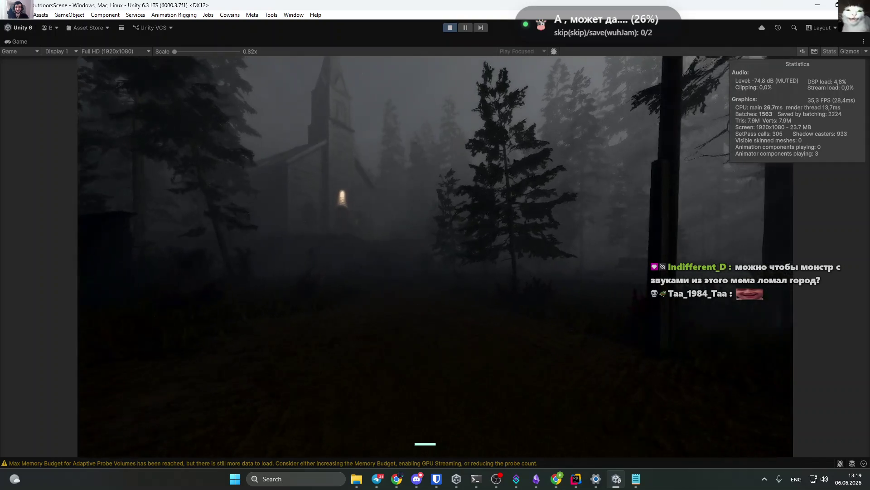
key("w")
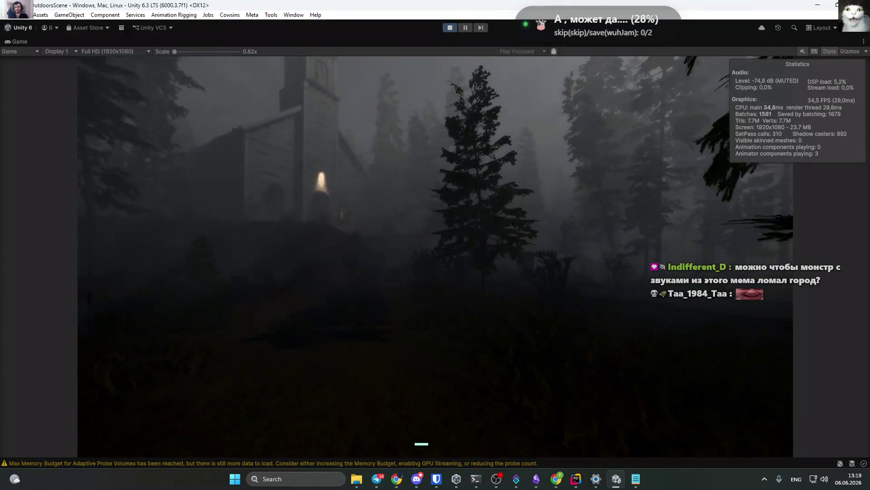
key("w")
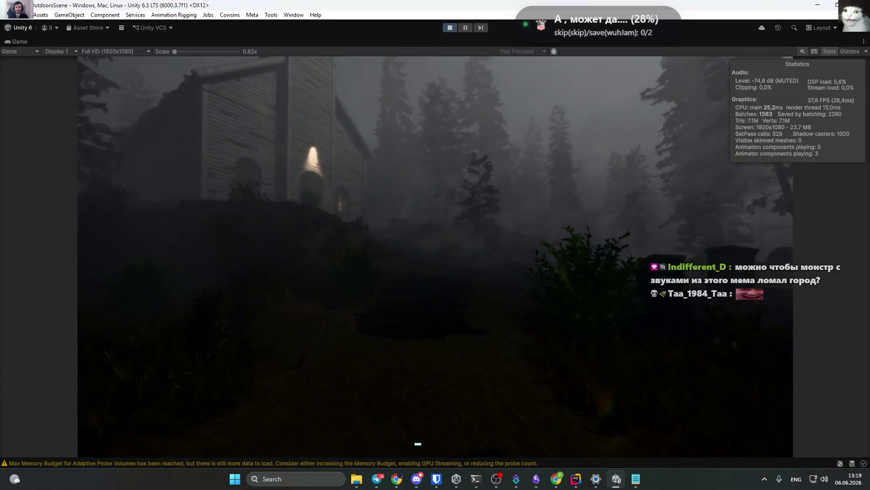
key("w")
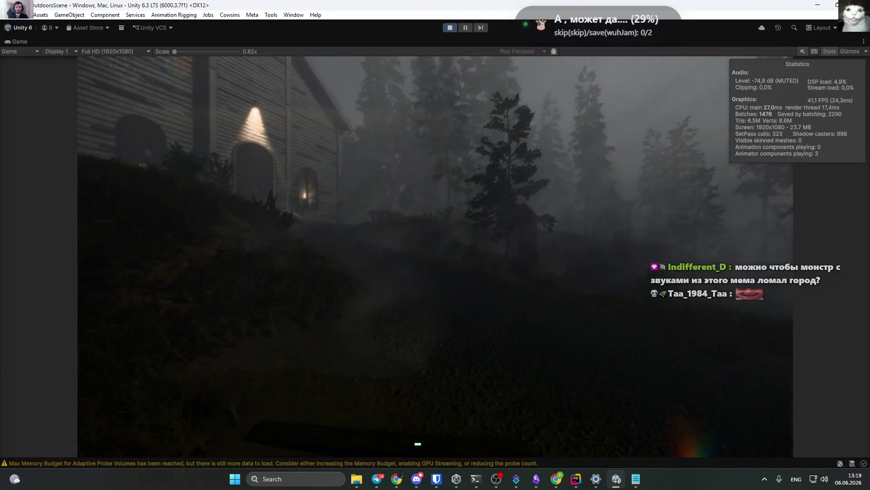
key("w")
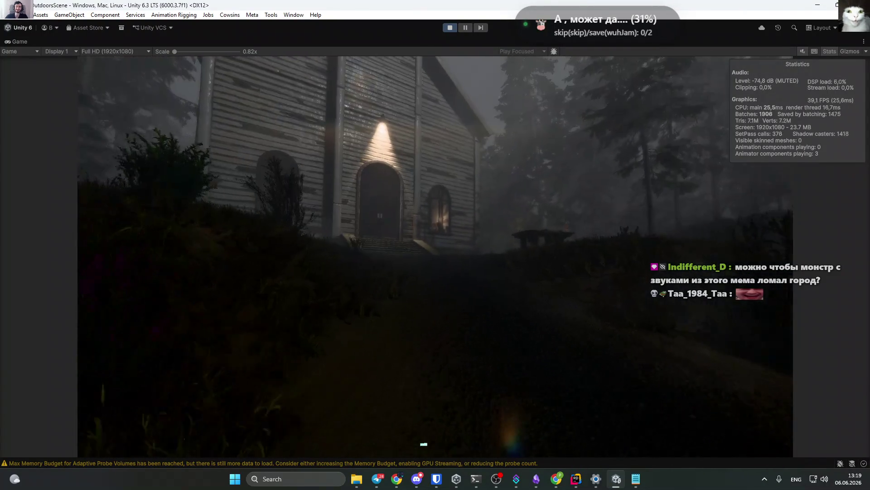
Walk along the church wall, climb the wooden stairs and reach the glowing lantern.
key("w")
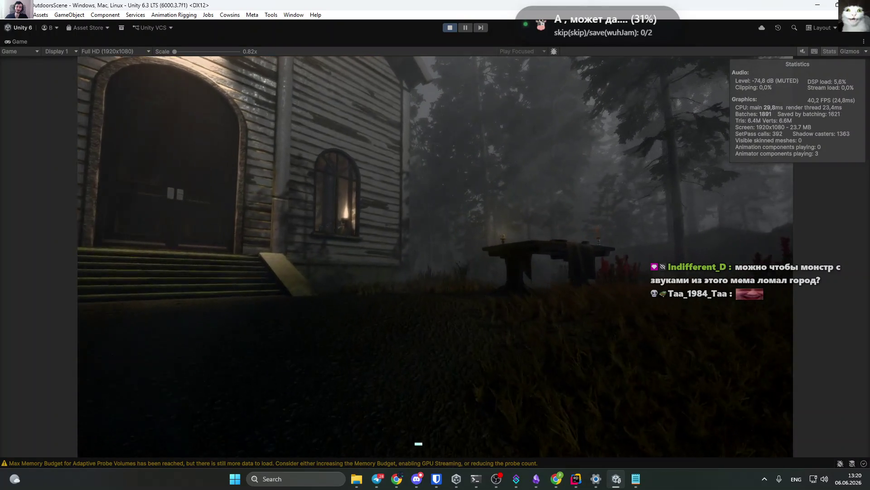
key("w")
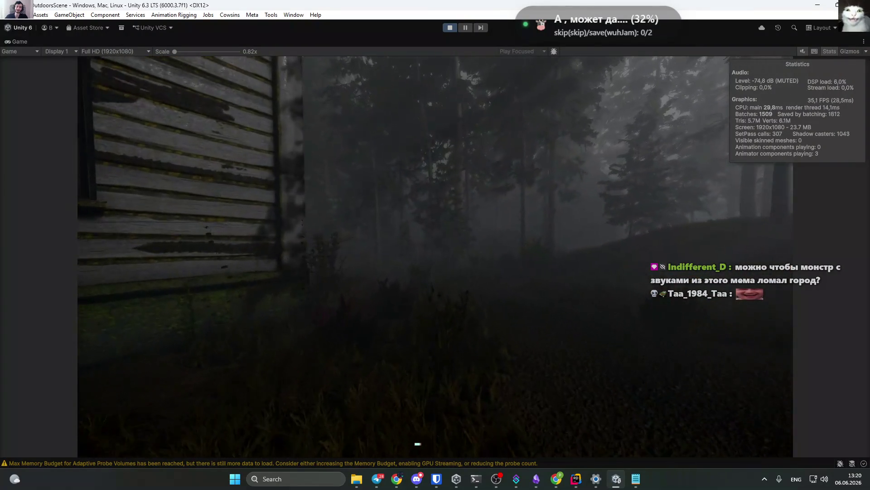
key("w")
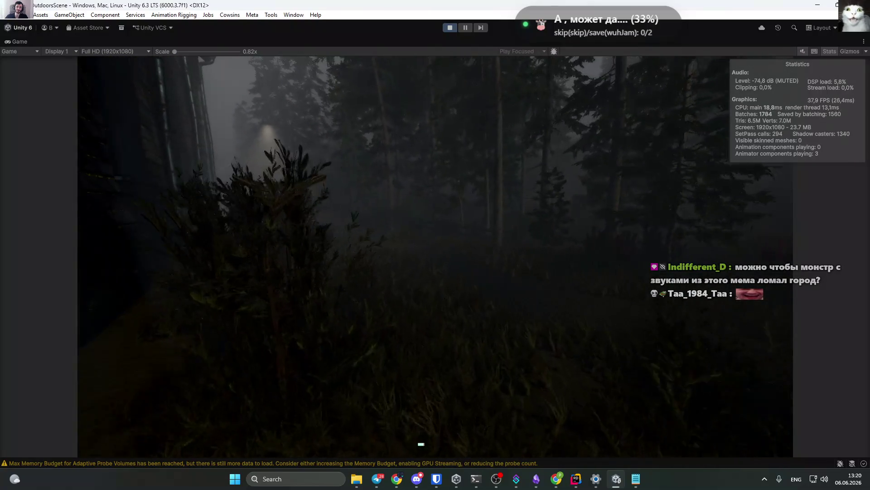
key("w")
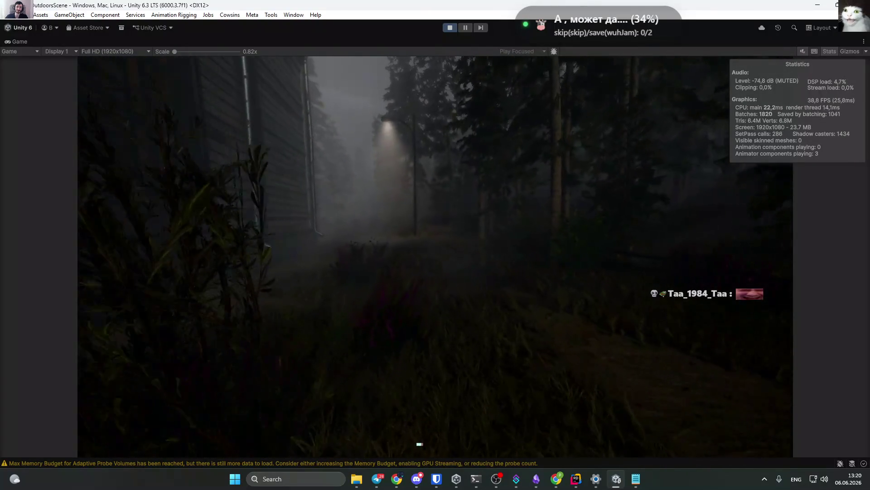
key("w")
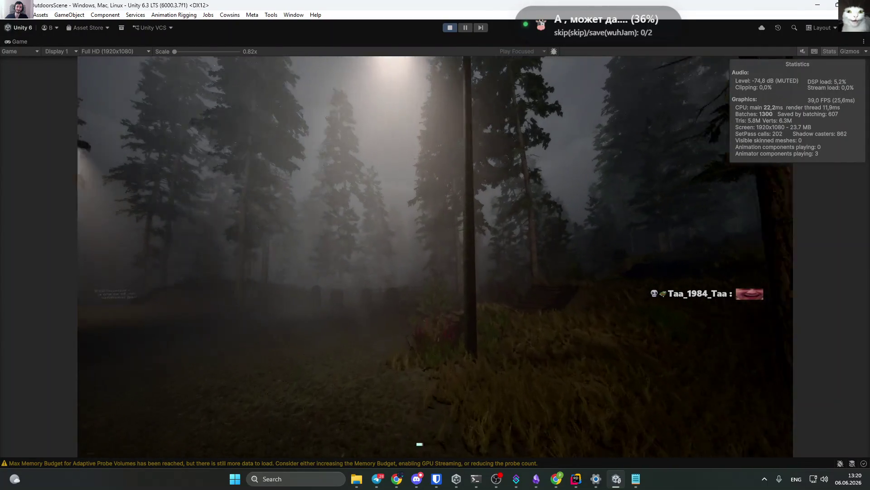
key("w")
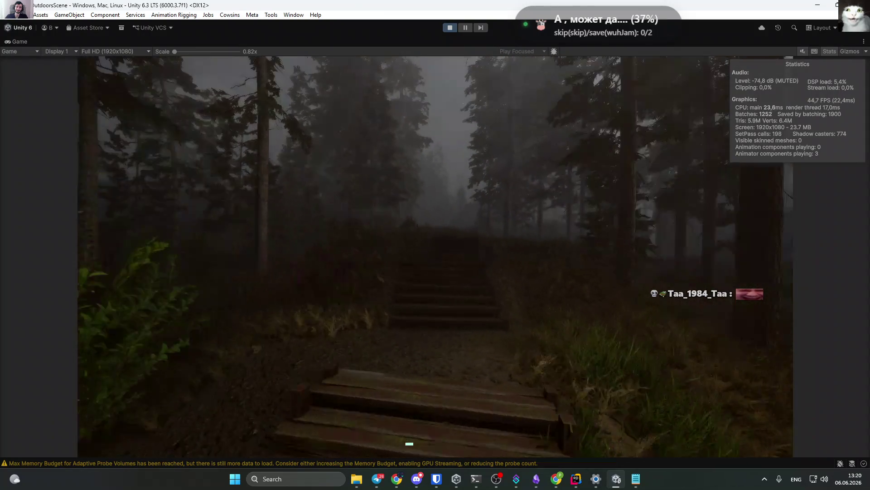
key("w")
key("w")
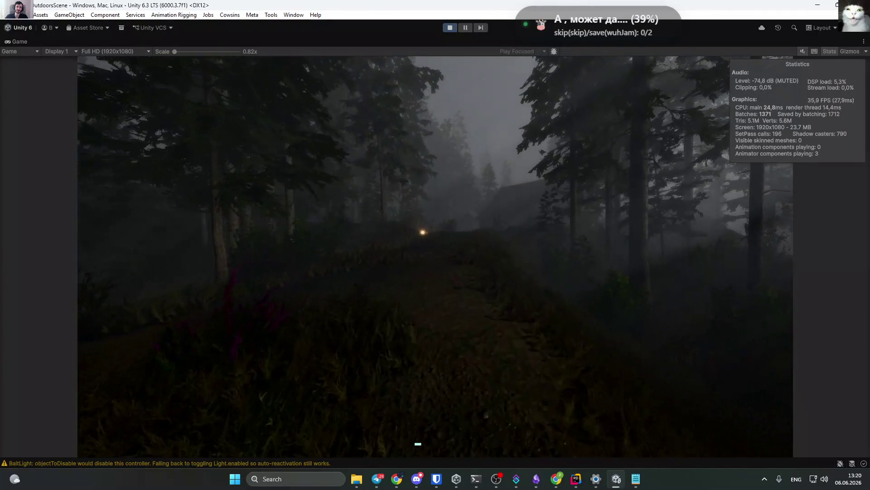
key("w")
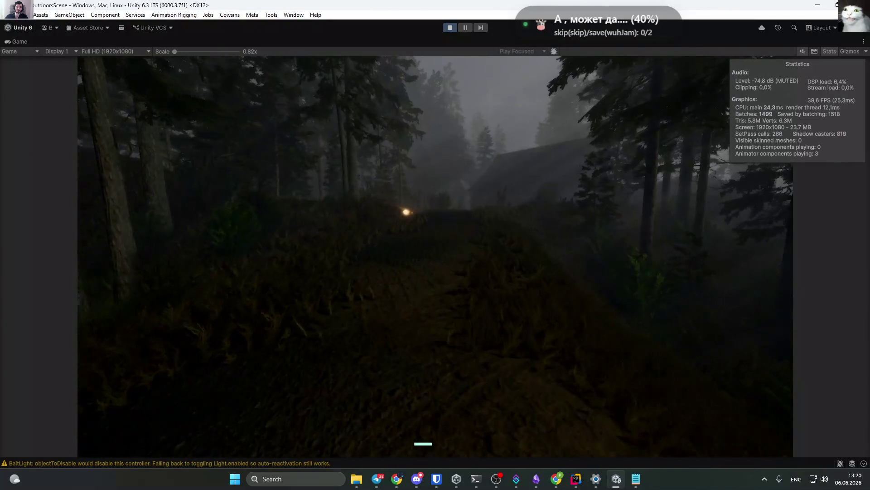
key("w")
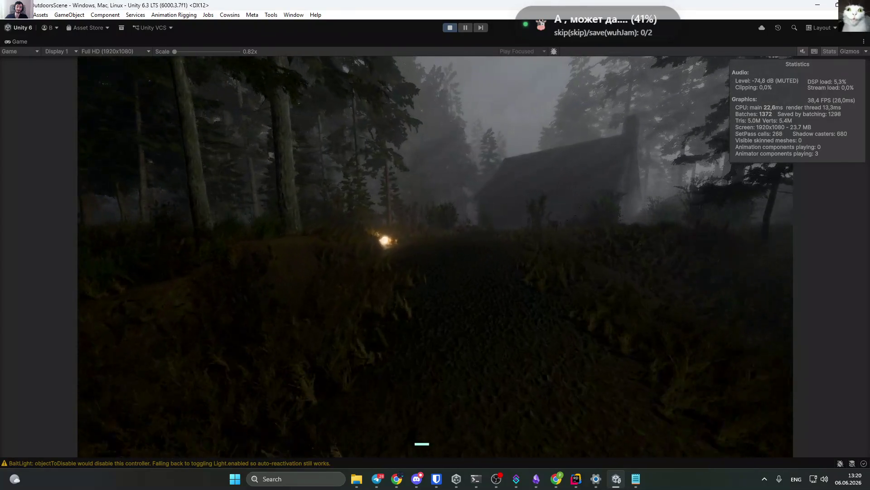
key("w")
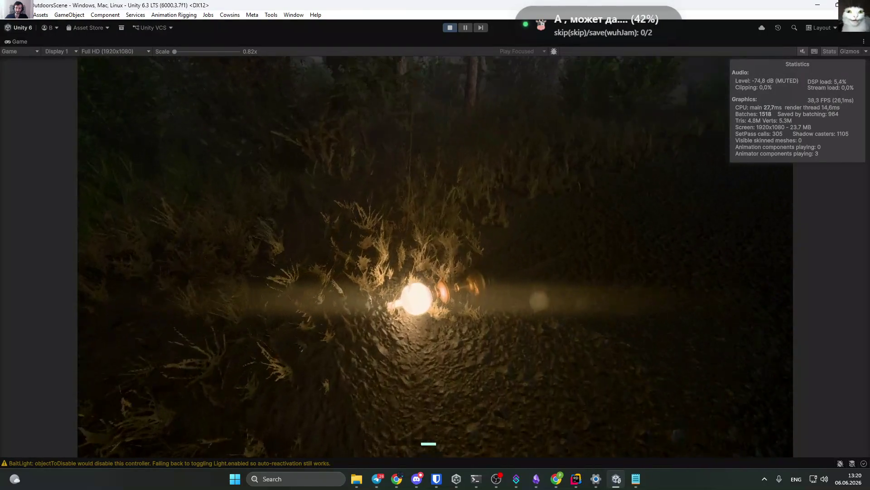
Pick up the lantern with E and carry it through the green door into the cabin.
key("e")
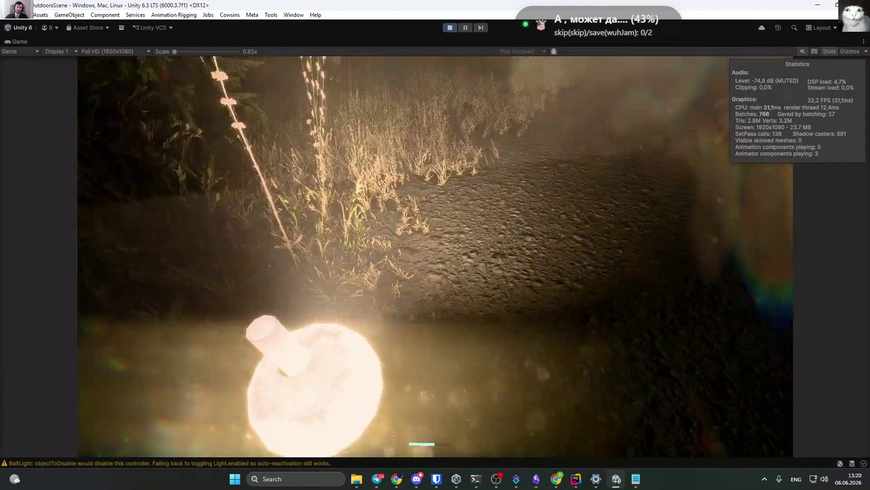
key("w")
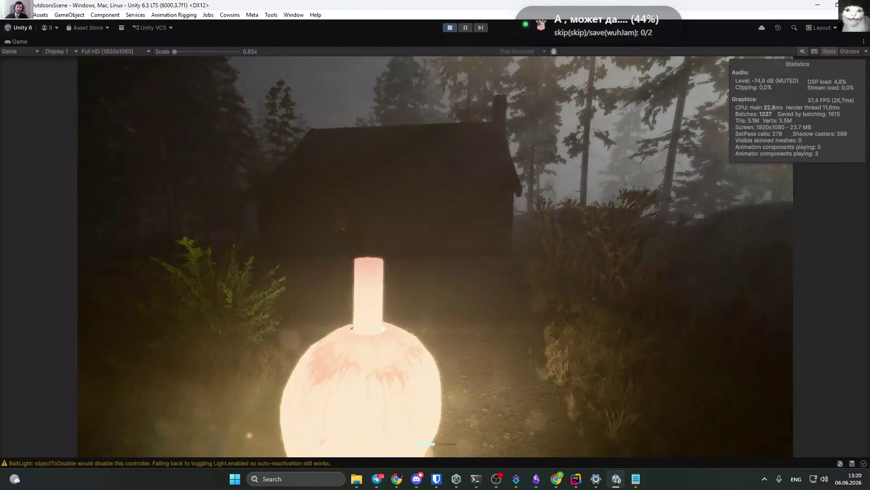
key("w")
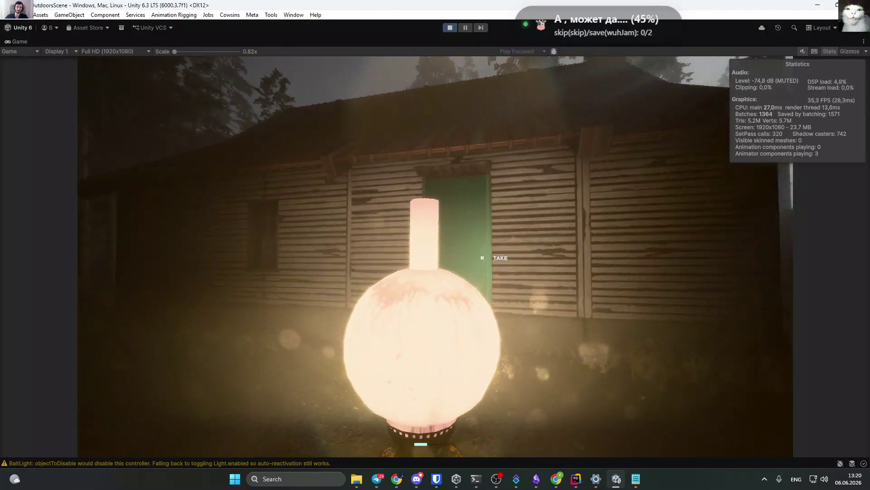
key("w")
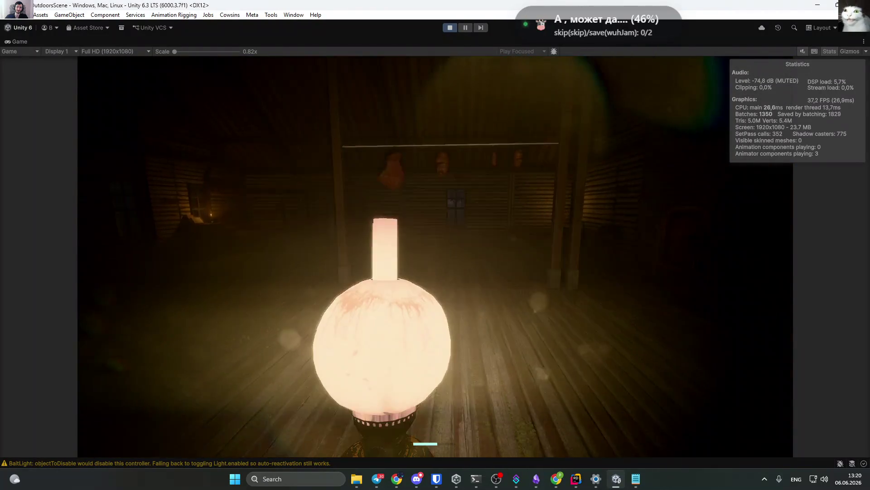
key("w")
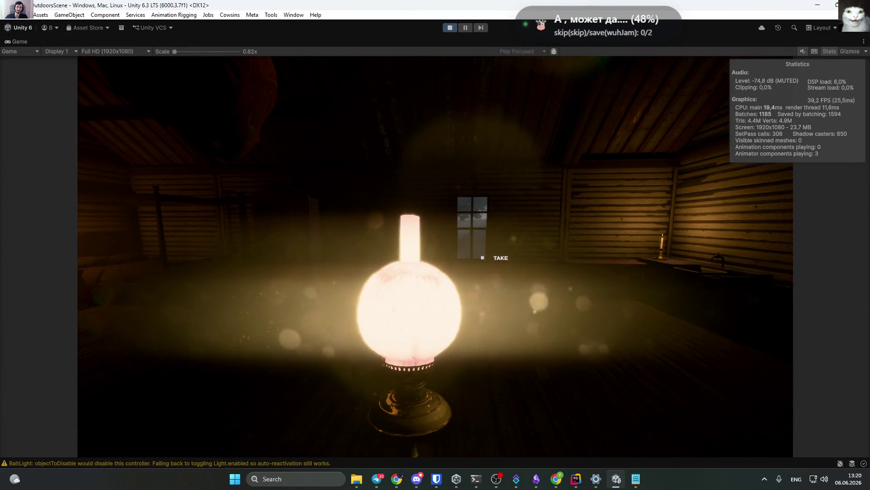
key("w")
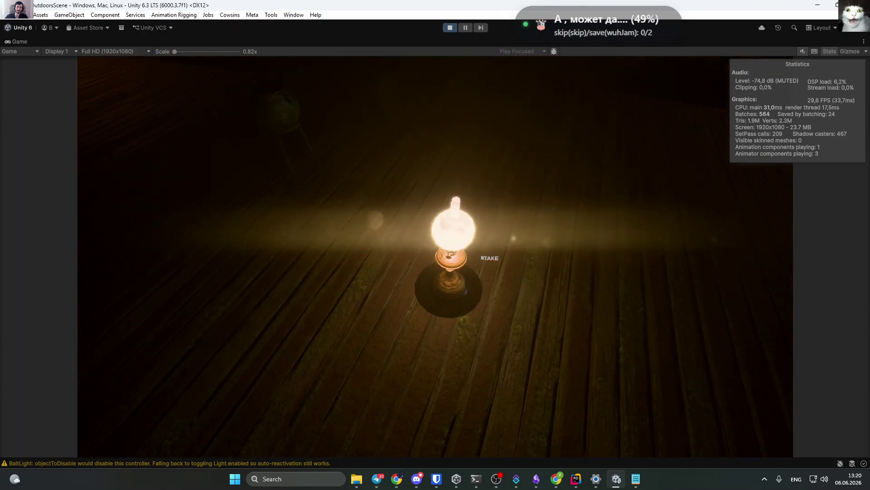
Set the lantern down, stop the play-test and bring up TurnOffWithDelay.cs in Rider.
key("Escape")
left_click(455, 26)
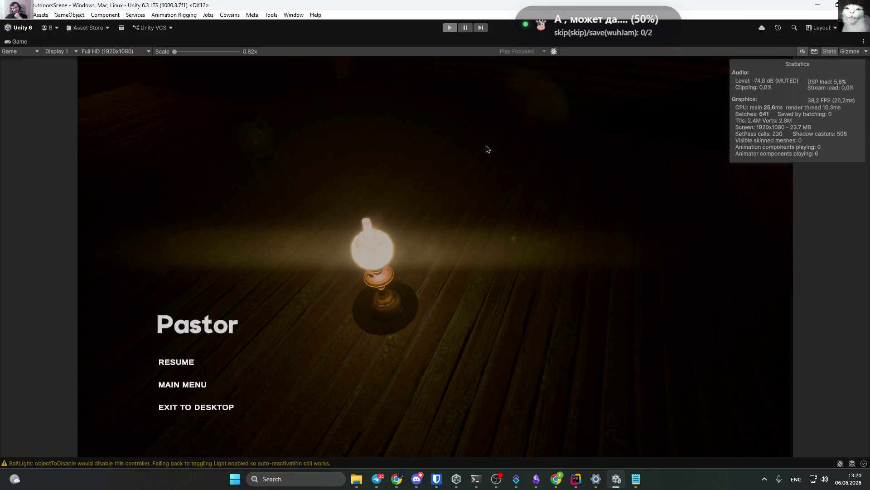
left_click(576, 478)
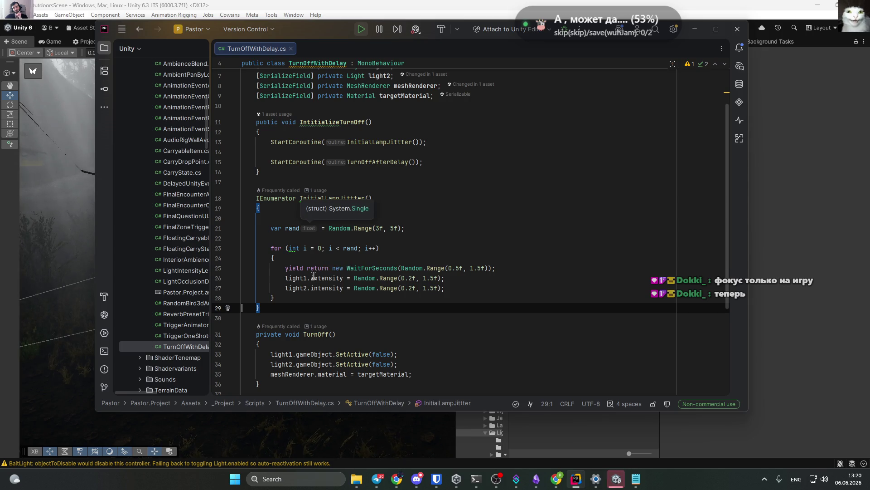
Inspect the InitialLampJittter loop and select its two light intensity lines.
left_click(275, 277)
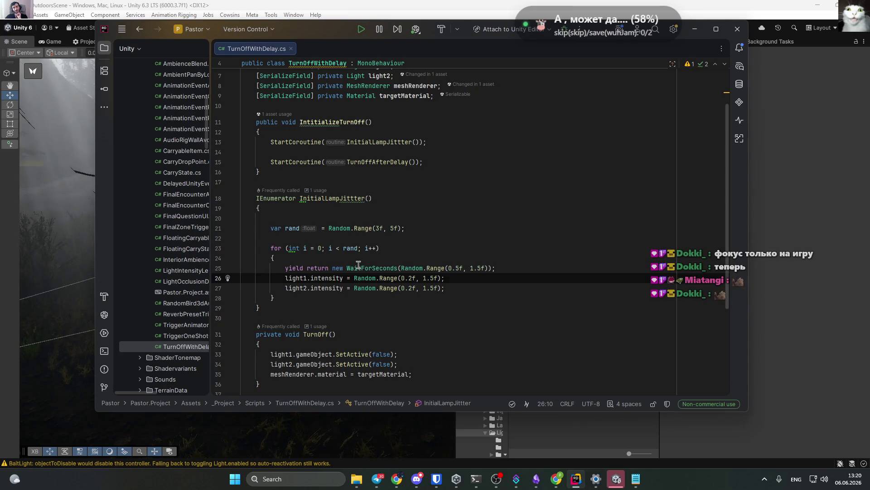
left_click(556, 219)
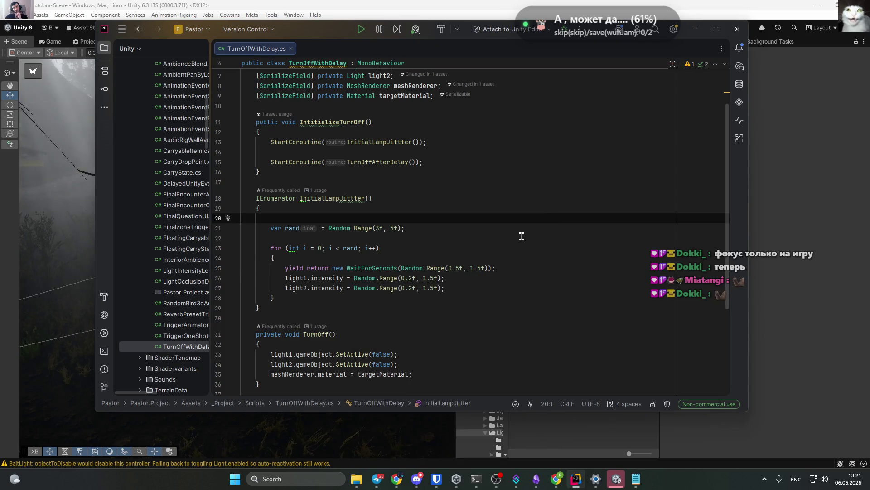
left_click(572, 276)
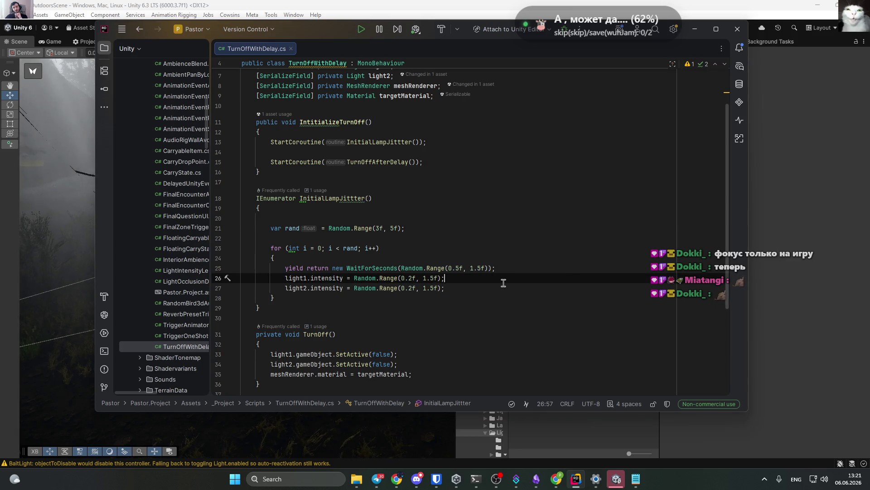
mouse_move(332, 282)
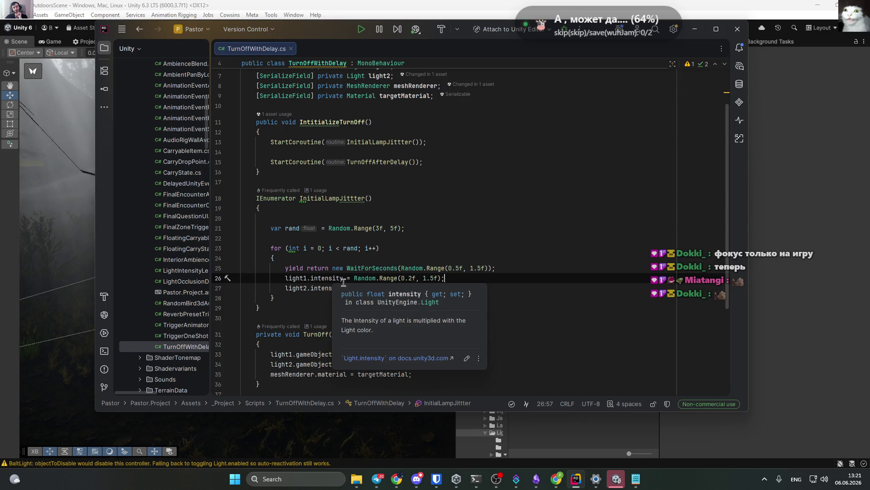
left_click(589, 236)
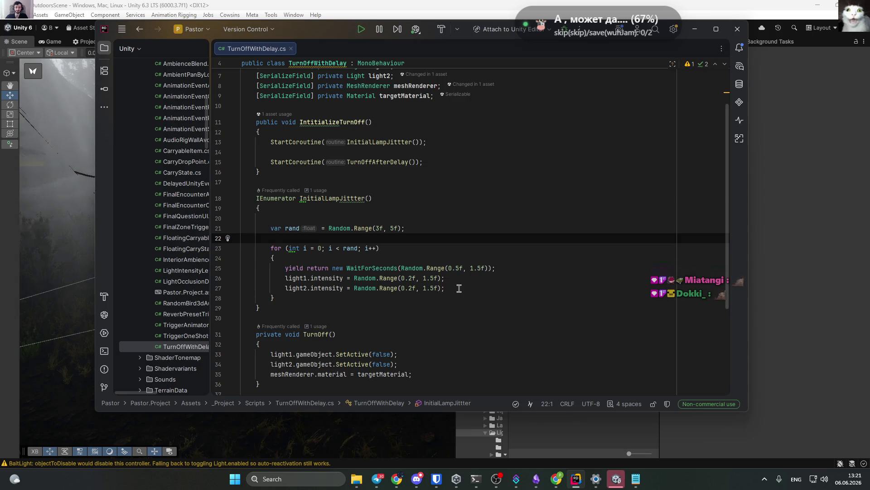
left_click(290, 304)
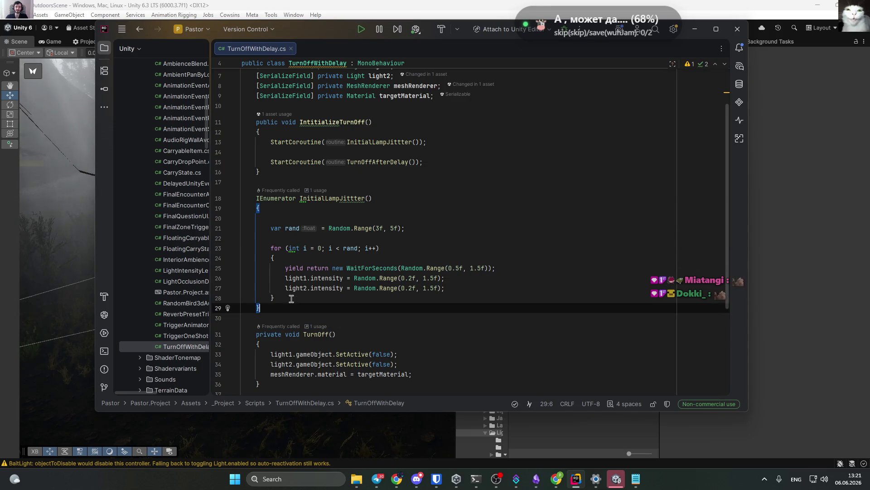
mouse_move(453, 288)
left_mouse_down()
mouse_move(461, 288)
mouse_move(247, 288)
mouse_move(222, 277)
left_mouse_up()
Delete the two intensity lines and paste a copy of TurnOff below the coroutine.
key("BackSpace")
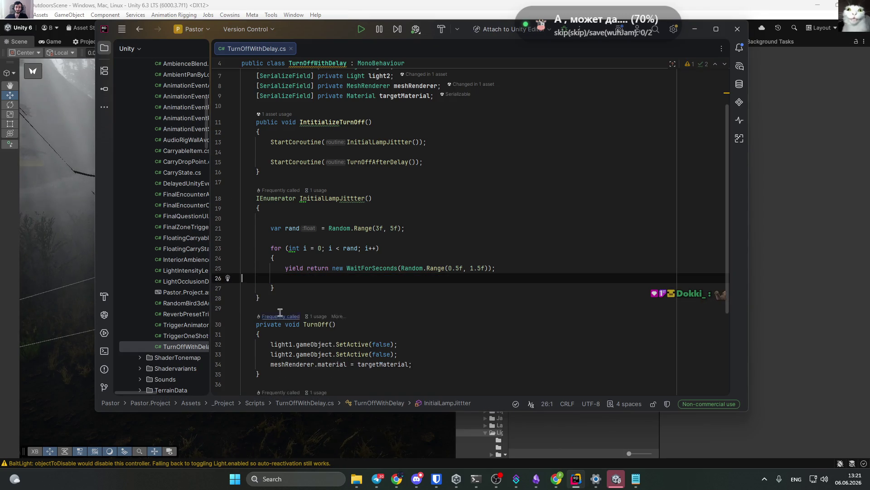
left_click(300, 298)
key("Return")
key("Return")
scroll(301, 310, "down", 1)
scroll(300, 310, "down", 2)
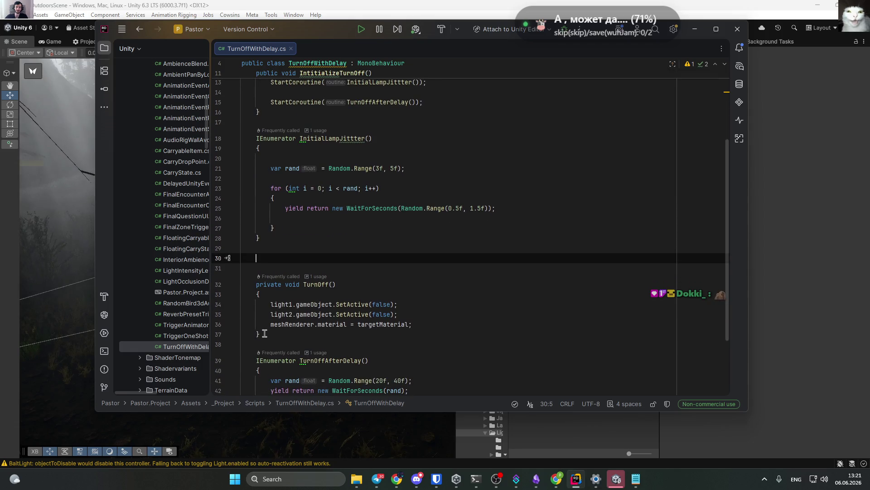
type("private void TurnOff()     {         light1.gameObject.SetActive(false);         light2.gameObject.SetActive(false);         meshRenderer.material = targetMaterial;     }")
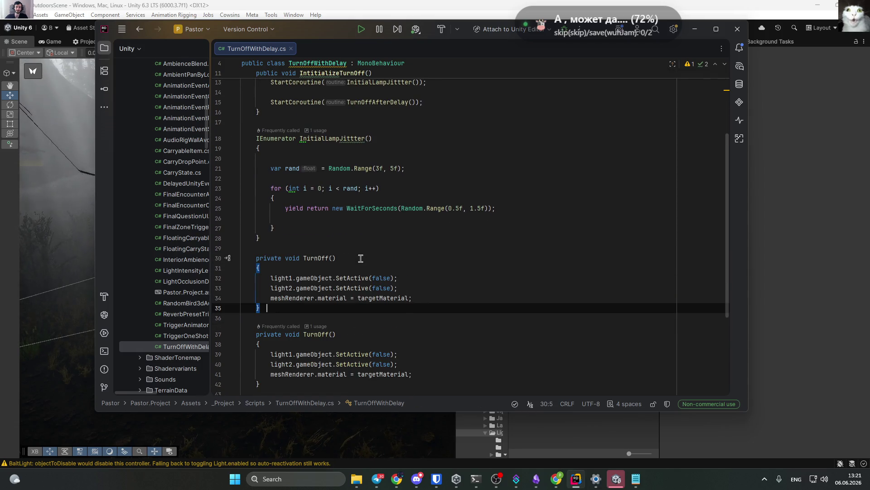
Rename the copy to TurnOn and change both SetActive(false) calls to SetActive(true).
double_click(317, 258)
type("TurnOn")
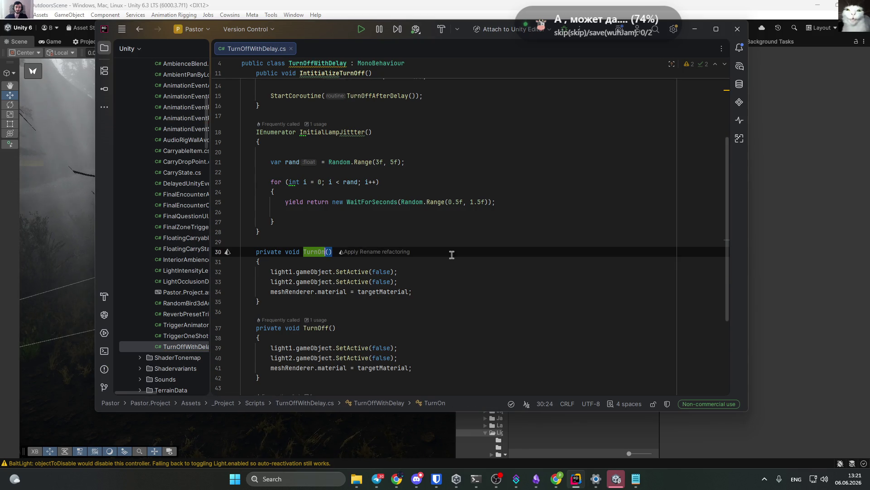
double_click(380, 272)
type("true")
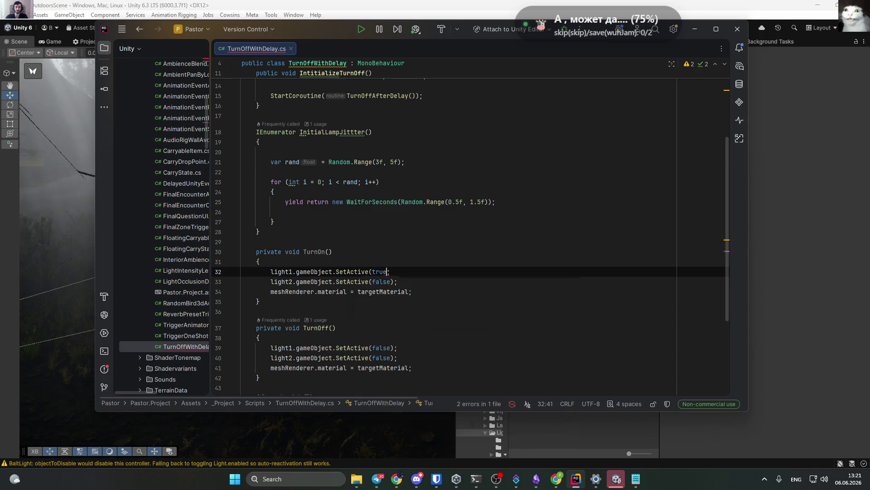
double_click(382, 281)
type("true")
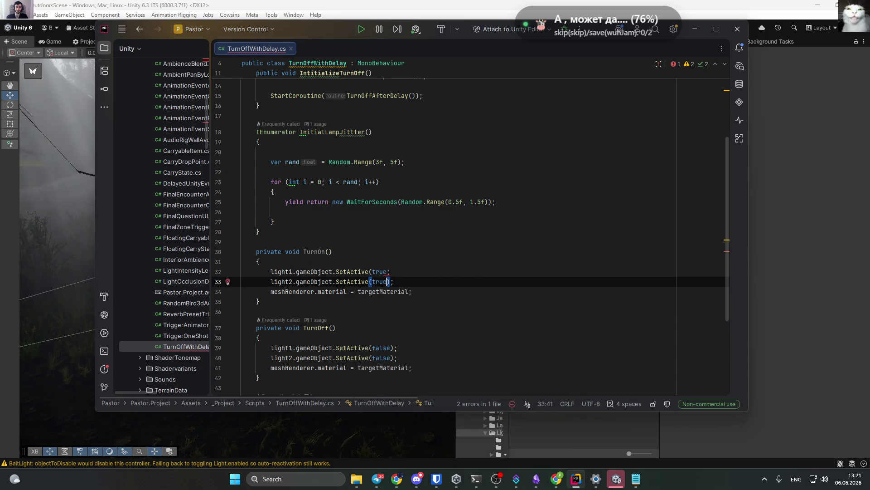
left_click(458, 285)
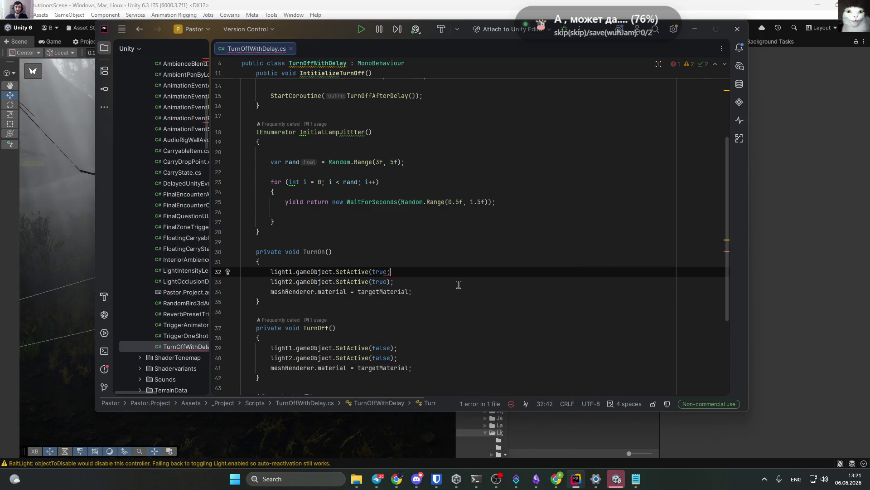
left_click(388, 271)
type(");")
left_click_drag(412, 272, 446, 277)
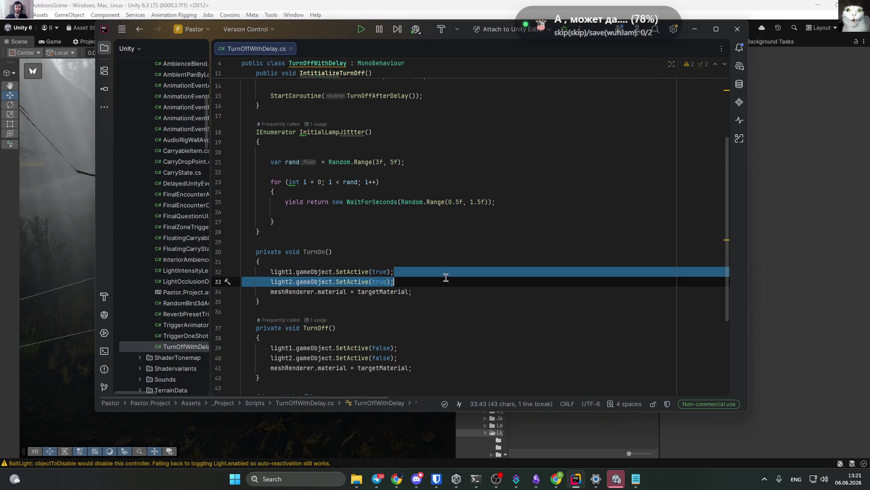
left_click(462, 270)
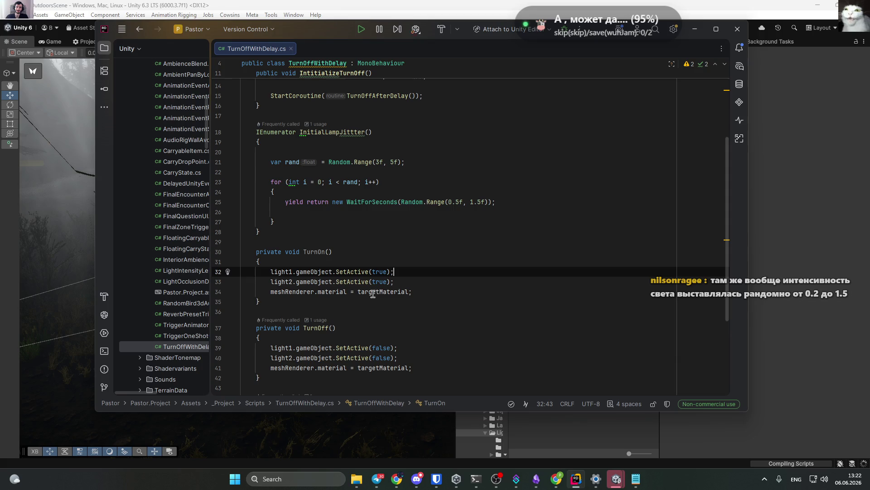
Declare 'private Material _initialMaterial' below the targetMaterial field.
scroll(390, 191, "up", 4)
left_click(480, 149)
key("Return")
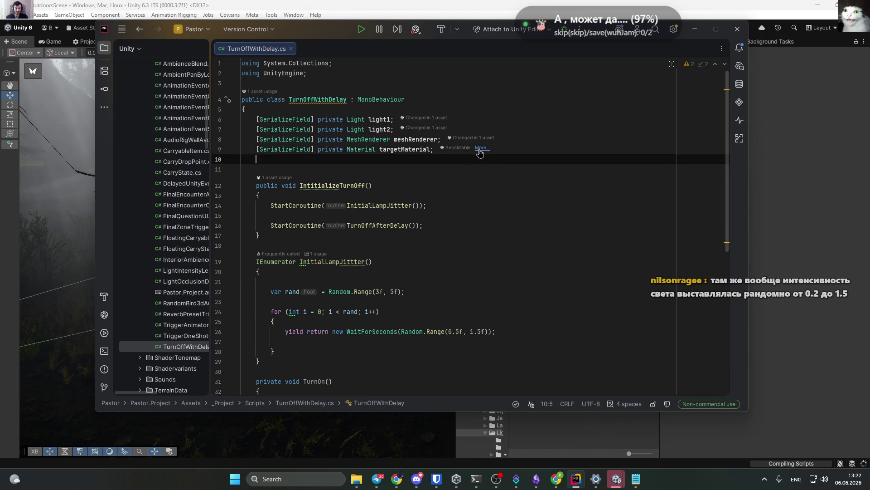
type("private ")
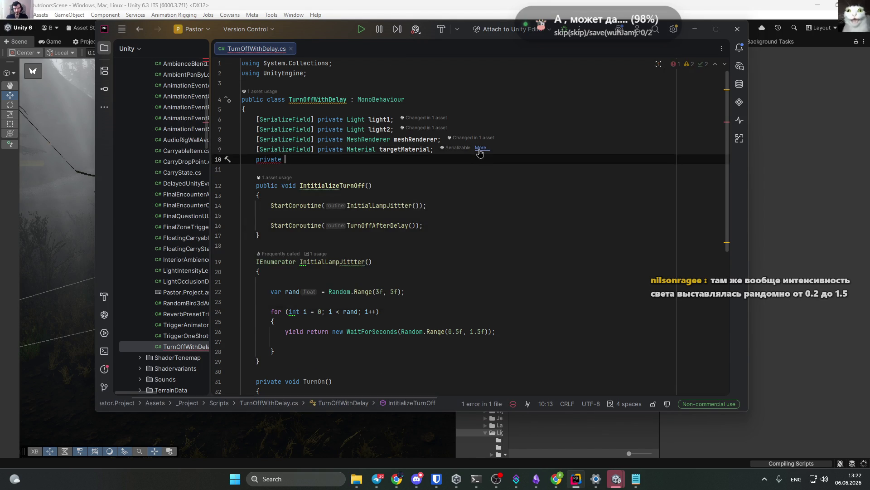
type("Material _")
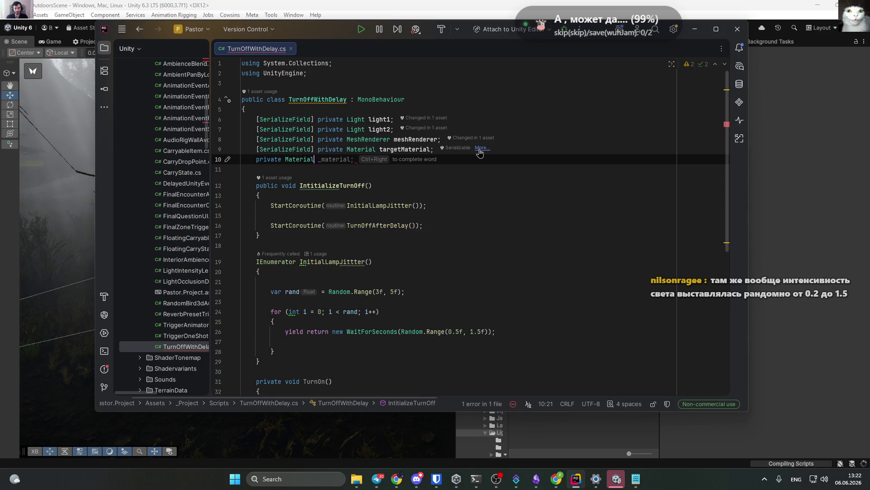
type("init")
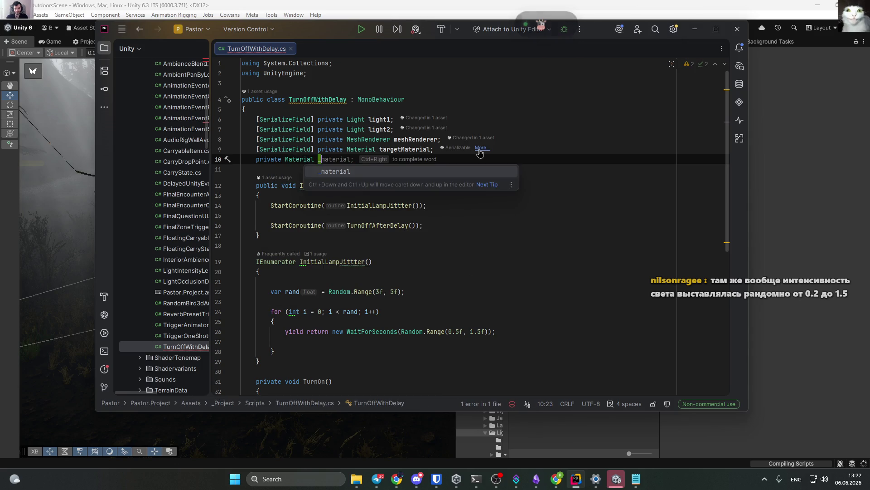
type("ialMa")
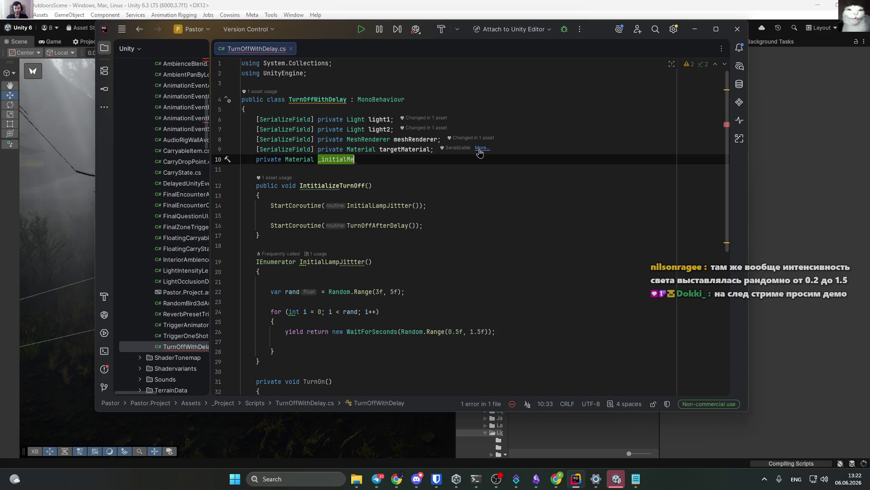
type("terial")
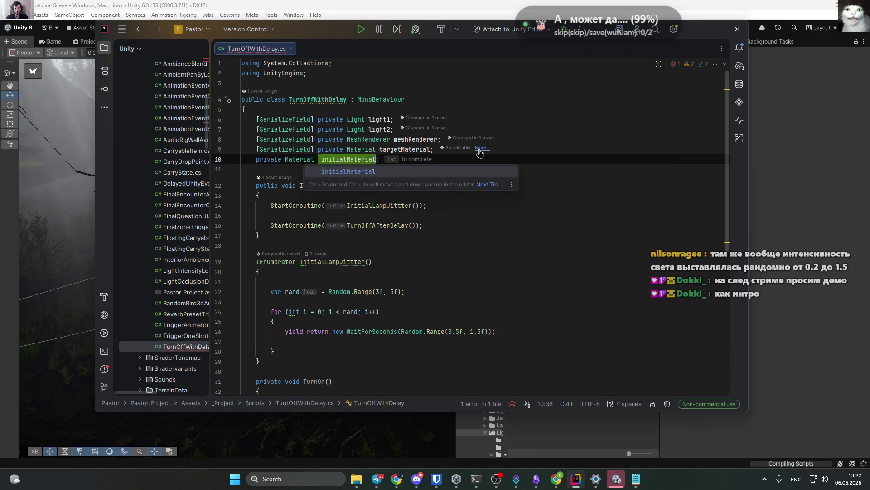
Add a new method below the field, ending up with a static void Awake() body.
key("ctrl+shift+Left")
key("ctrl+shift+Left")
key("ctrl+shift+Left")
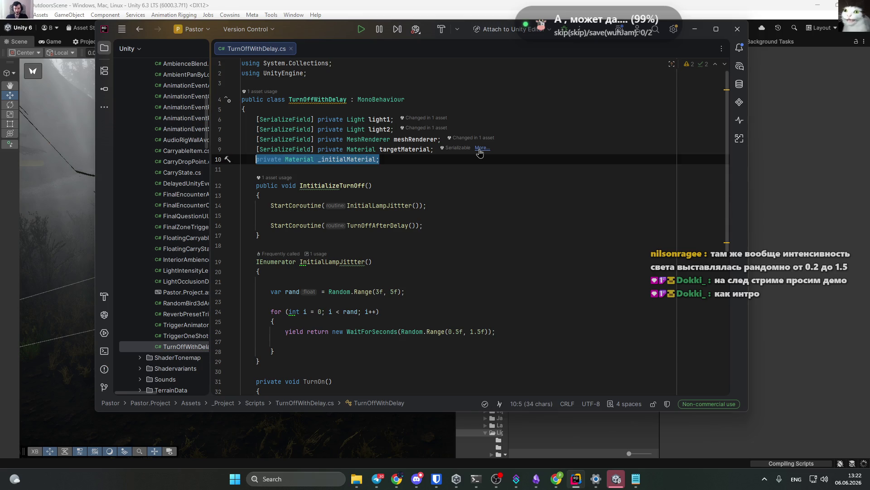
key("End")
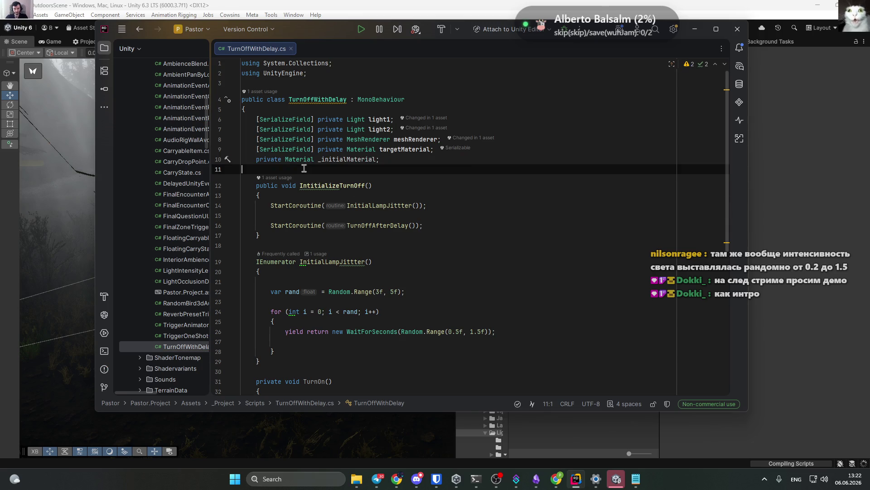
key("Return")
key("Return")
type("Start")
key("Escape")
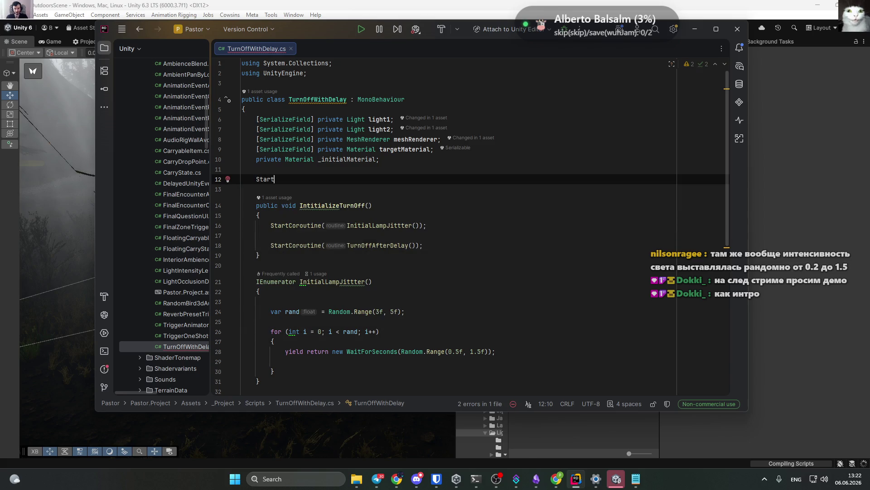
key("ctrl+shift+Left")
type("s")
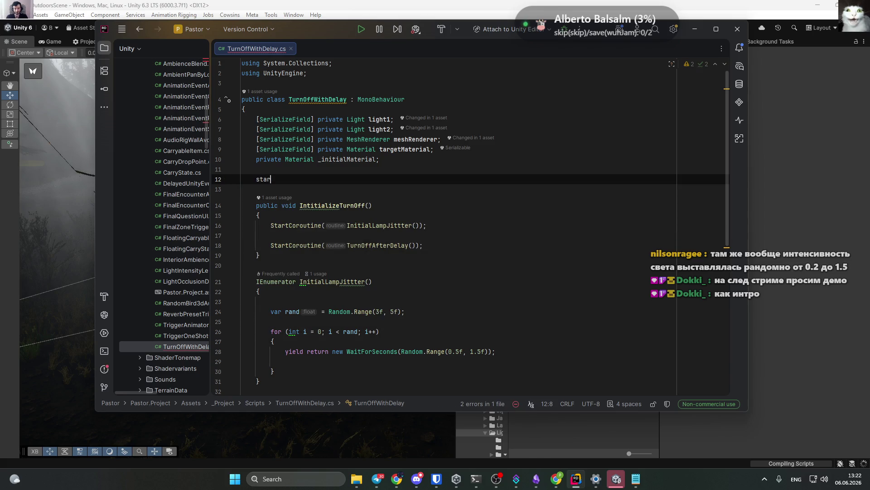
type("t")
key("ctrl+shift+Left")
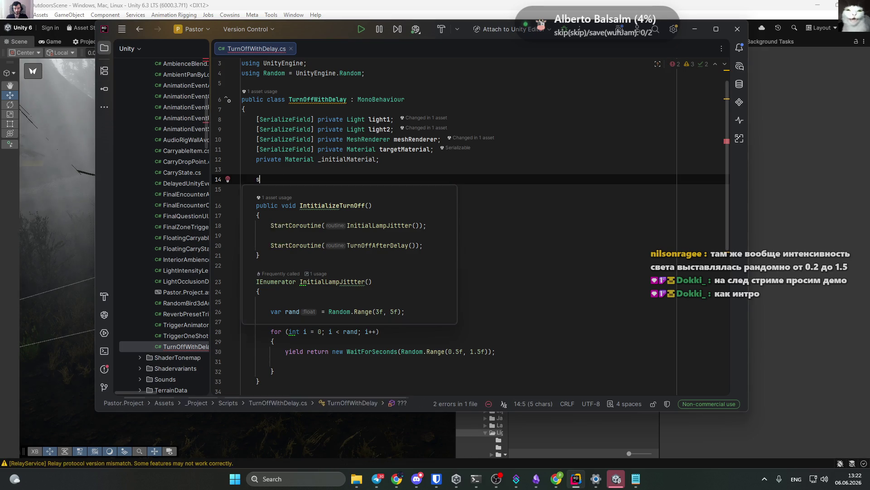
type("tatic void Awake(")
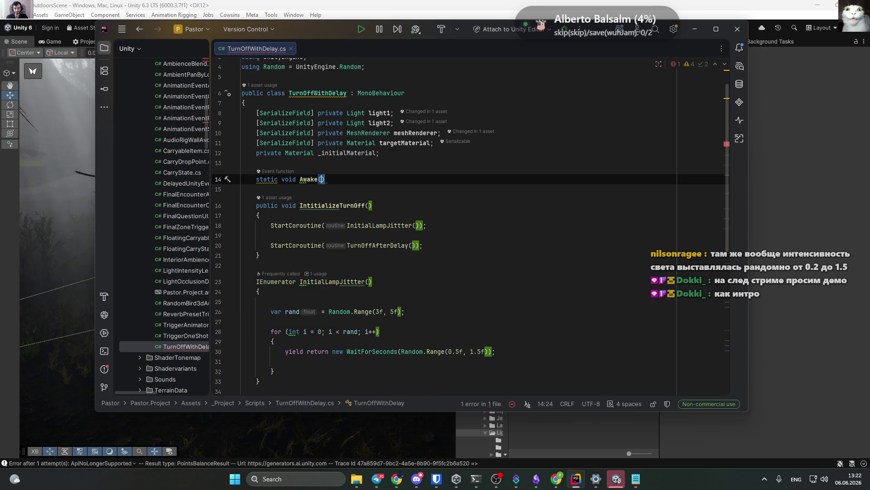
key("ctrl+shift+Return")
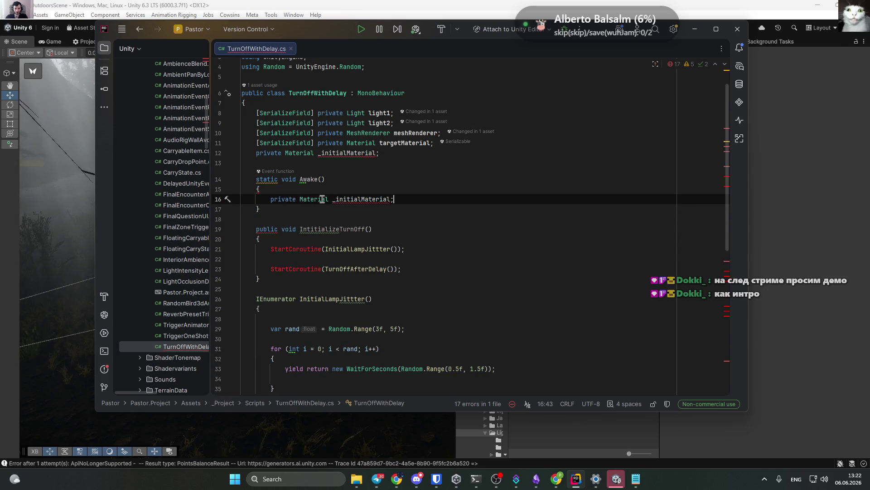
Start an _initialMaterial assignment inside Awake, retyping the field name.
left_click(317, 200)
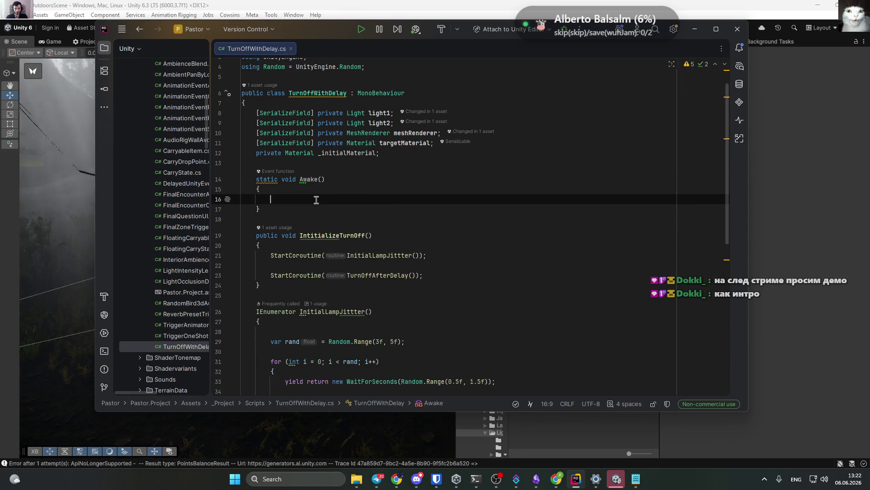
type("ini")
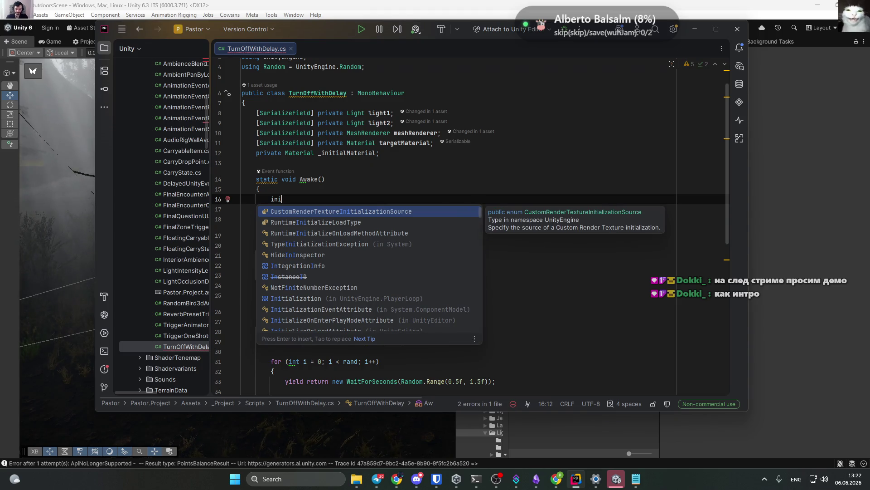
key("ctrl+f")
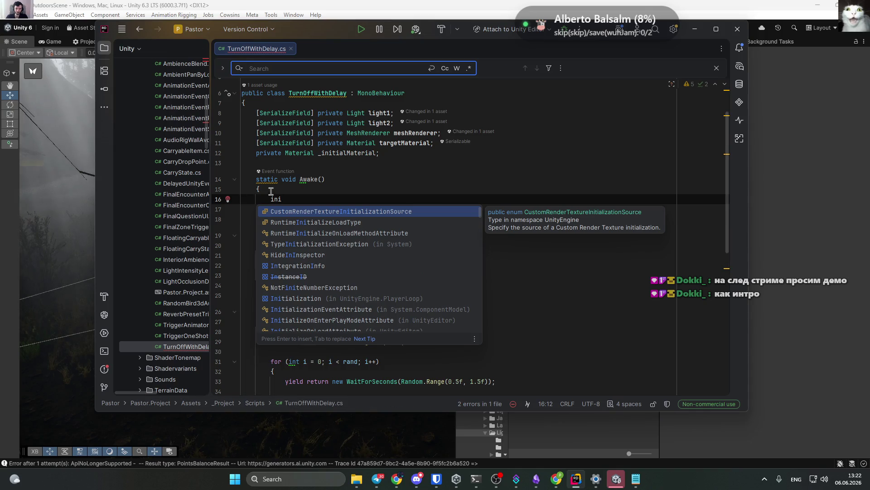
left_click(277, 200)
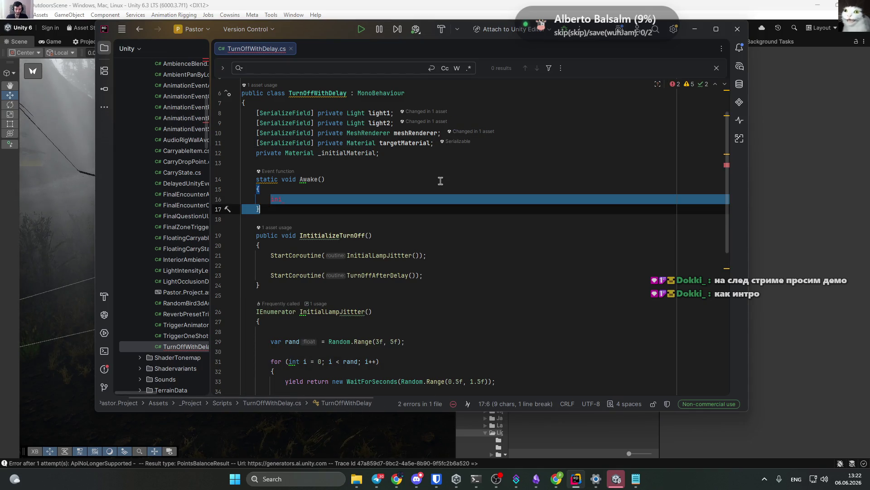
left_click_drag(278, 200, 339, 205)
type("_")
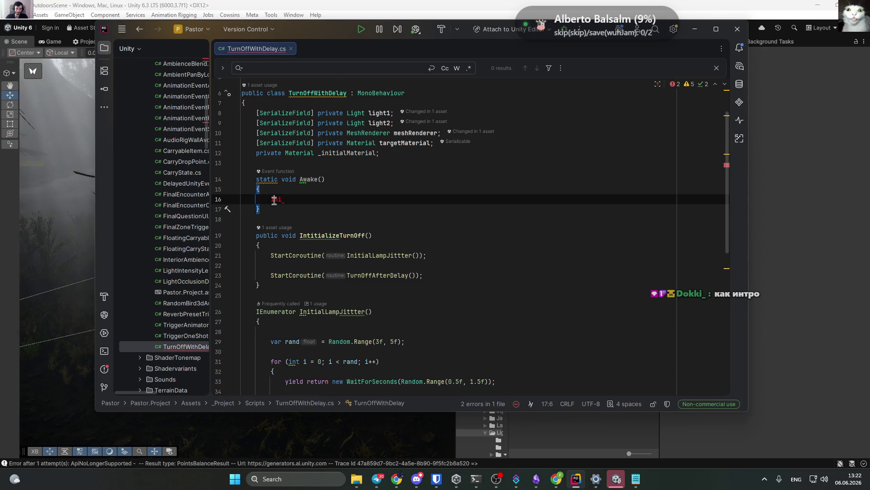
type("initi")
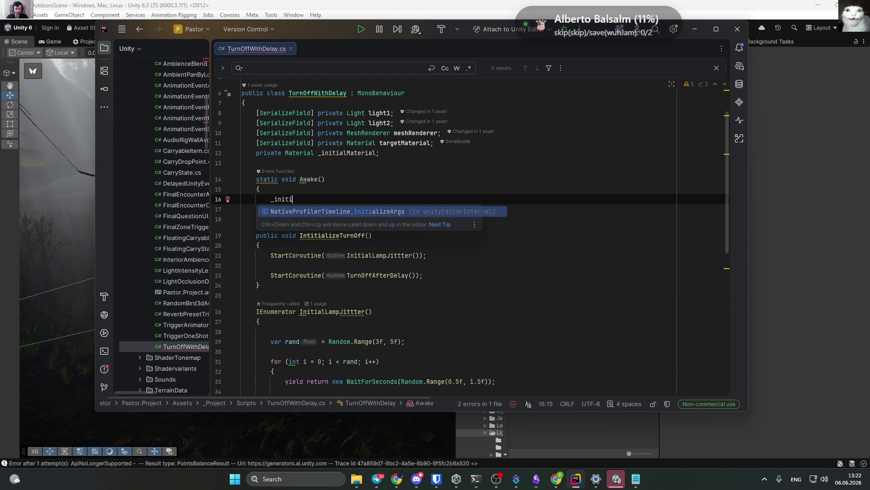
key("ctrl+shift+Left")
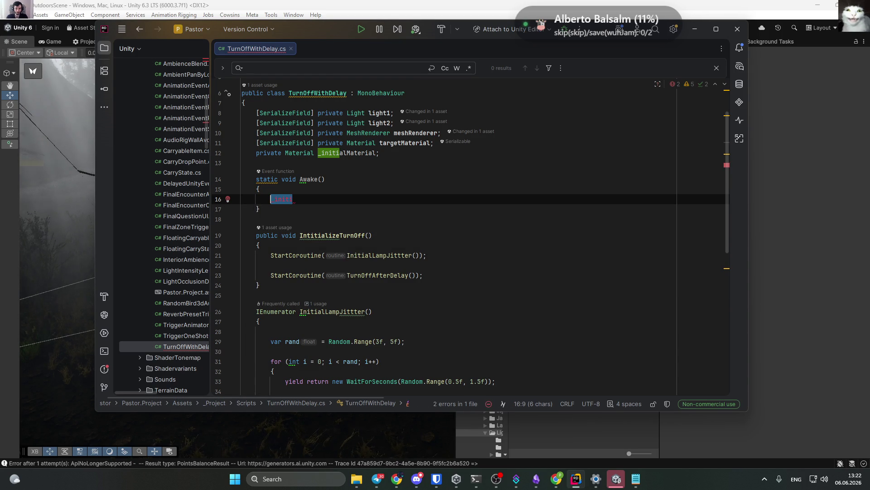
key("BackSpace")
type("initial")
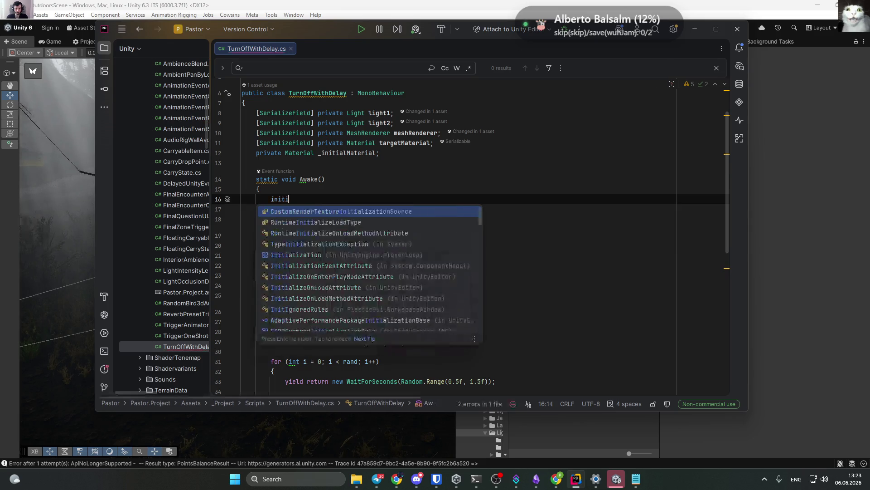
type("mate")
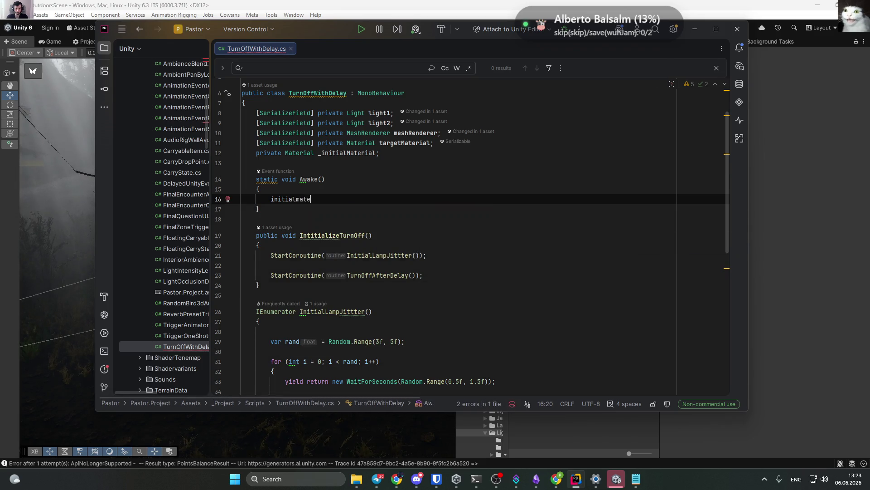
Replace Awake with a private Start method setting _initialMaterial = meshRenderer.material.
key("ctrl+w")
key("ctrl+w")
key("ctrl+w")
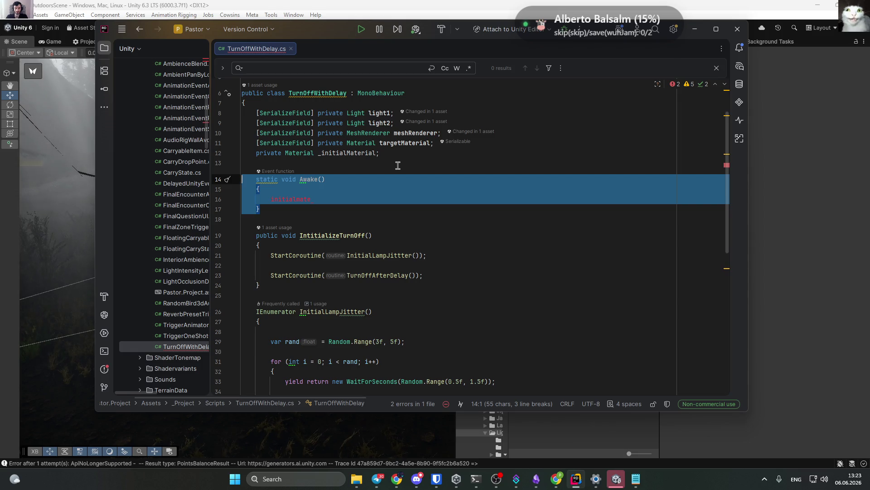
key("Delete")
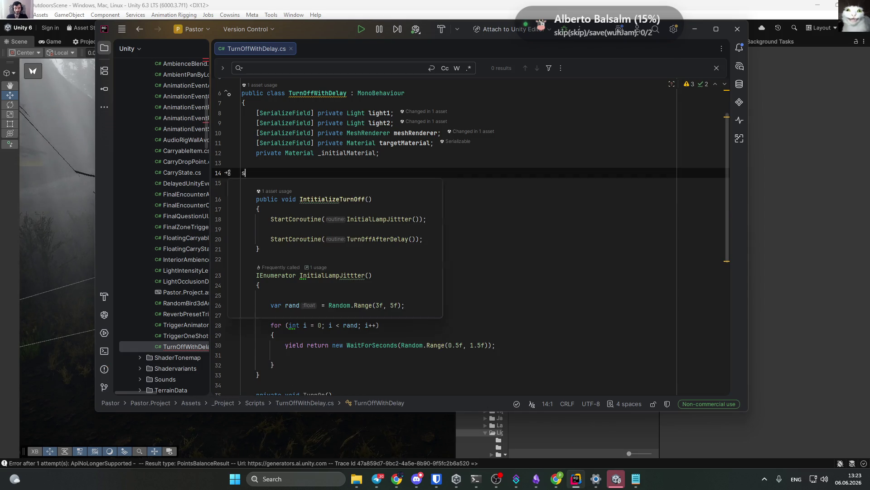
type("start")
key("Return")
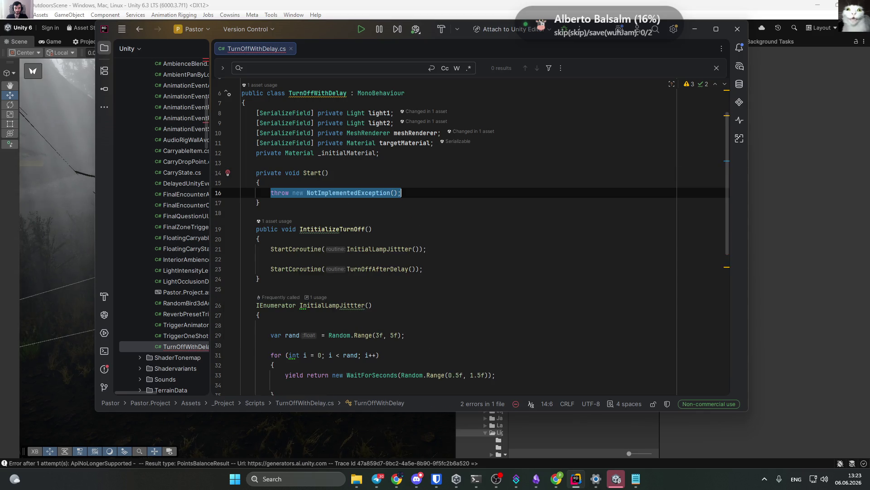
type("_ini")
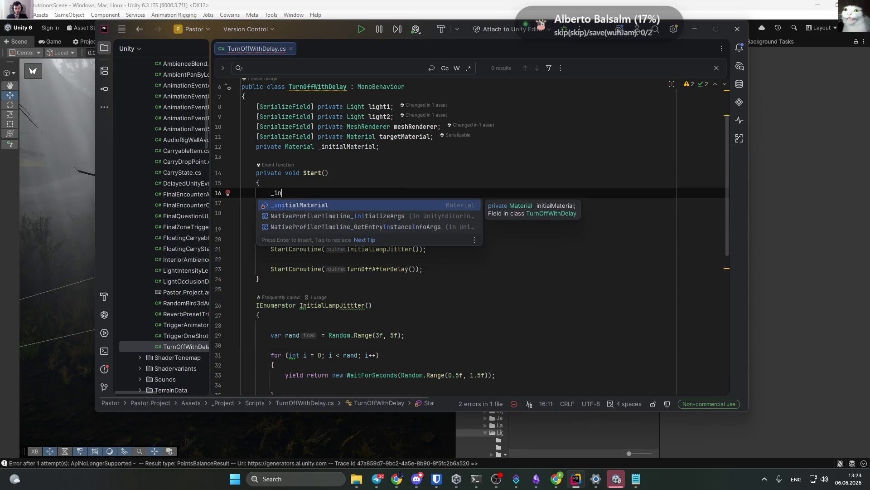
key("Return")
key("Tab")
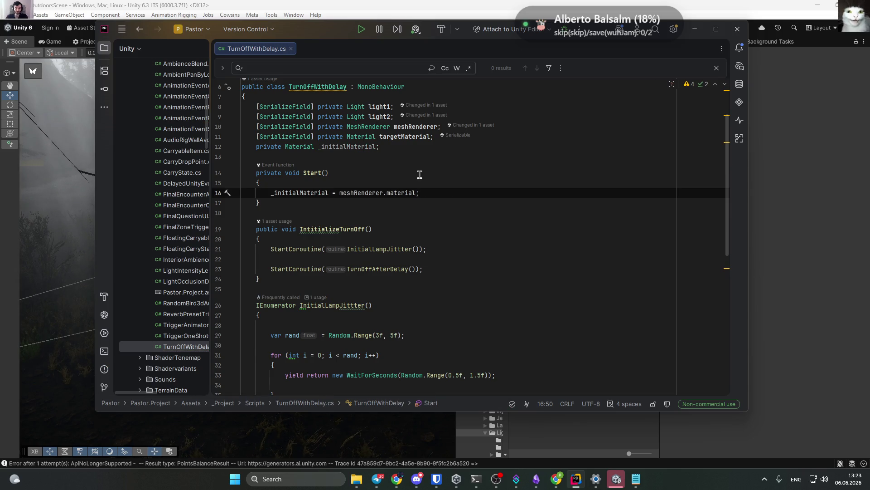
scroll(382, 306, "down", 7)
double_click(383, 257)
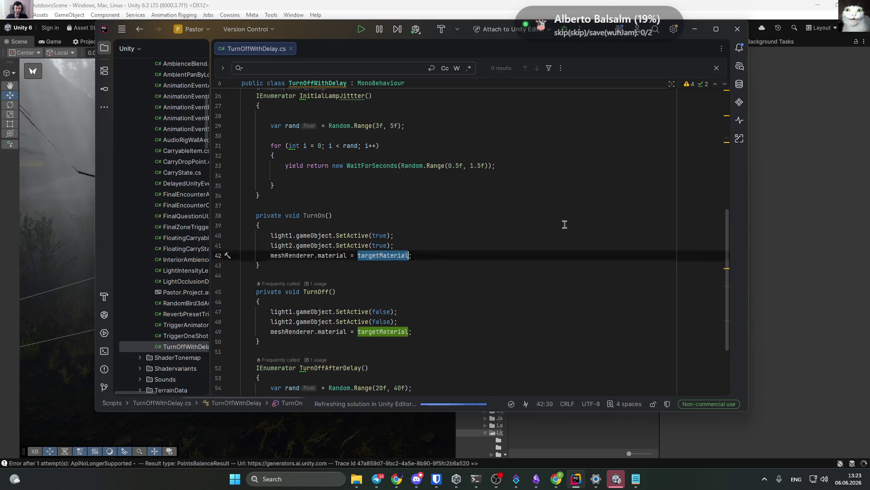
Make TurnOn assign _initialMaterial instead of targetMaterial.
type("_in")
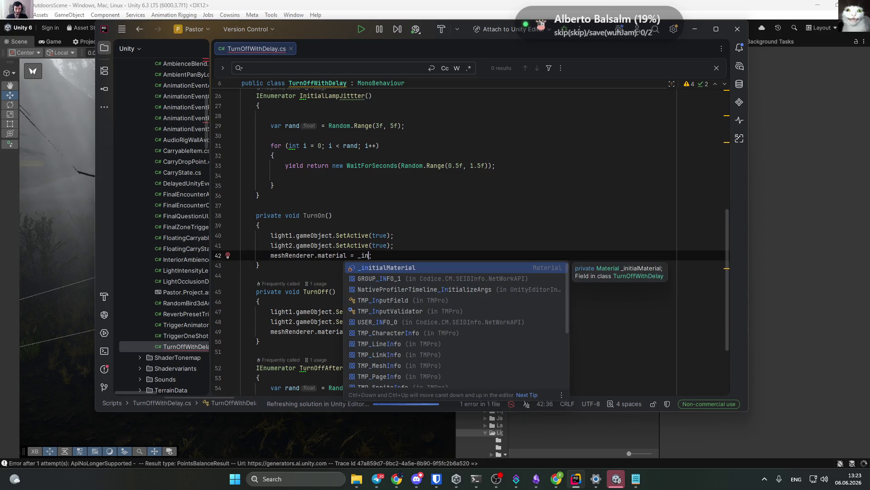
key("Return")
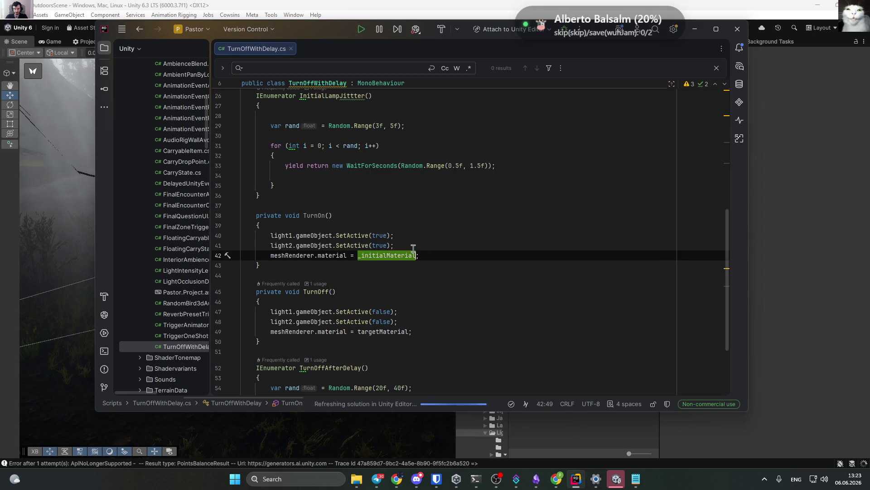
key("End")
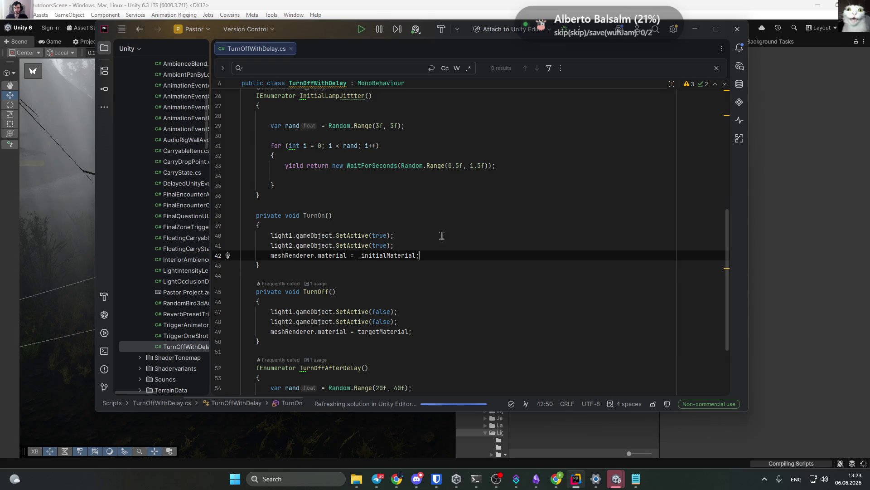
Try inserting a TurnOn call into the jitter loop, then undo it.
left_click(324, 177)
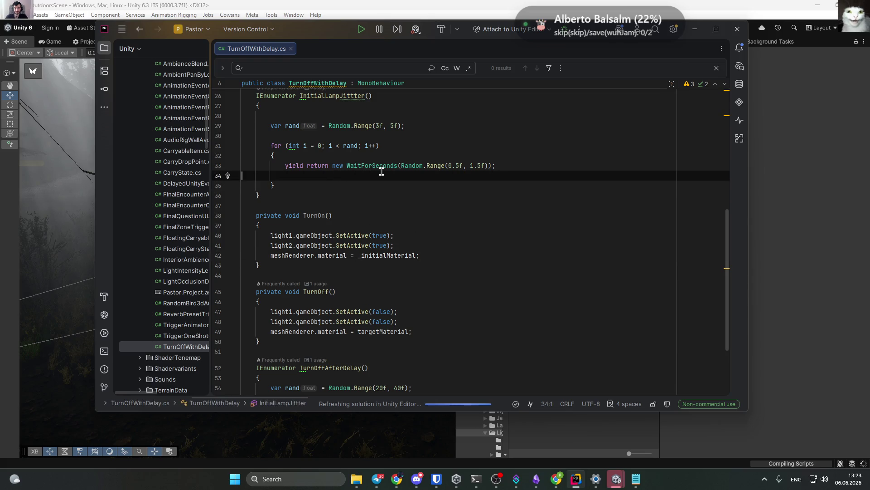
key("End")
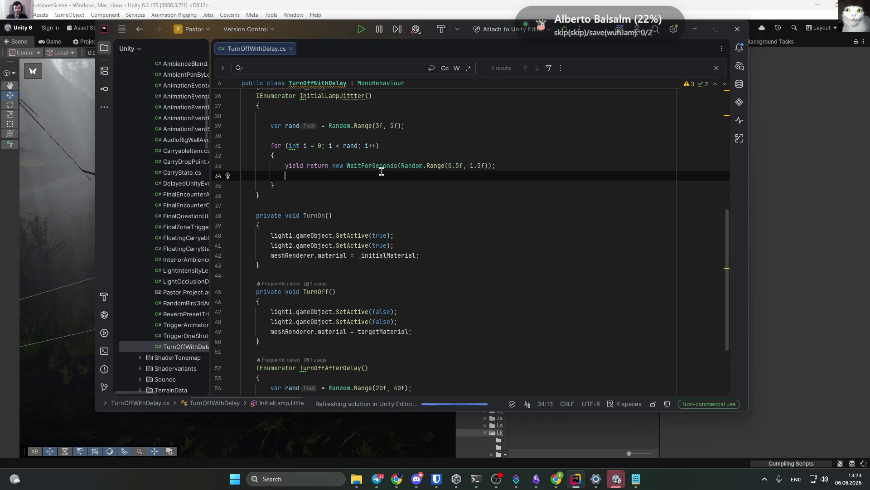
type("turn")
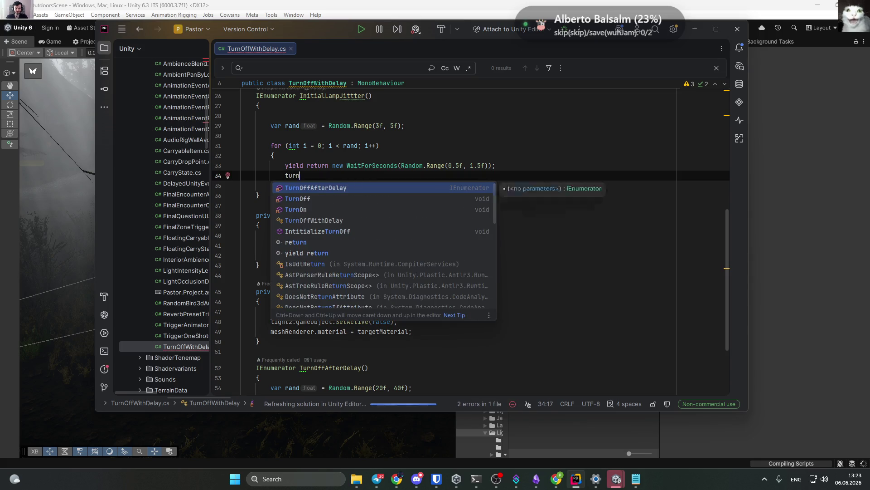
key("Down")
key("Down")
key("Return")
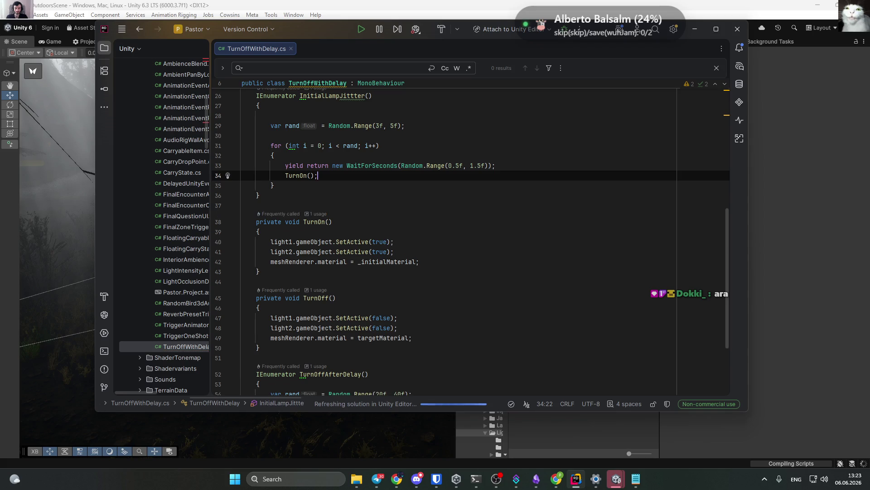
key("ctrl+z")
key("ctrl+z")
type("turn")
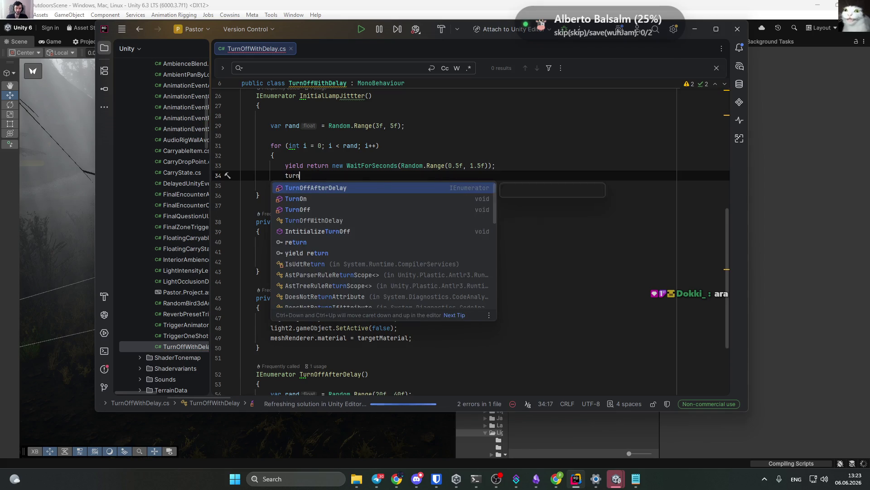
key("Down")
key("Down")
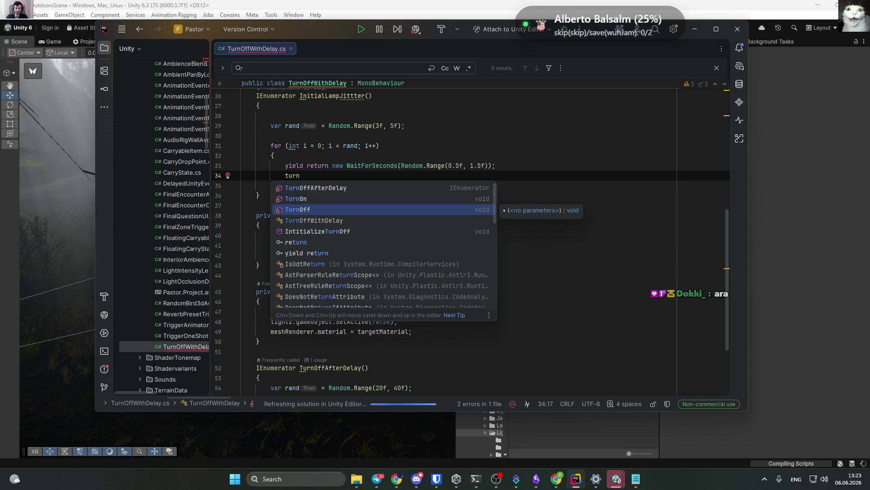
key("ctrl+z")
Call TurnOff() before the wait and TurnOn() after it in the jitter loop.
left_click(312, 157)
key("Return")
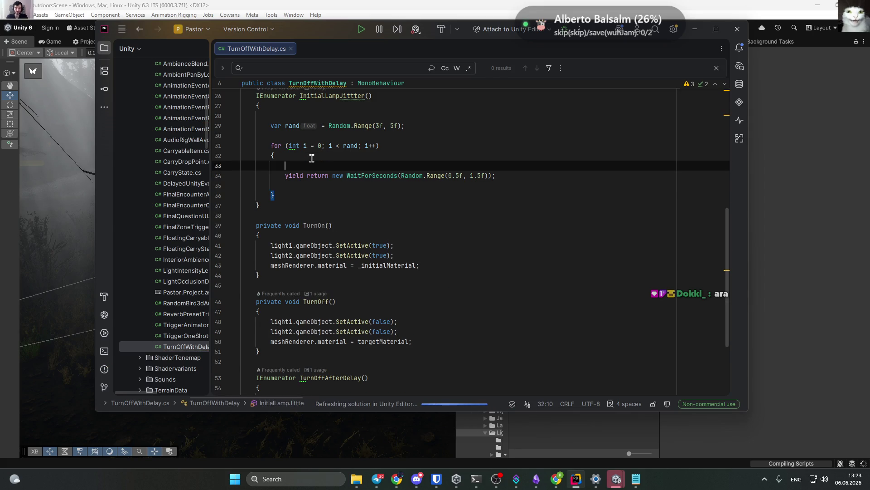
type("turn")
key("Down")
key("Down")
key("Return")
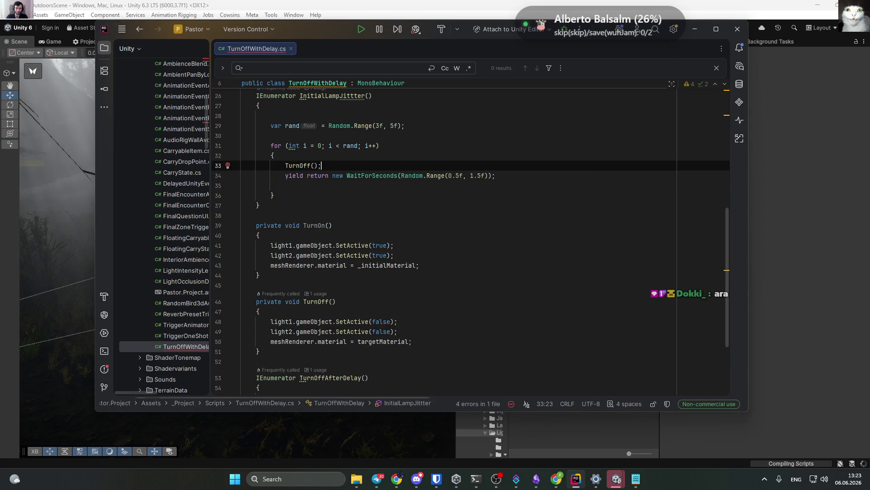
left_click(353, 185)
type("tu")
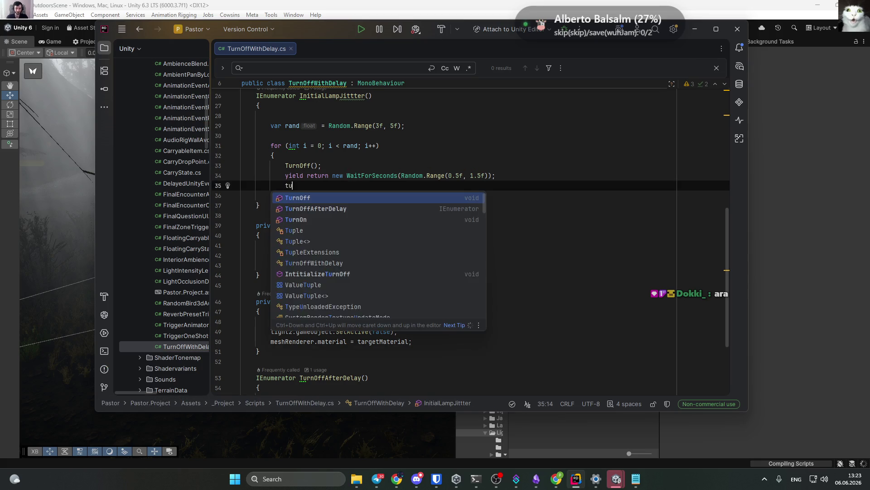
type("rnon")
key("Return")
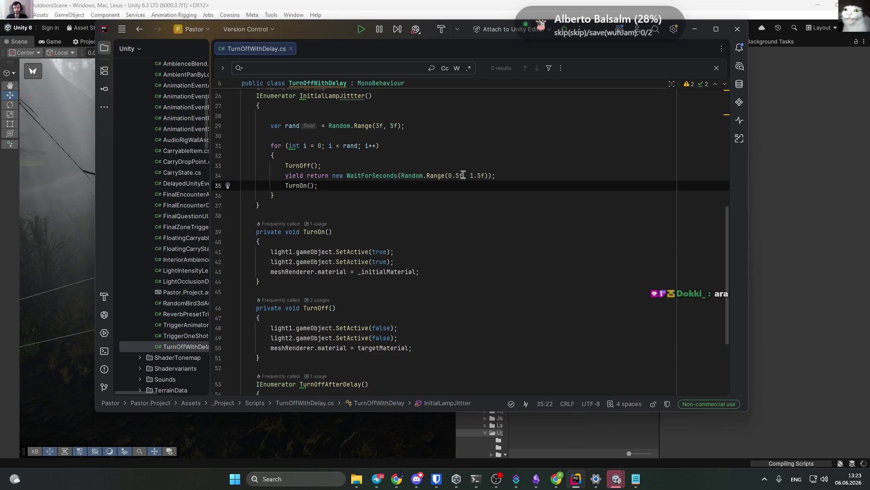
Change the wait's upper limit from 1.5f to 1f and return to Unity.
double_click(478, 176)
type("1f")
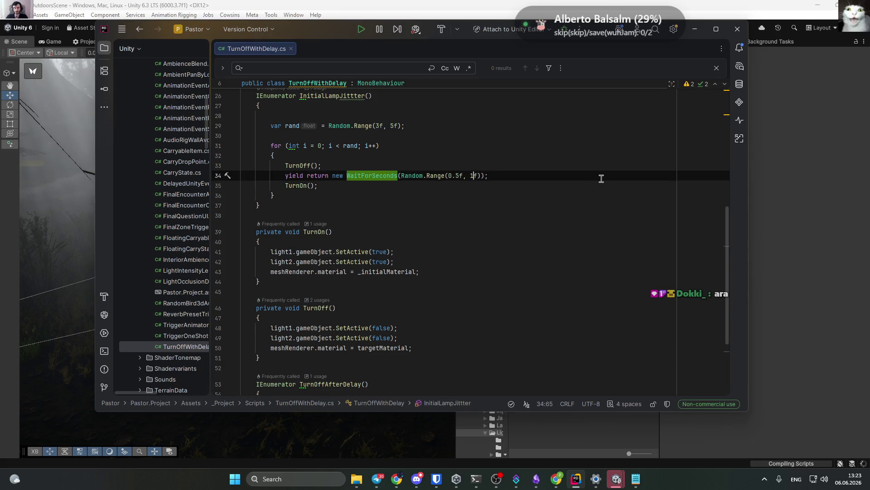
left_click(597, 177)
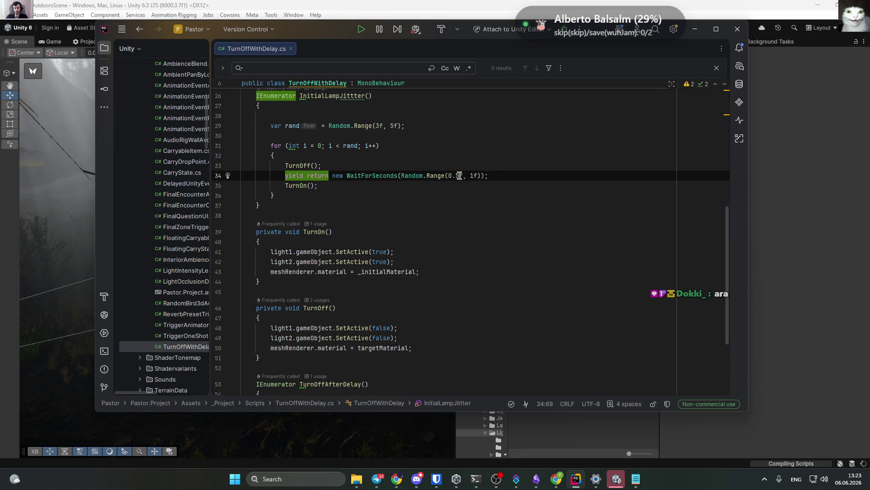
left_click_drag(459, 175, 455, 175)
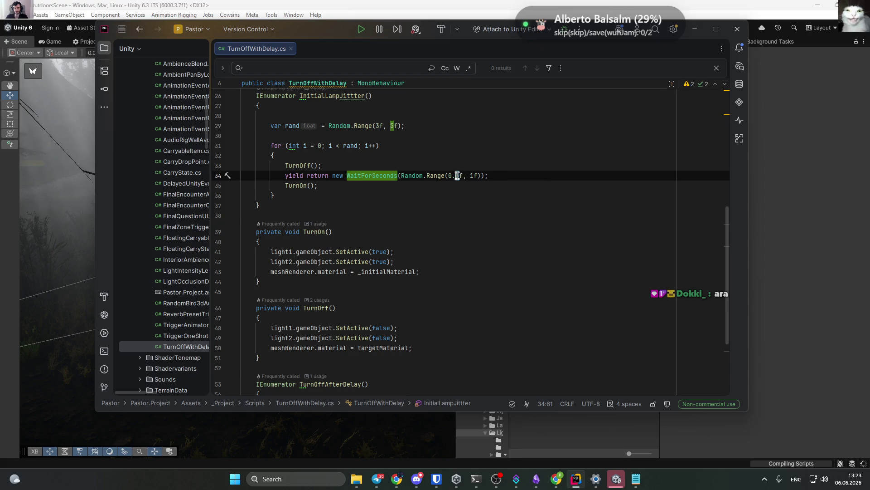
left_click(535, 186)
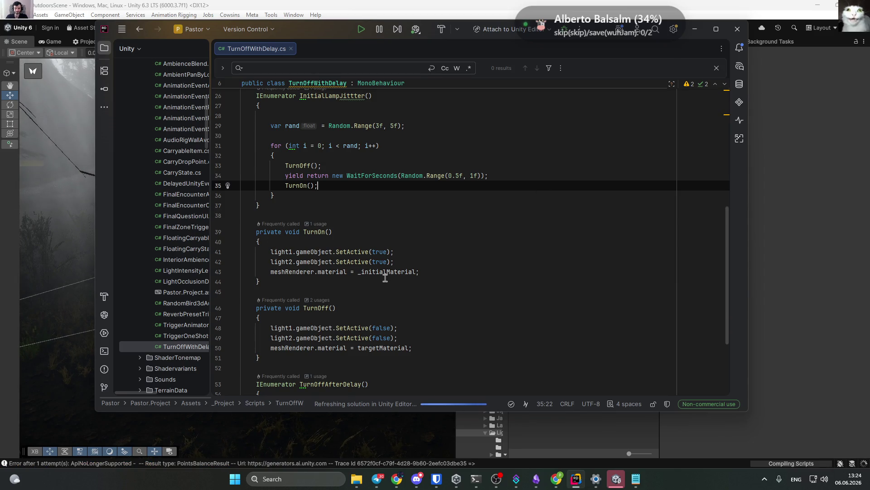
scroll(384, 284, "down", 3)
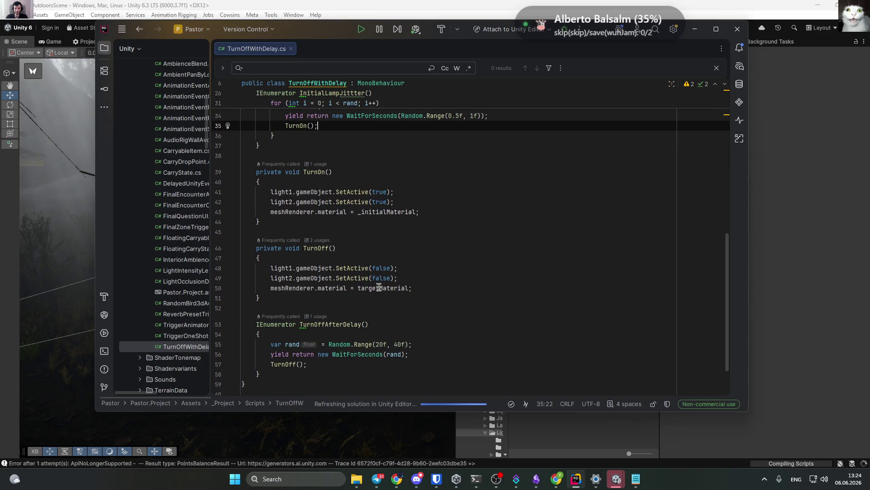
scroll(274, 356, "down", 1)
scroll(362, 318, "up", 10)
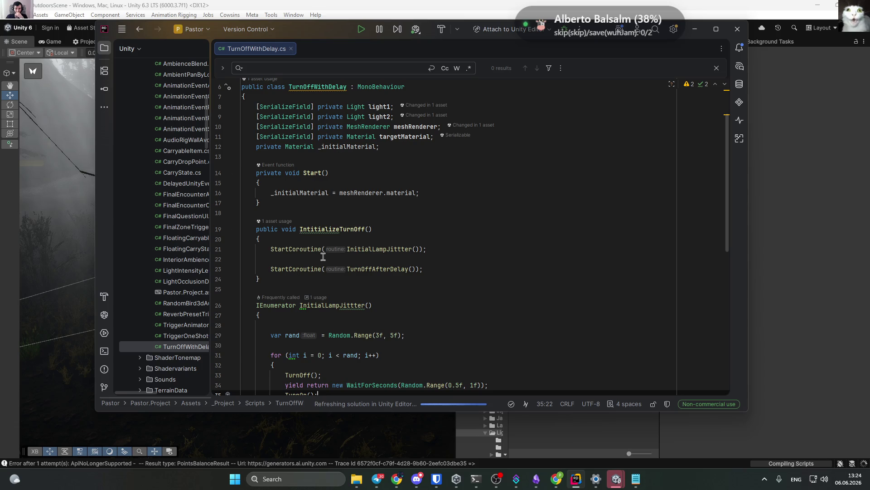
scroll(323, 257, "down", 2)
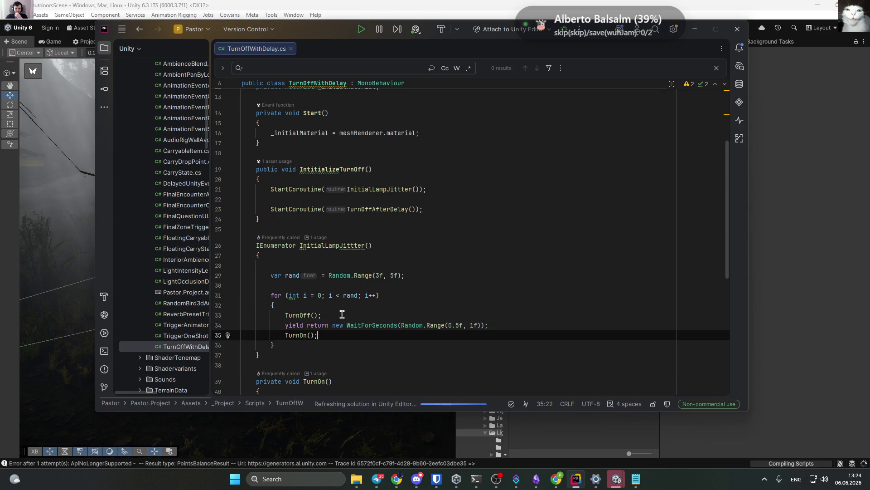
left_click(695, 29)
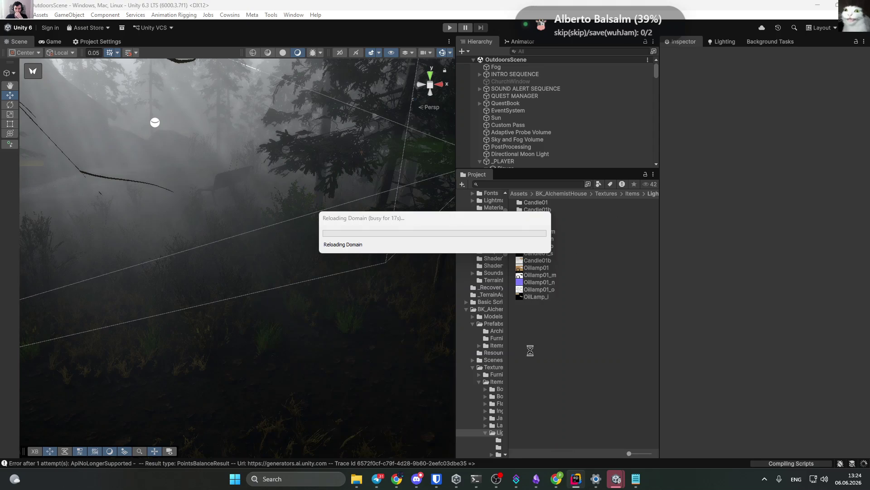
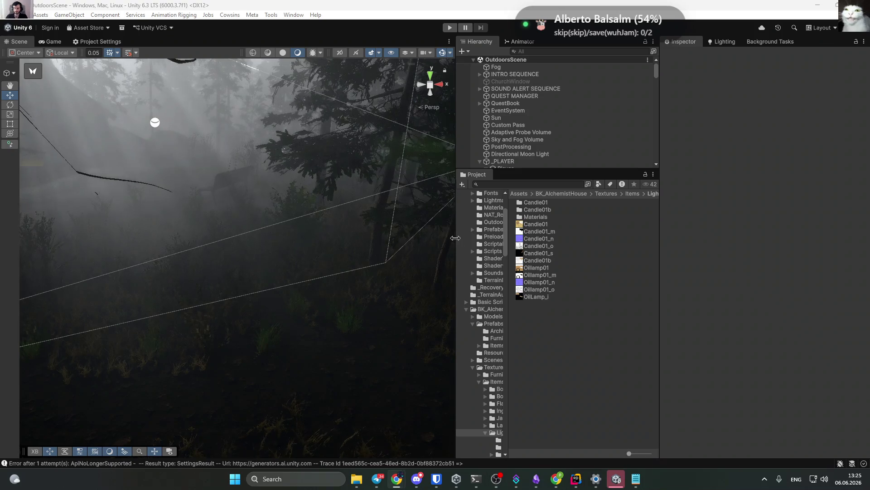
Enter Play mode and switch to the Game view showing the foggy forest with Stats.
right_click(334, 225)
key("Escape")
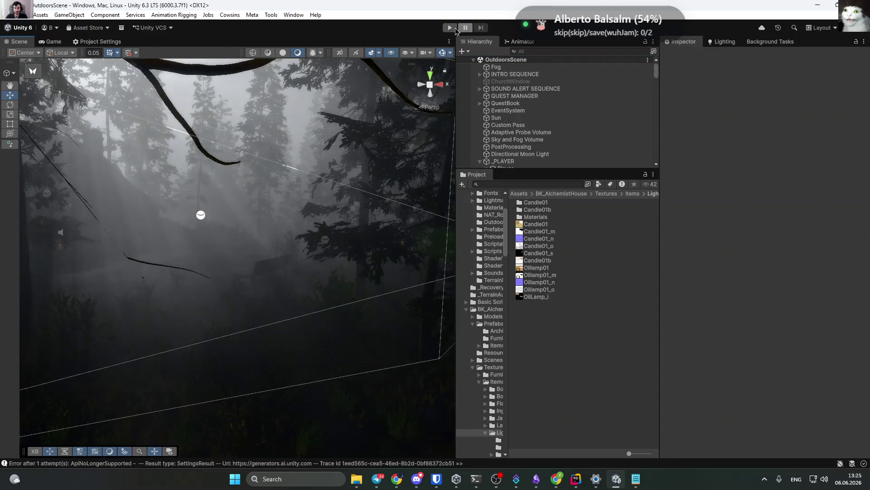
left_click(450, 28)
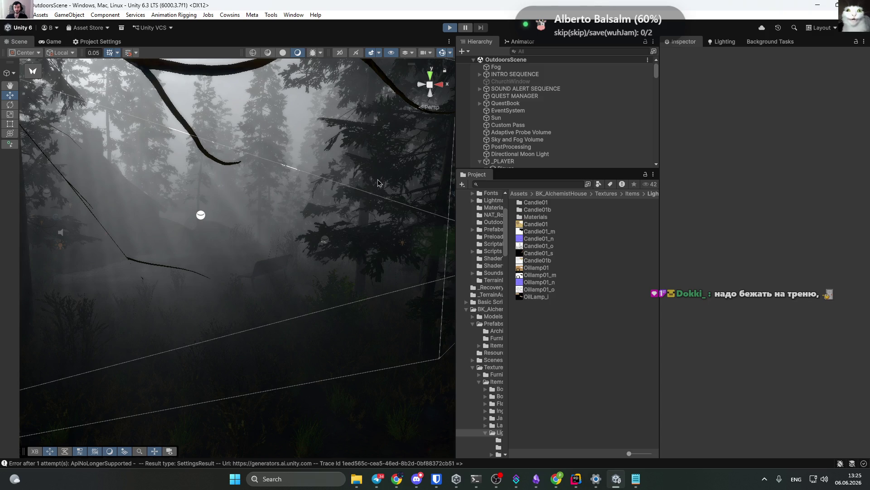
left_click(49, 43)
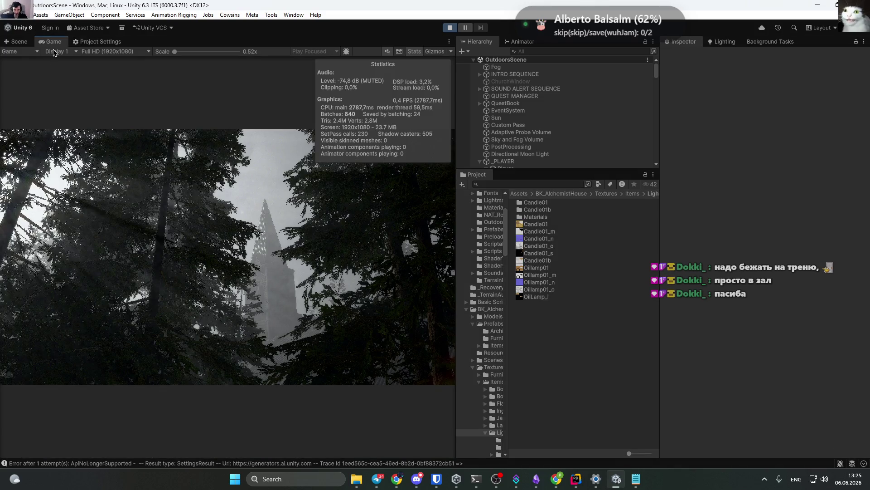
Maximize the Game view and walk from the church through the foggy forest to the glowing lamp.
key("shift+space")
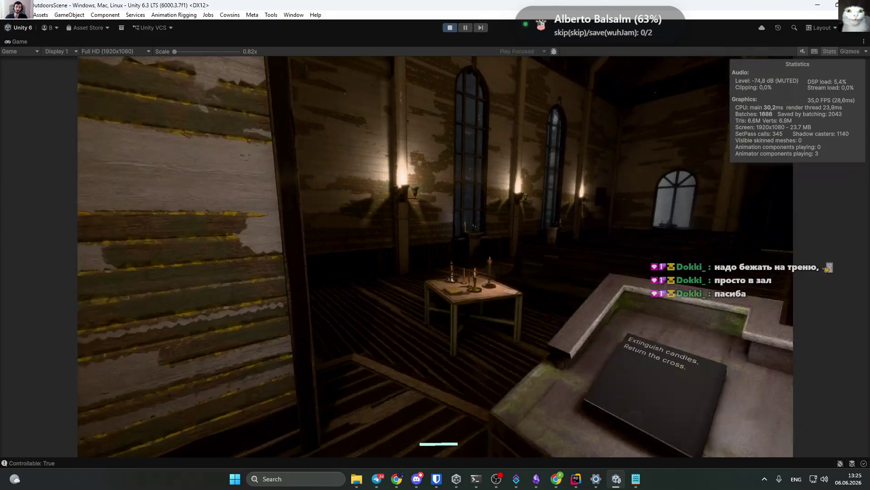
key("w")
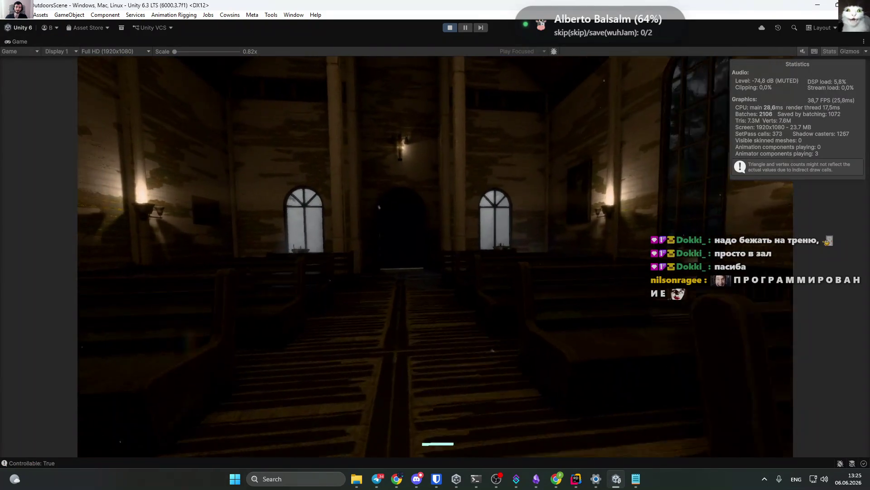
key("w")
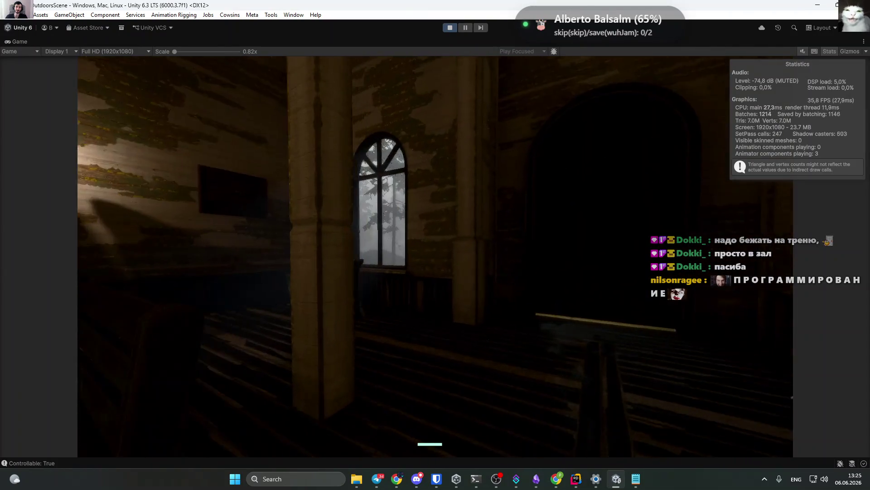
key("w")
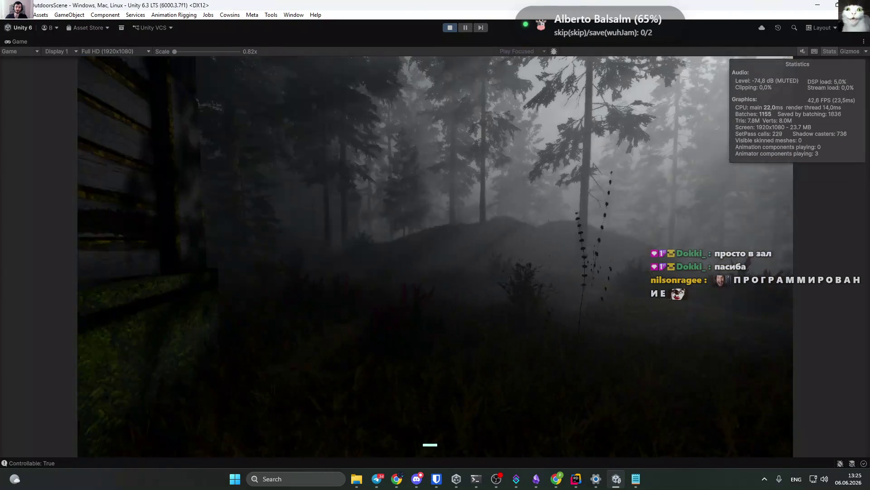
key("w")
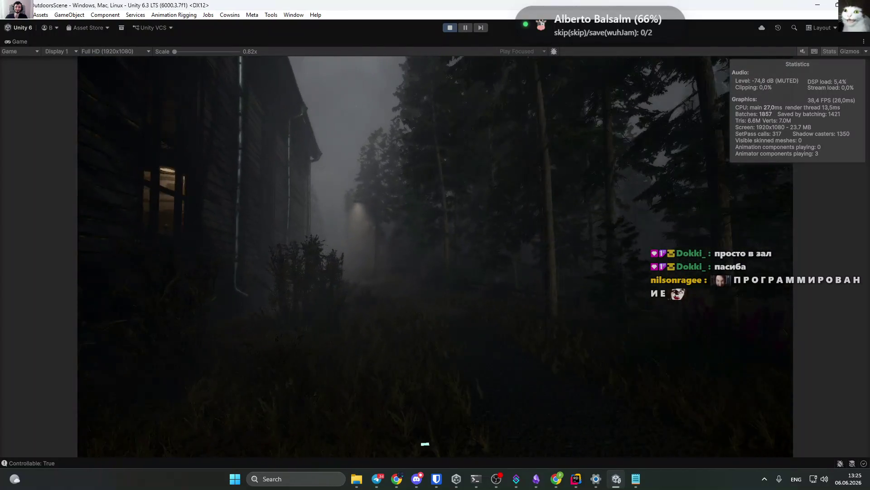
key("w")
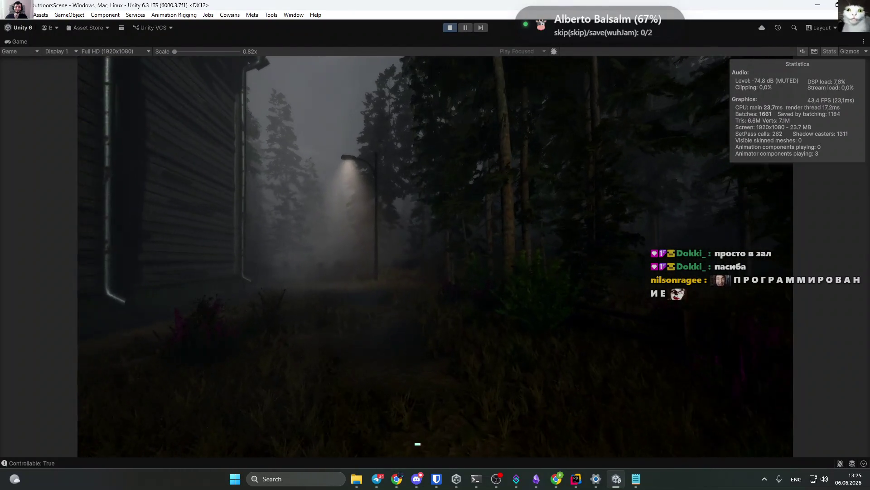
key("w")
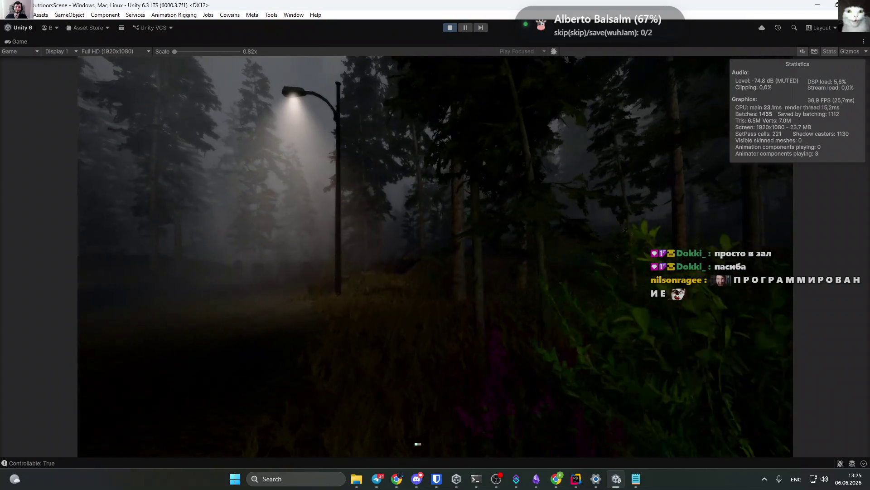
key("w")
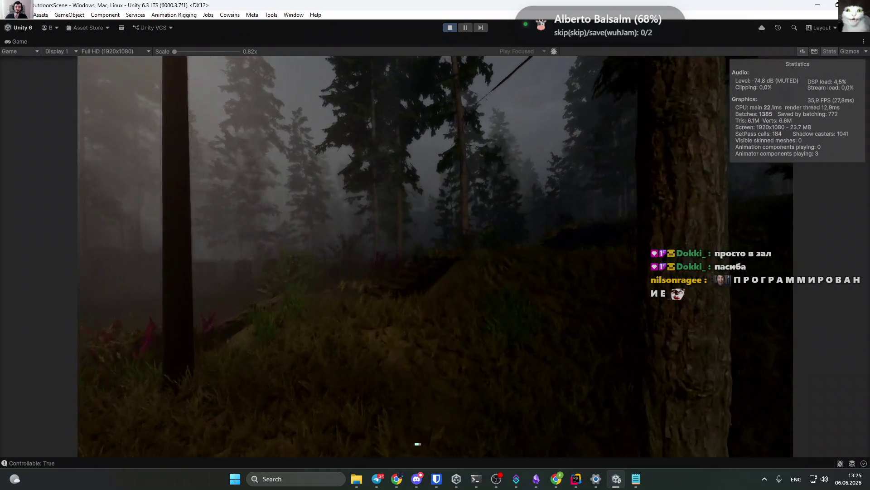
key("w")
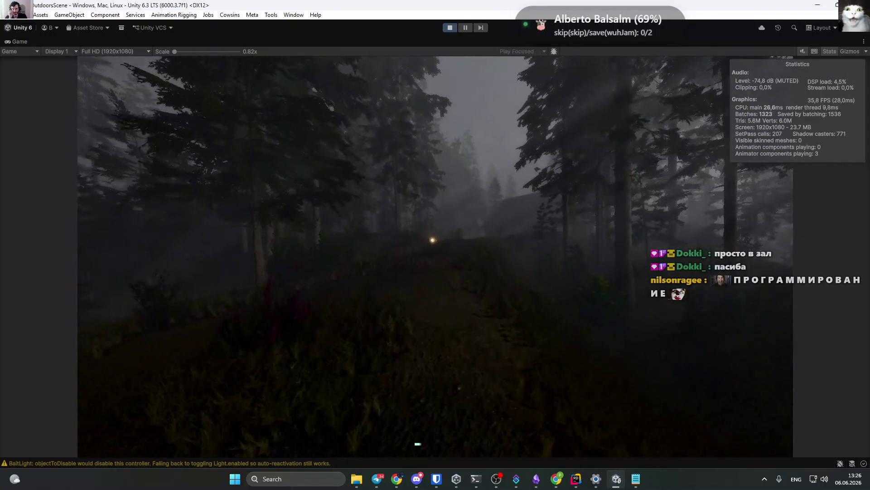
key("w")
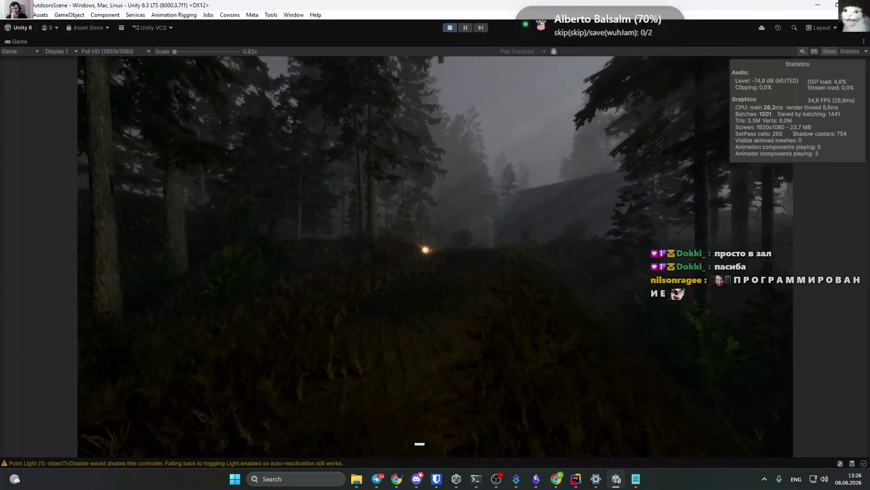
key("w")
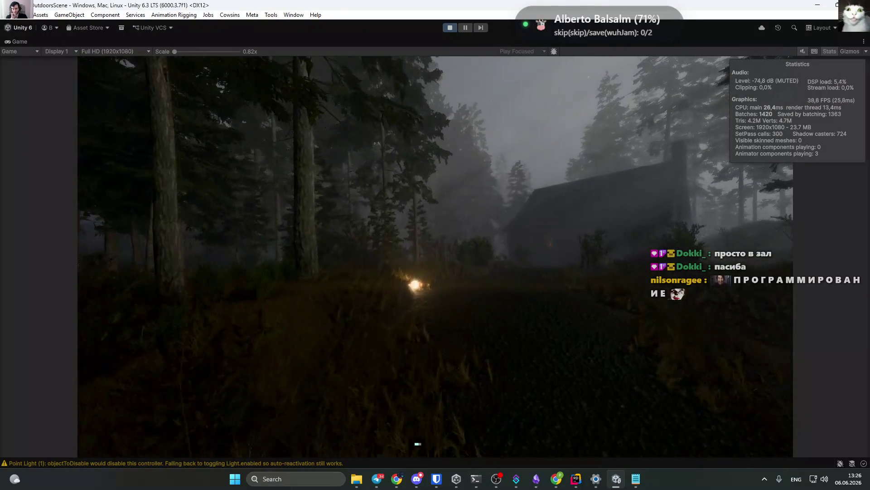
key("w")
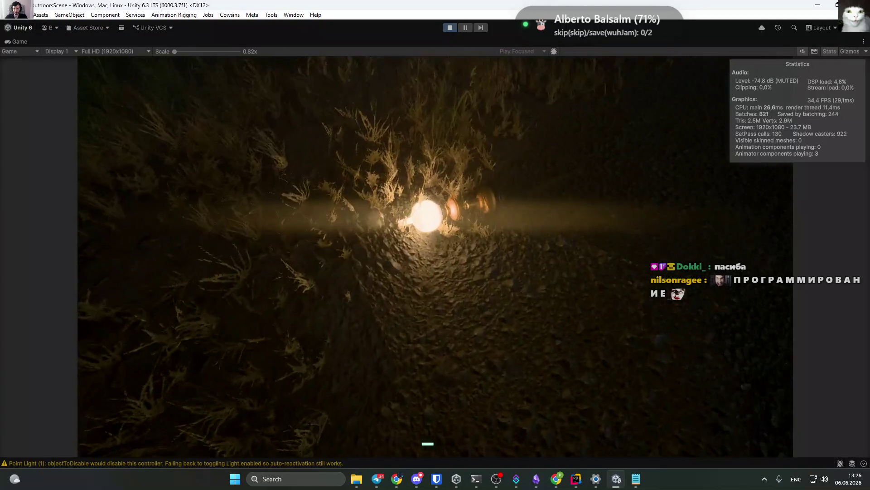
Pick up the lamp, carry it into the cabin, pause the game and restore the editor layout.
key("e")
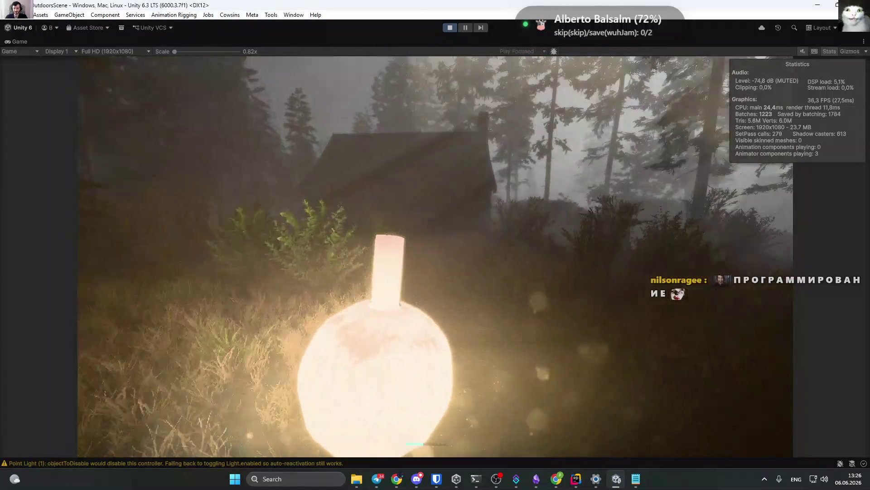
key("w")
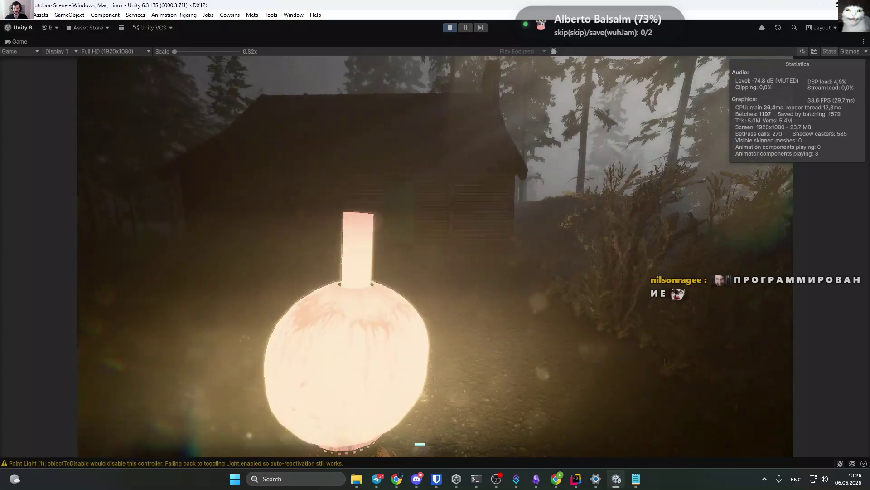
key("w")
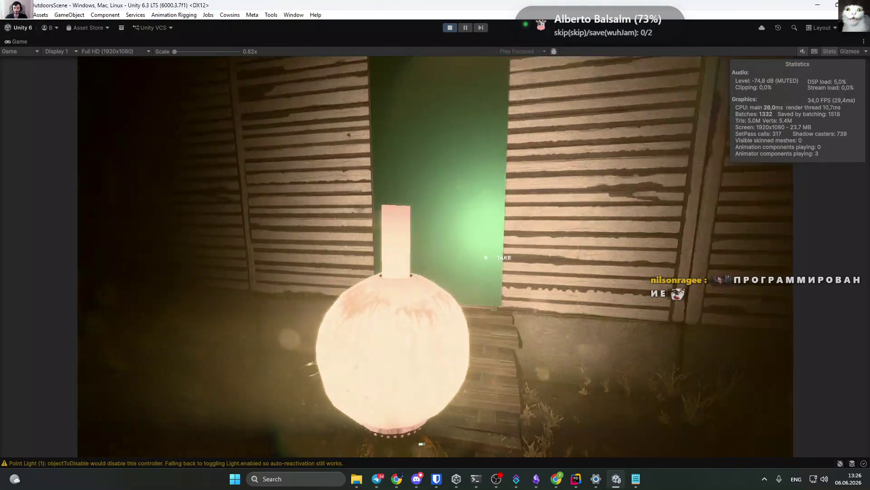
key("e")
key("f")
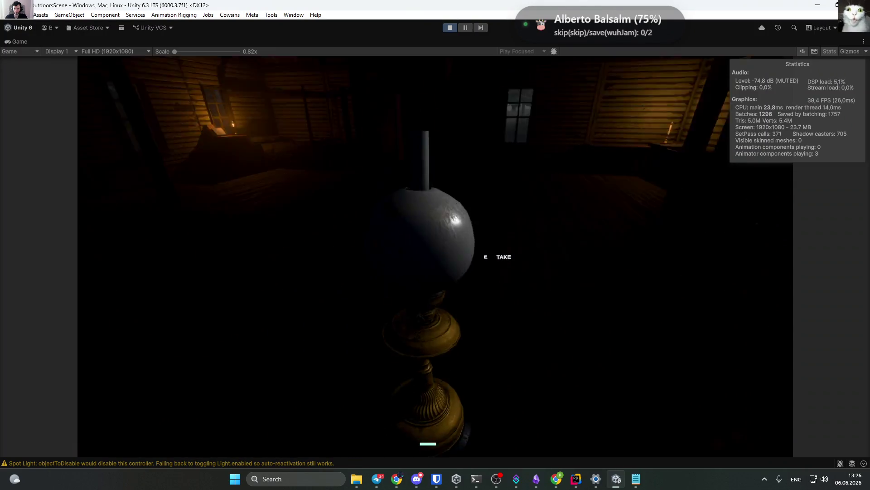
key("f")
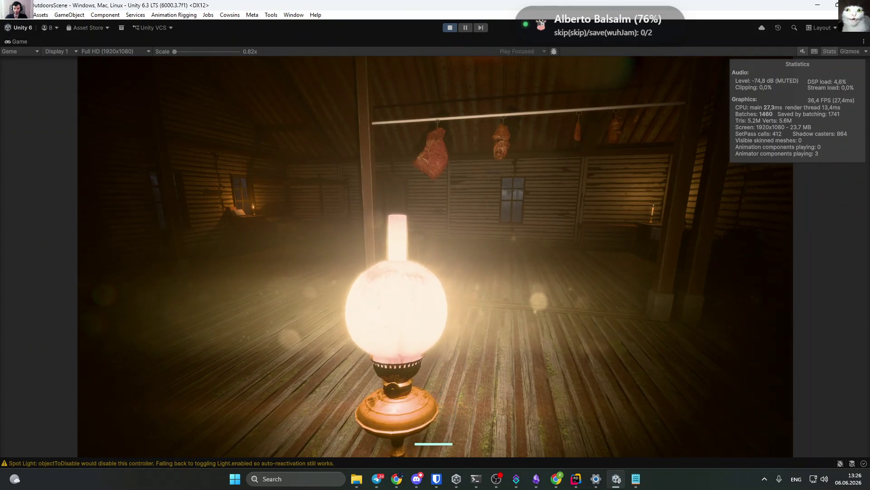
key("w")
key("w")
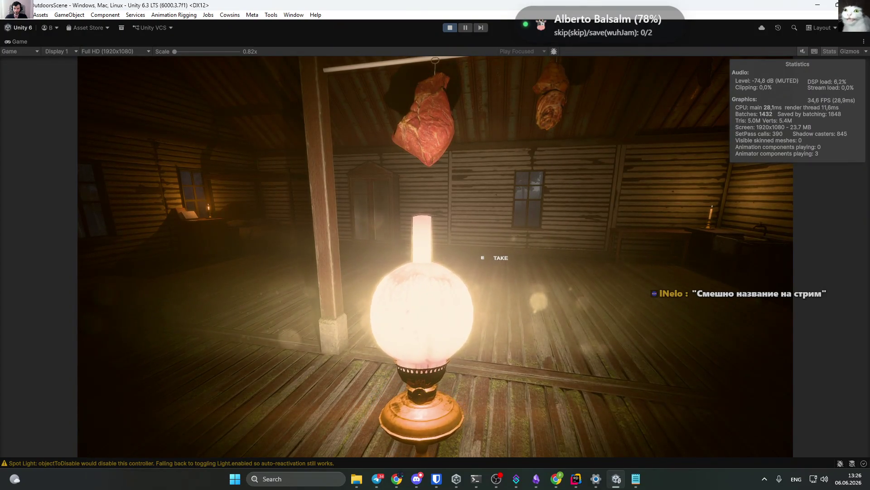
mouse_move(435, 245)
key("w")
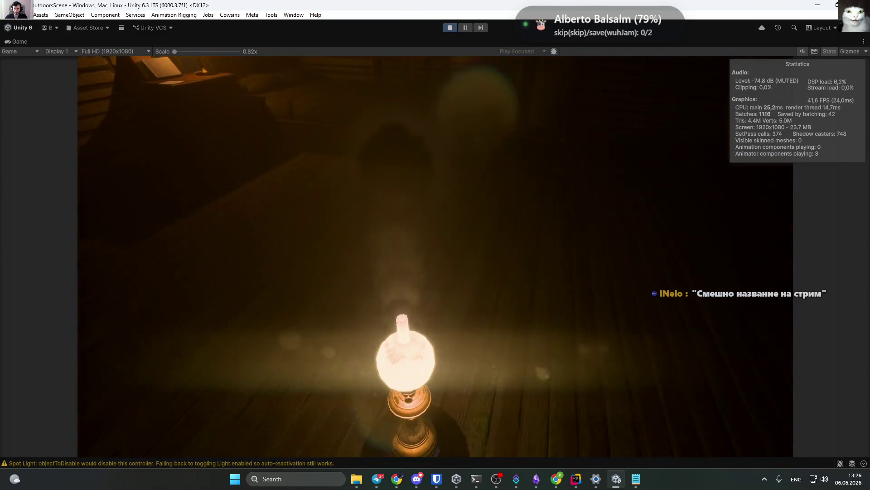
key("Escape")
double_click(8, 43)
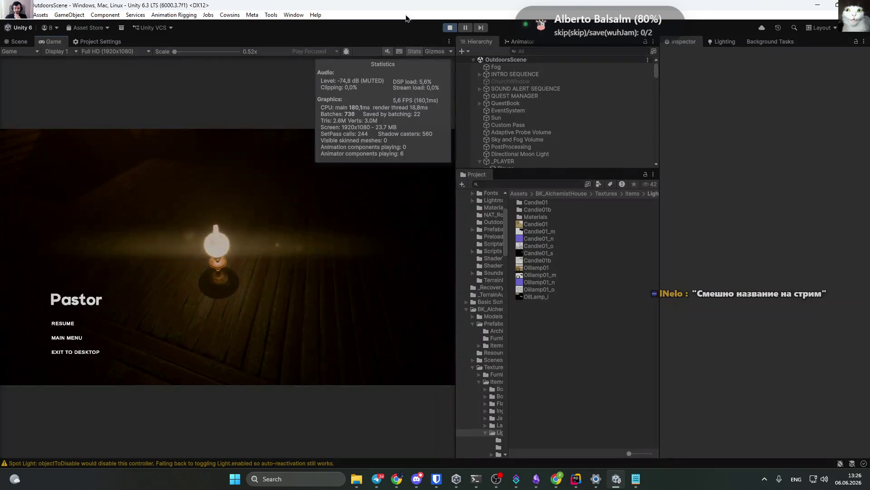
Open TurnOffWithDelay.cs from the console warning and change line 29's var to int.
double_click(472, 282)
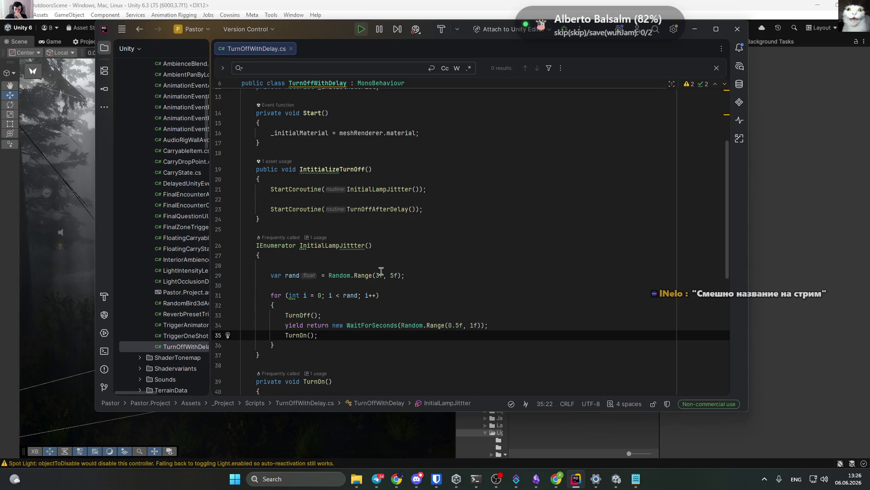
double_click(277, 275)
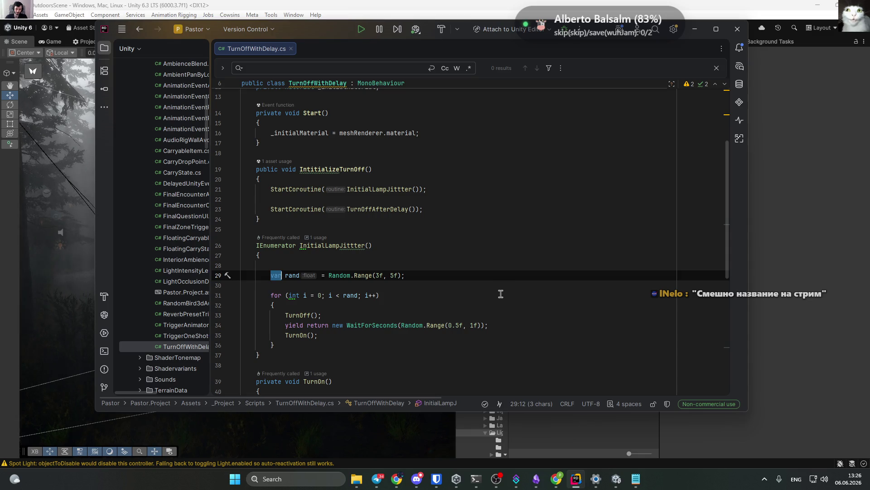
type("int")
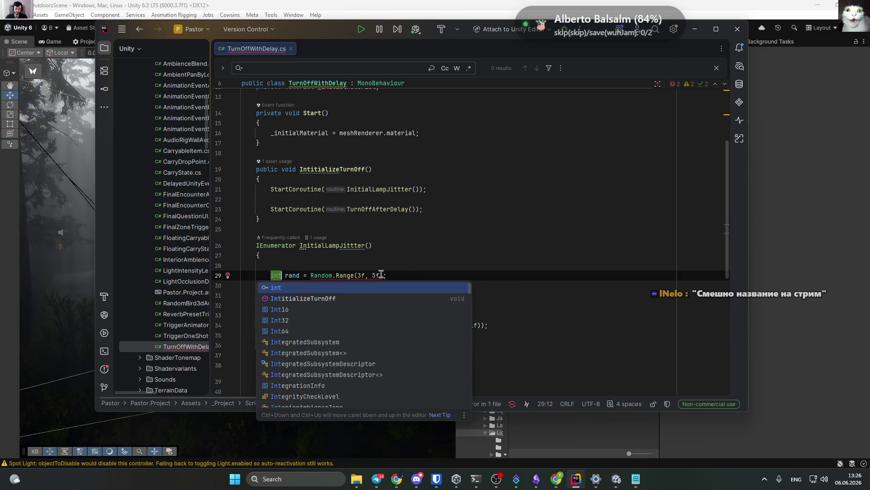
Drop the f suffixes so line 29 uses Random.Range(3, 5), then save the script.
left_click(365, 275)
key("BackSpace")
key("Right")
key("Right")
key("Right")
key("Delete")
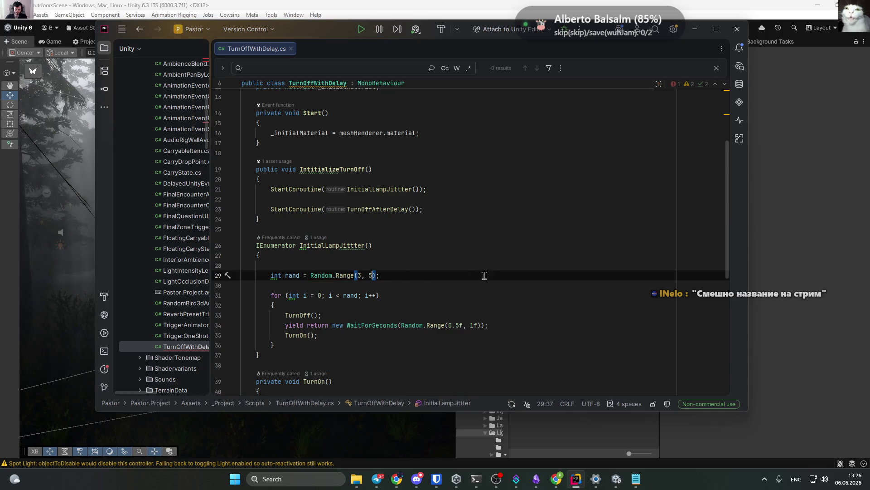
left_click(484, 277)
key("ctrl+s")
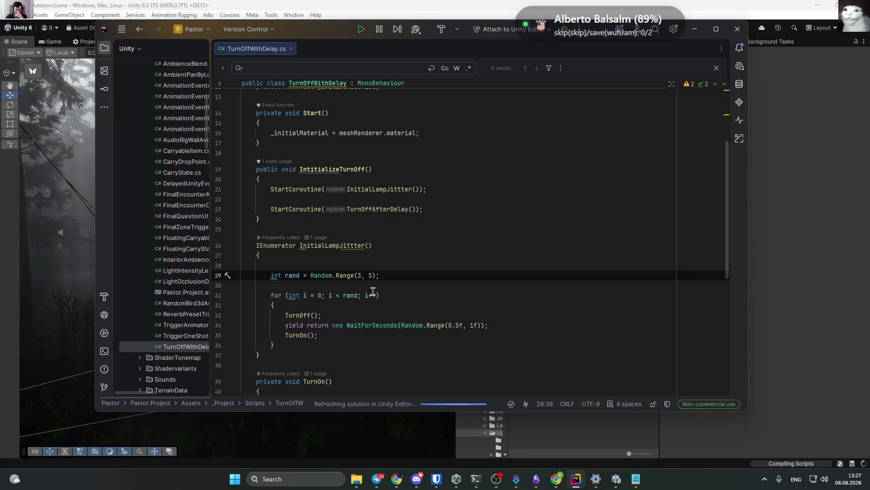
scroll(367, 290, "down", 2)
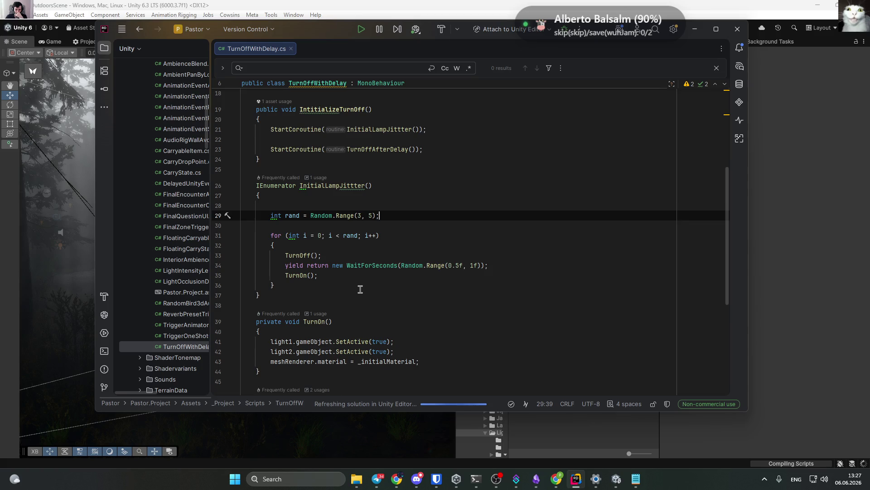
scroll(360, 289, "down", 5)
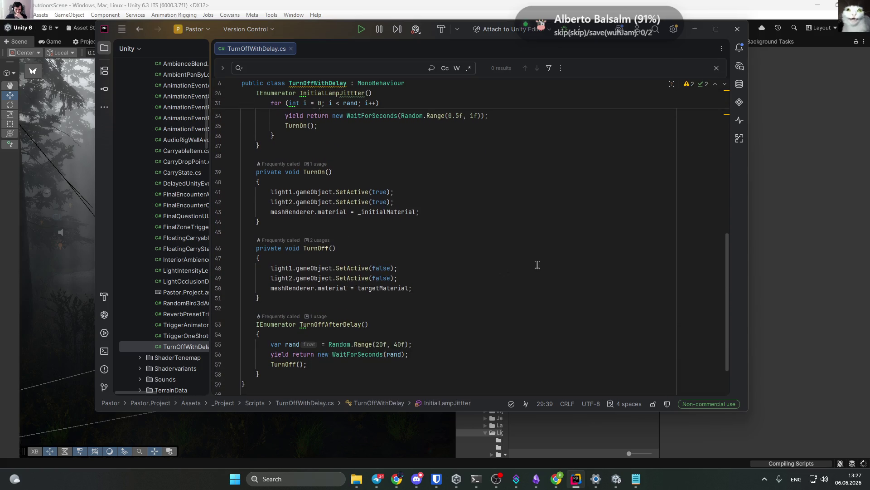
scroll(538, 265, "up", 4)
scroll(523, 267, "up", 1)
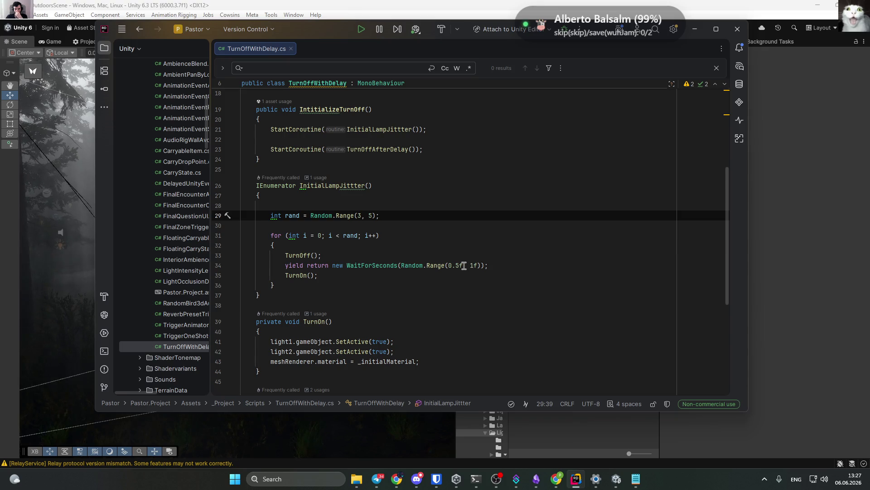
Add 'yield return null;' below TurnOn() in the loop, save, and return to Unity.
left_click(329, 273)
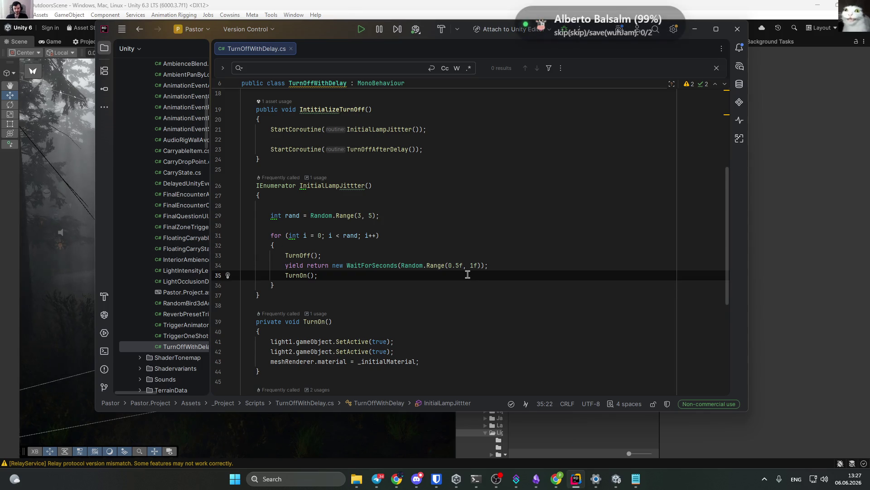
key("Return")
type("yie")
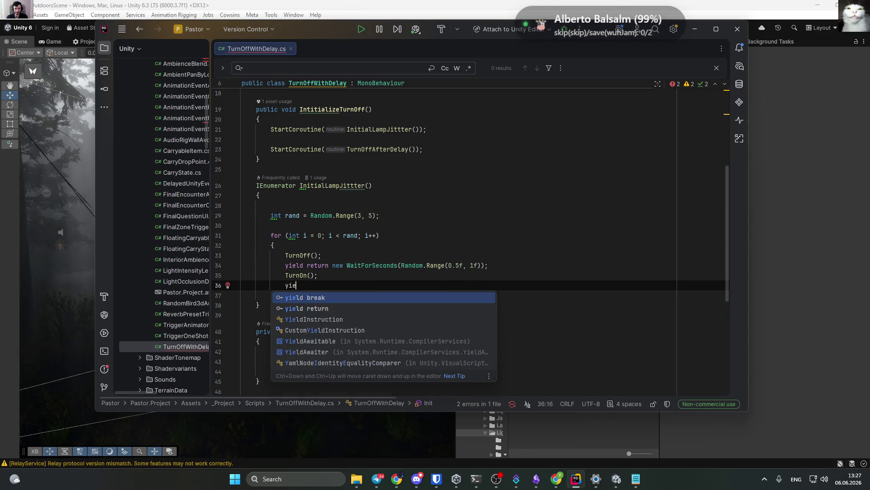
key("Down")
key("Return")
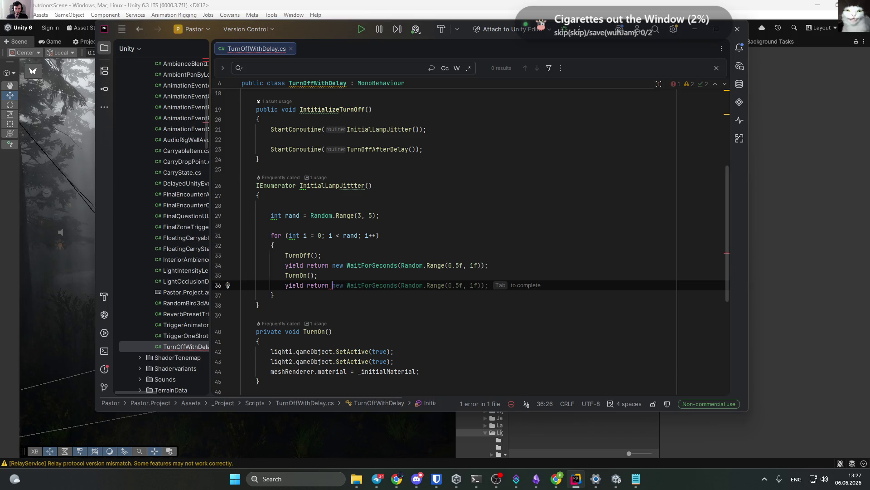
type("null;")
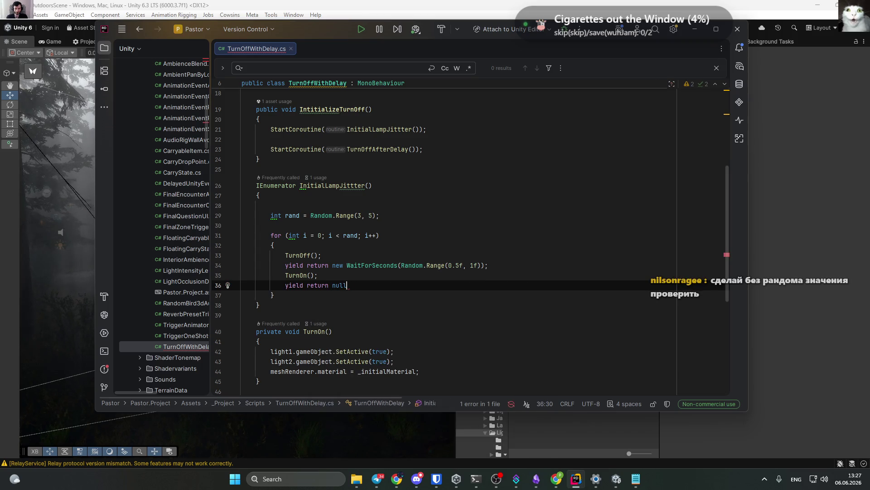
key("ctrl+s")
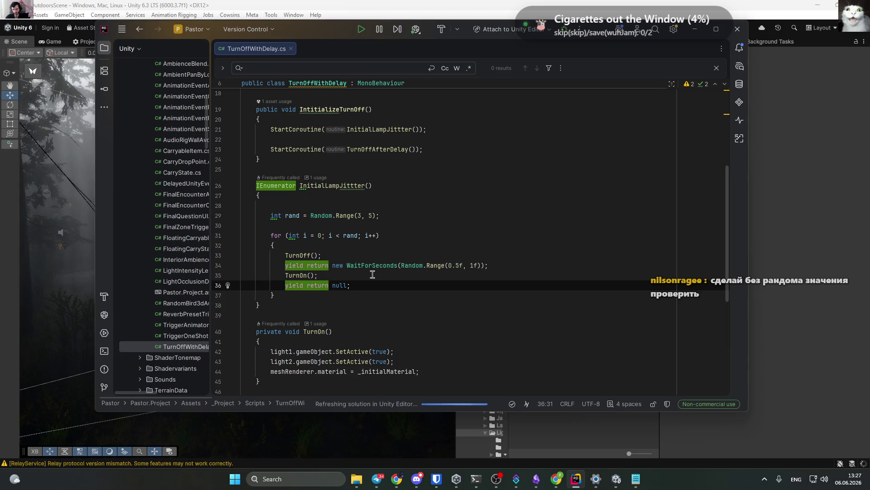
key("Up")
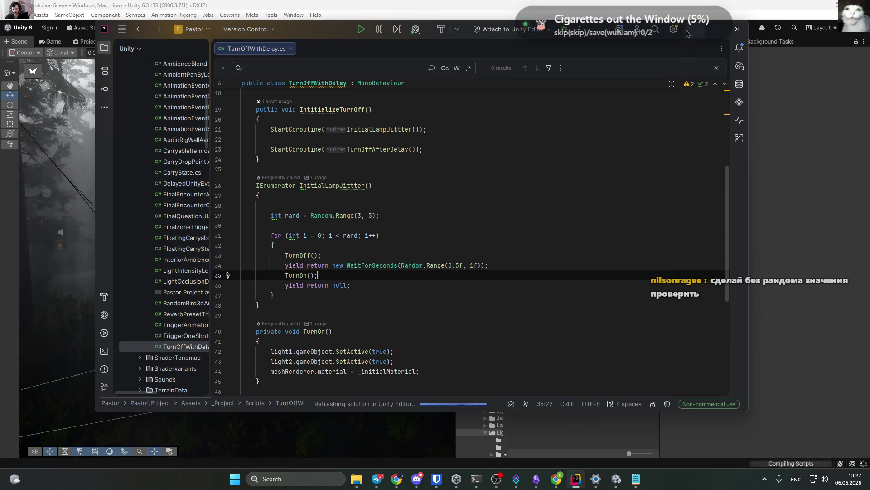
key("alt+Tab")
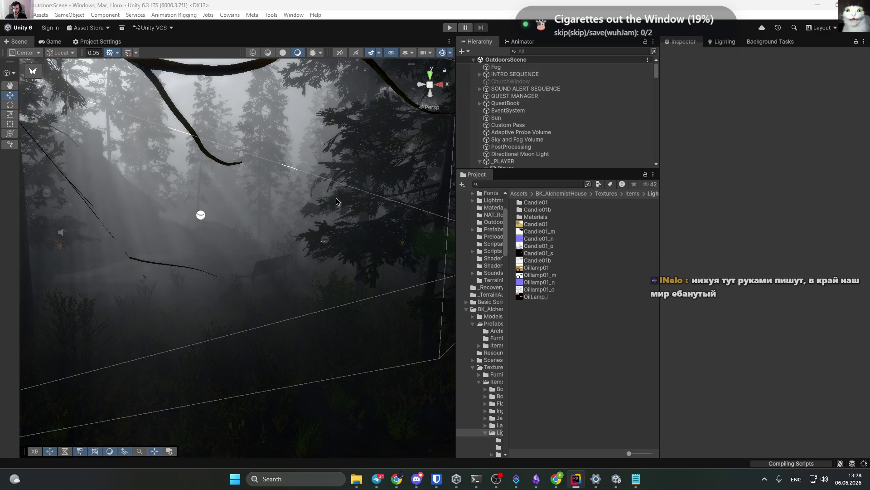
Start Play mode from the toolbar to run OutdoorsScene with the updated lamp script.
left_click(450, 28)
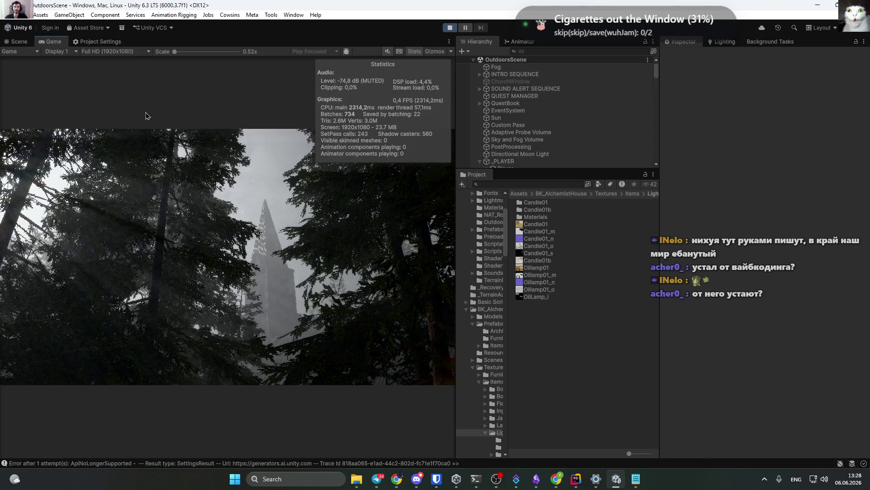
Maximize the Game view and walk along the forest path to the oil lamp.
double_click(55, 43)
left_click(346, 190)
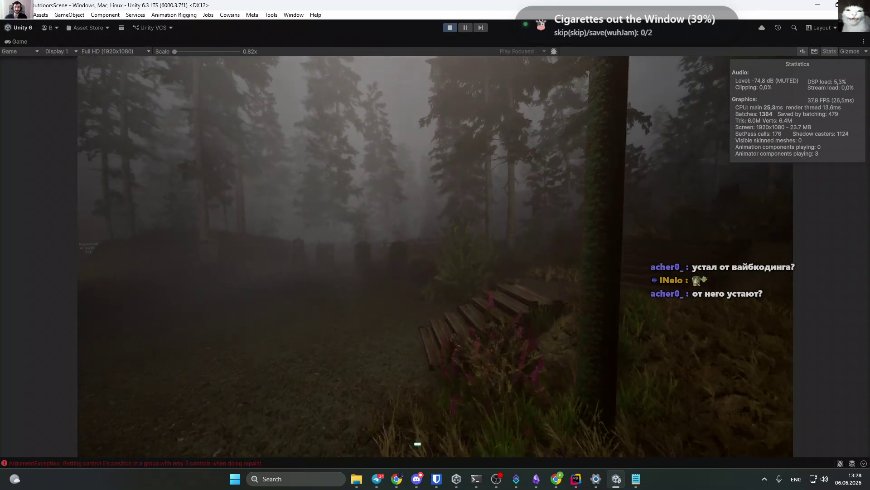
key("w")
key("w")
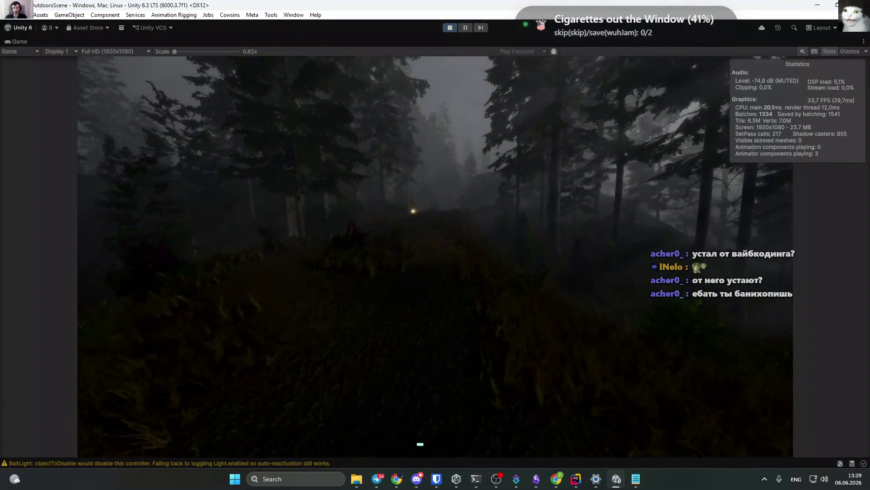
key("w")
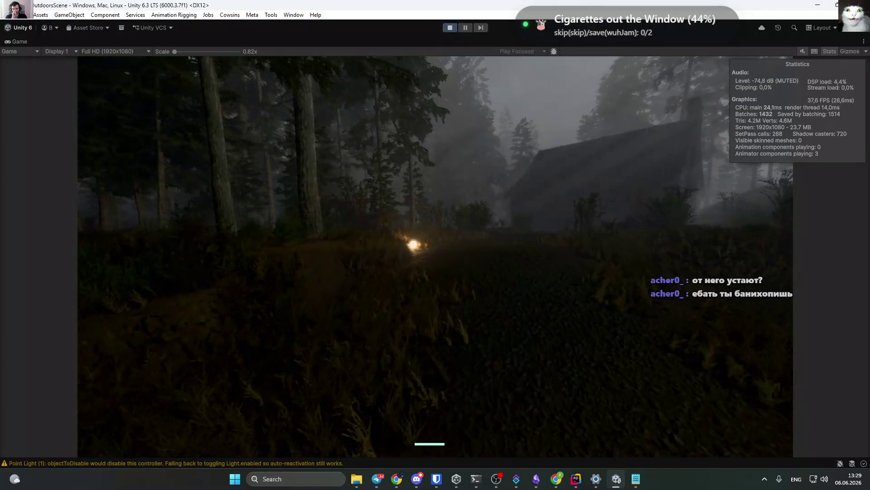
key("w")
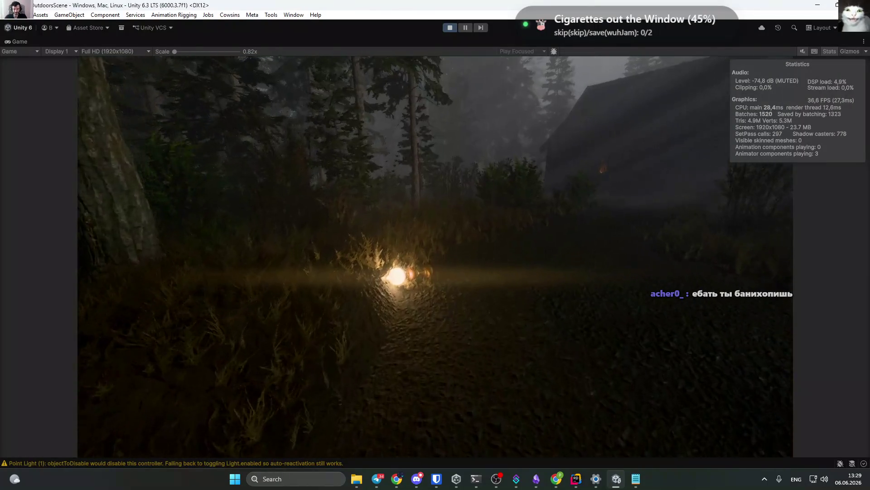
key("w")
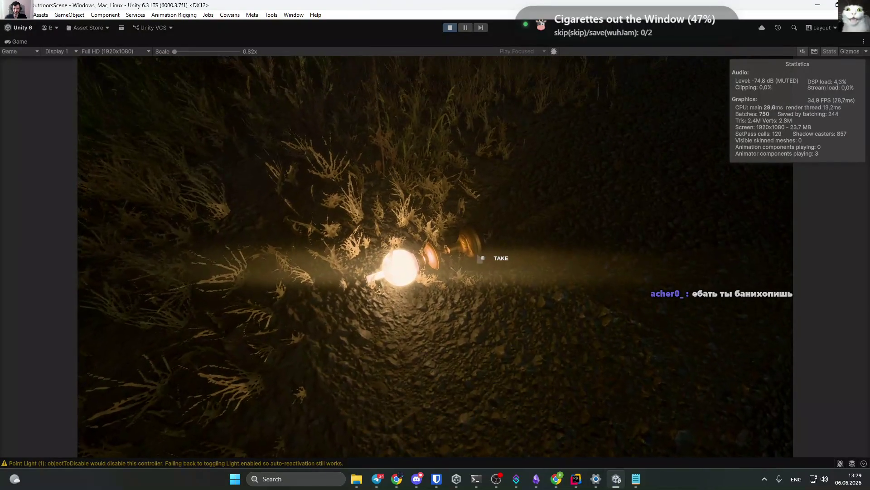
key("w")
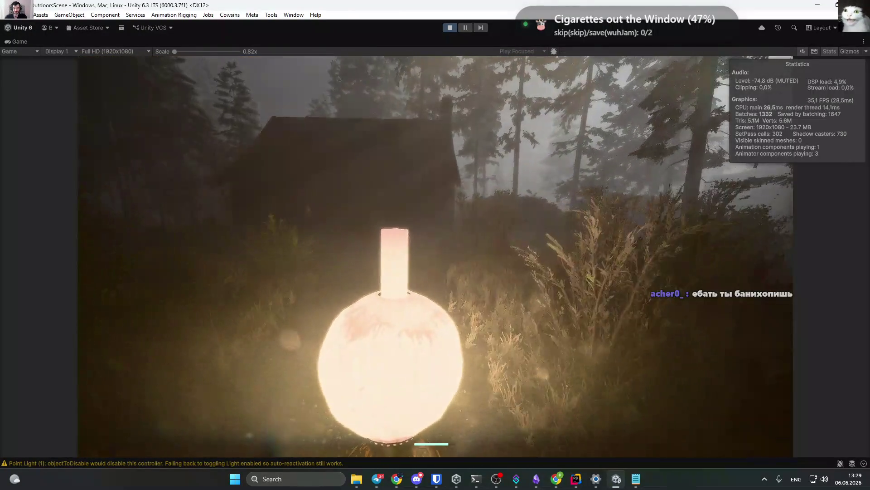
Carry the lamp into the forest house, set it down with G, pause, and return to Rider.
key("w")
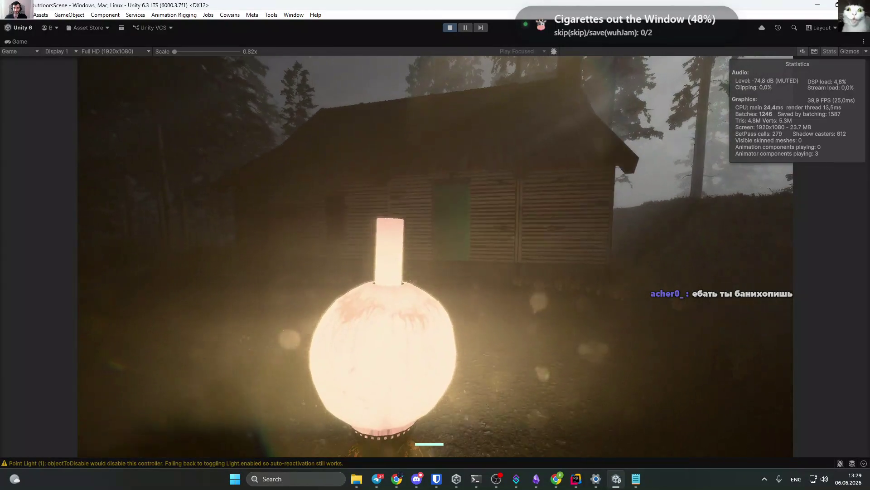
key("w")
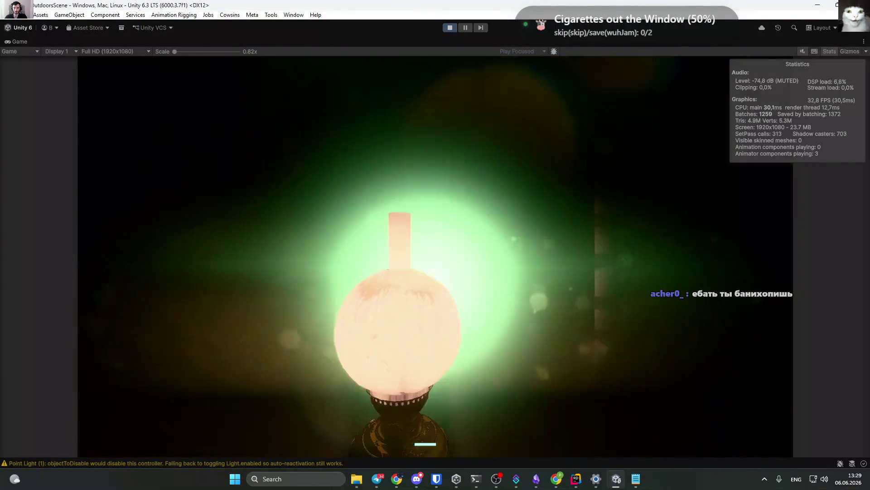
key("w")
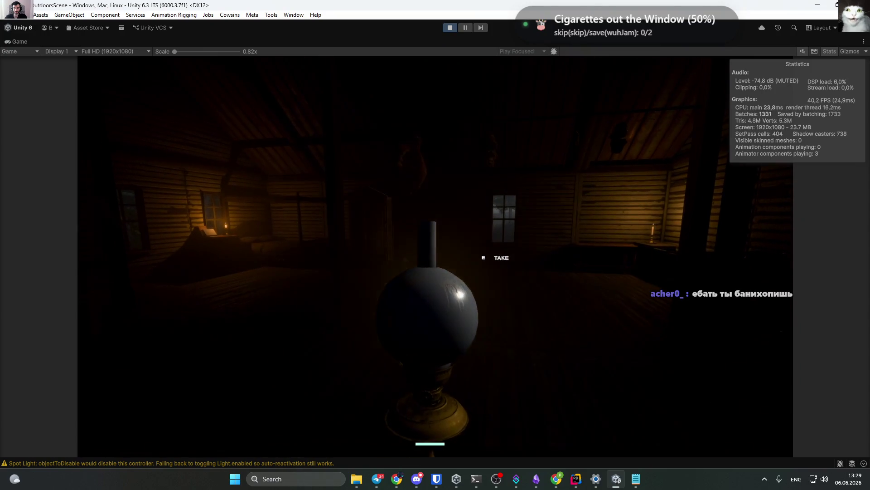
key("f")
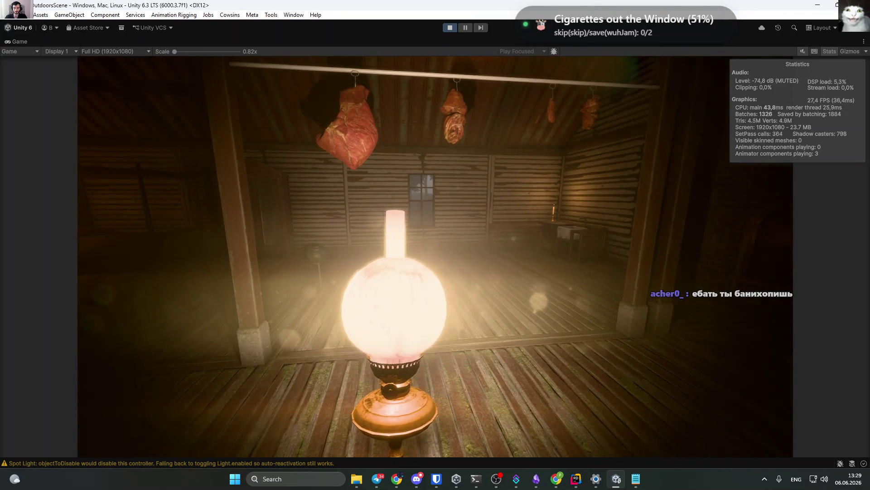
key("w")
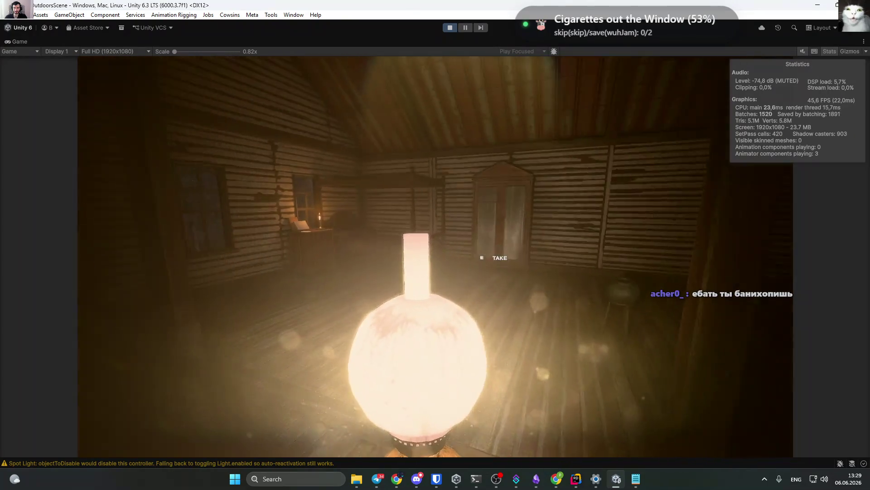
key("g")
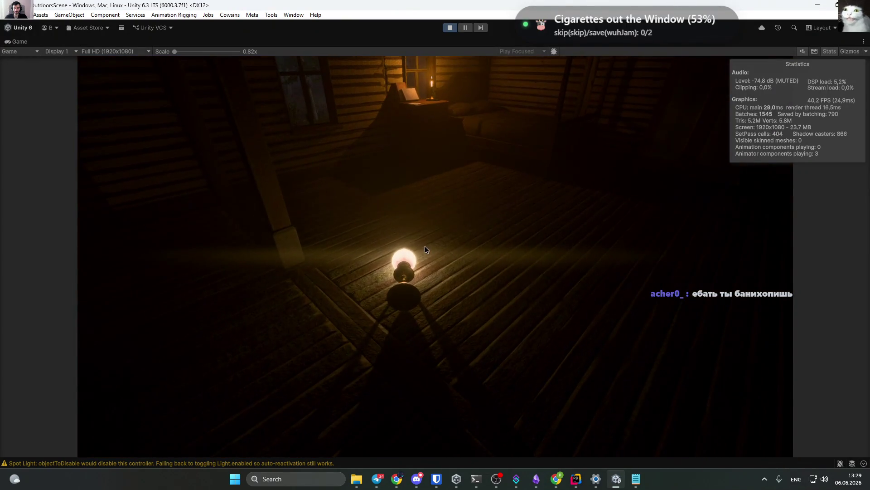
key("Escape")
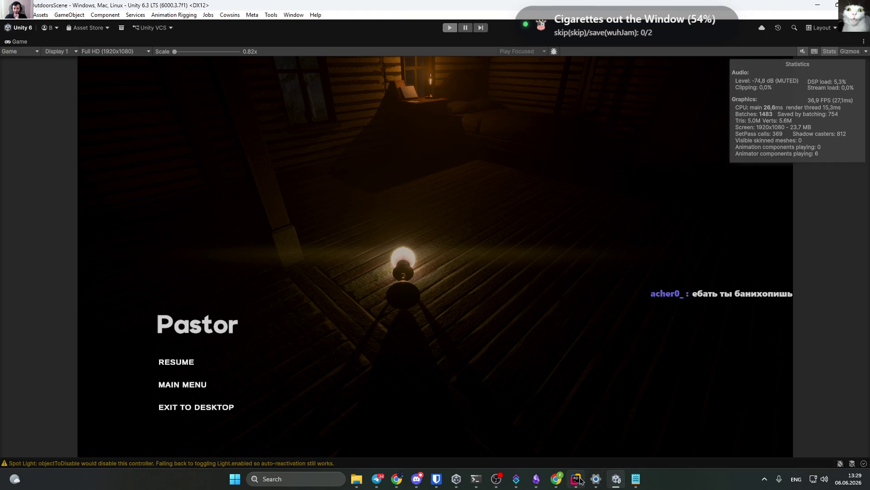
left_click(576, 478)
left_click_drag(460, 265, 456, 265)
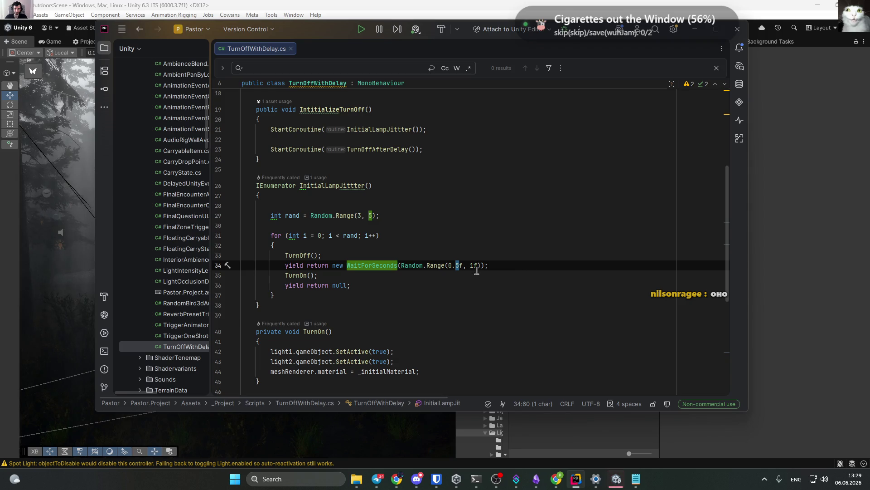
Change the random wait to Range(0.9f, 1.5f) and save the script.
type("9")
left_click(474, 266)
type(".5")
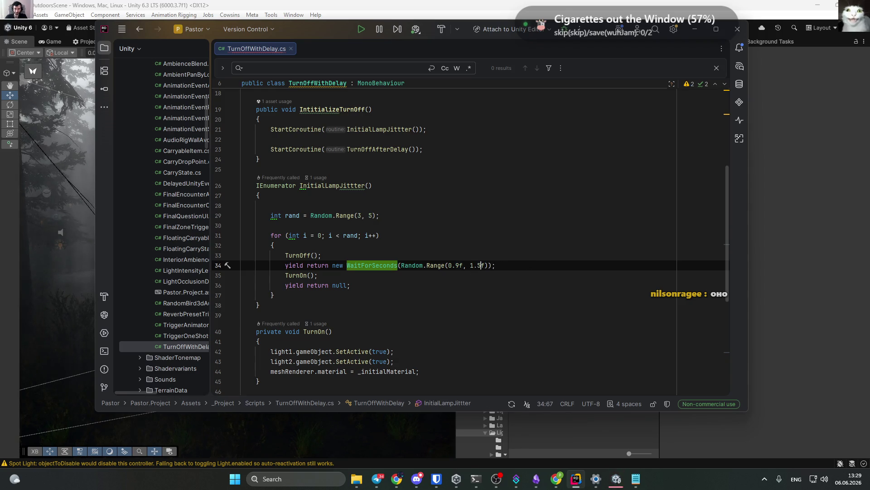
left_click(512, 267)
key("ctrl+s")
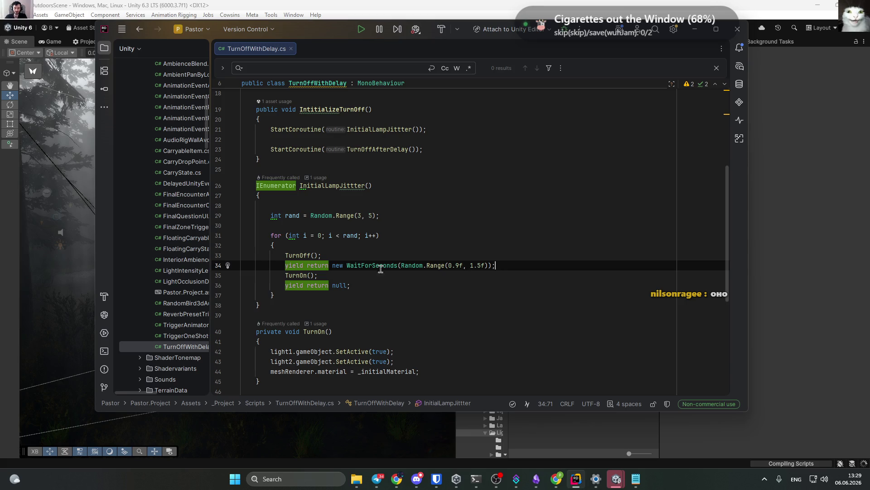
Move the WaitForSeconds line to the start of the loop, ahead of TurnOff().
double_click(296, 255)
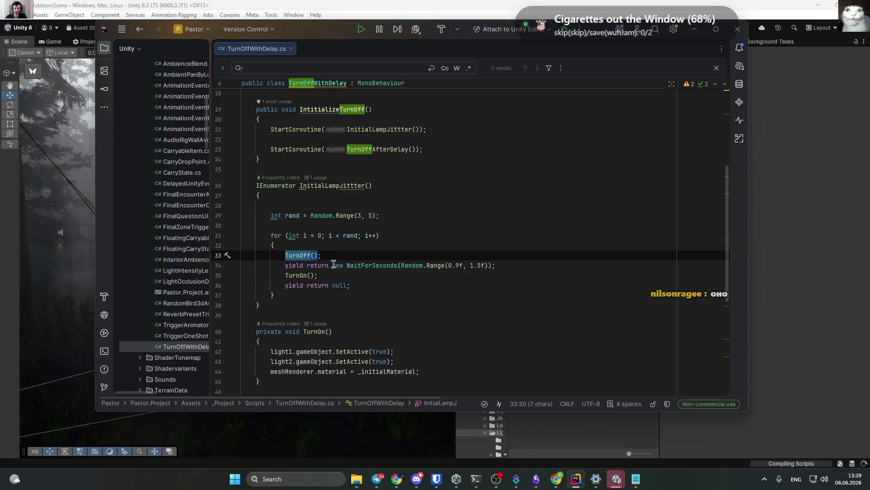
left_click(334, 265)
key("ctrl+x")
key("Up")
key("Up")
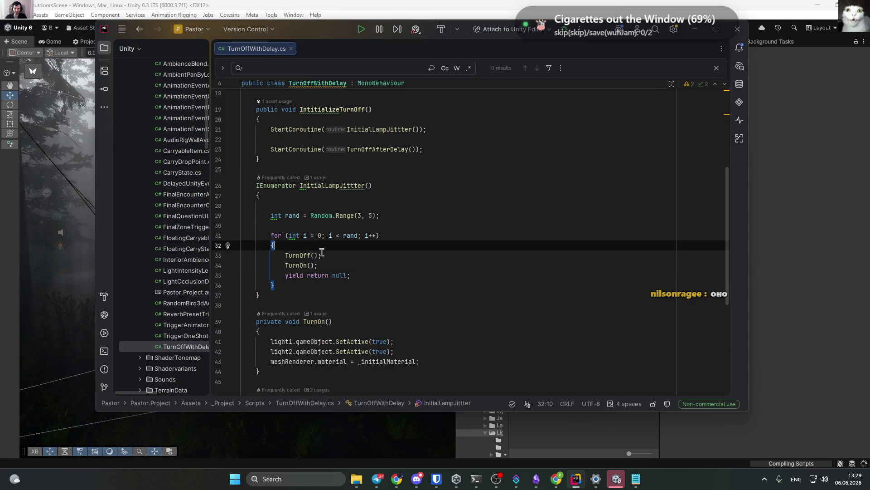
key("Return")
key("ctrl+v")
double_click(298, 265)
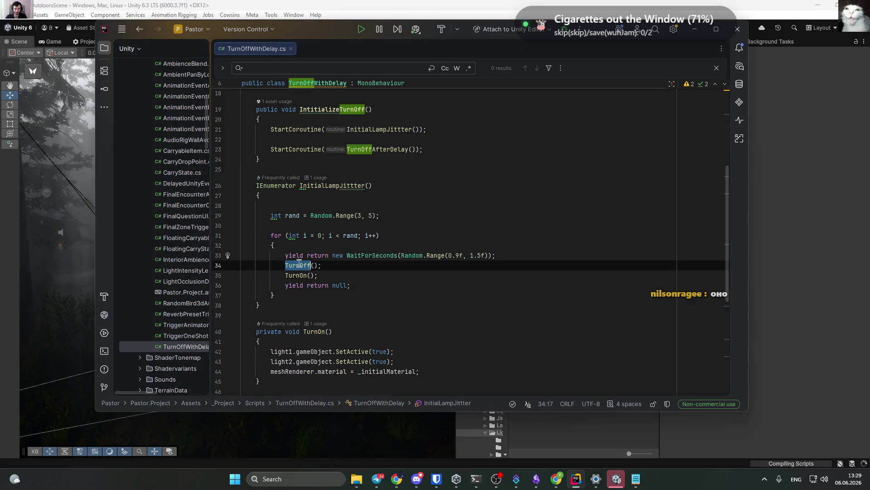
triple_click(299, 264)
key("Delete")
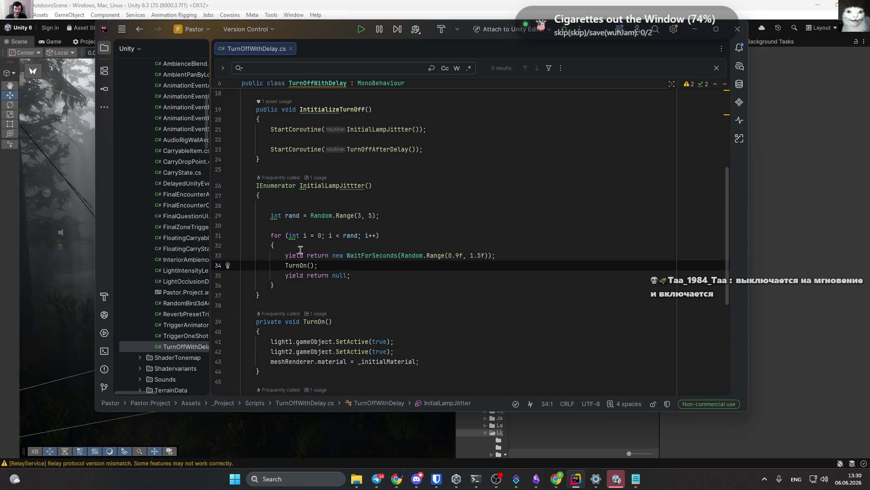
key("ctrl+z")
Try moving TurnOff(); to the top of the loop, then undo it.
double_click(361, 276)
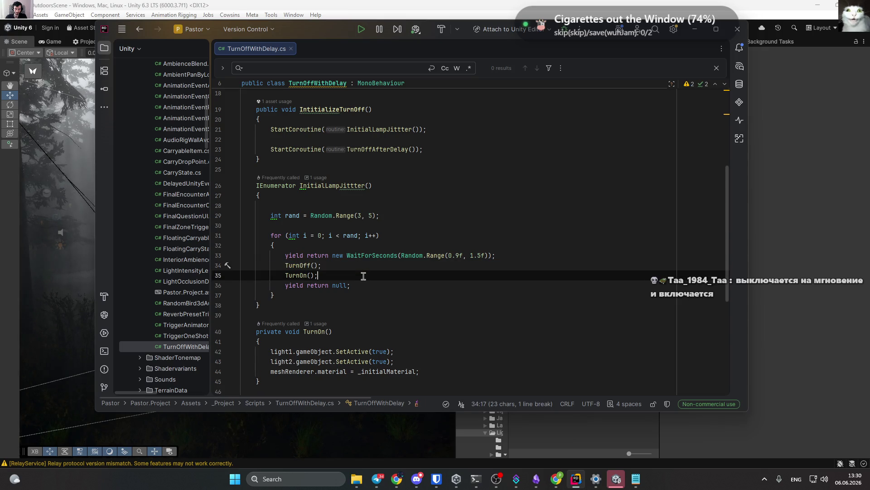
double_click(295, 274)
double_click(301, 265)
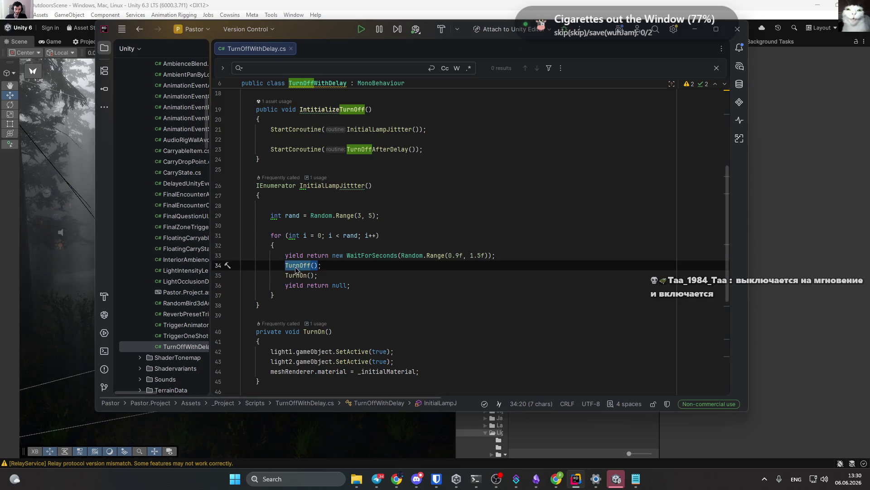
left_click(396, 274)
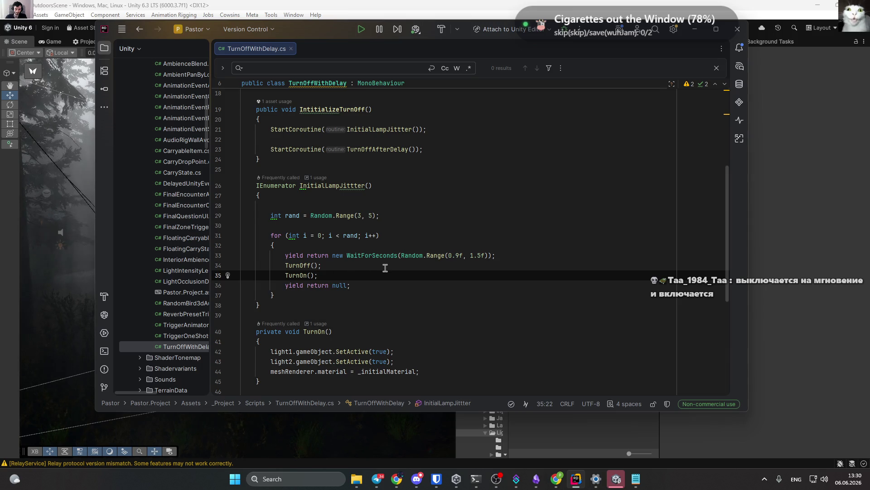
triple_click(300, 268)
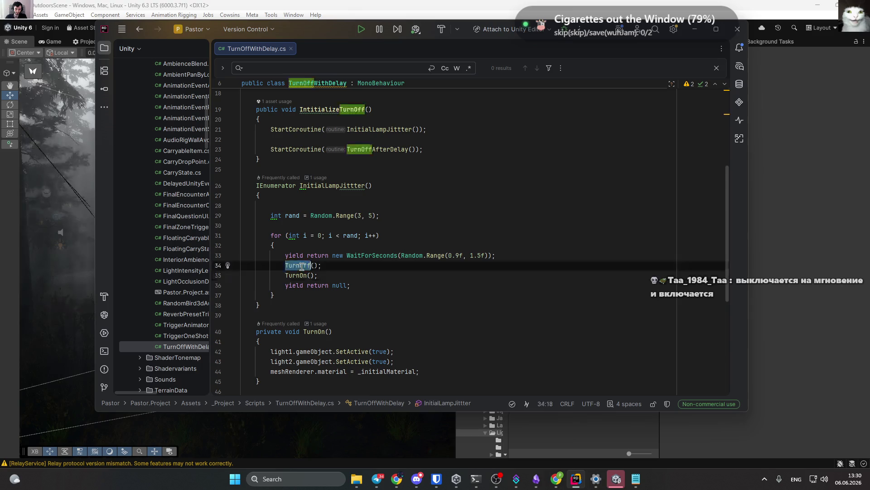
key("ctrl+x")
left_click(309, 247)
key("ctrl+v")
key("ctrl+z")
key("ctrl+z")
key("ctrl+z")
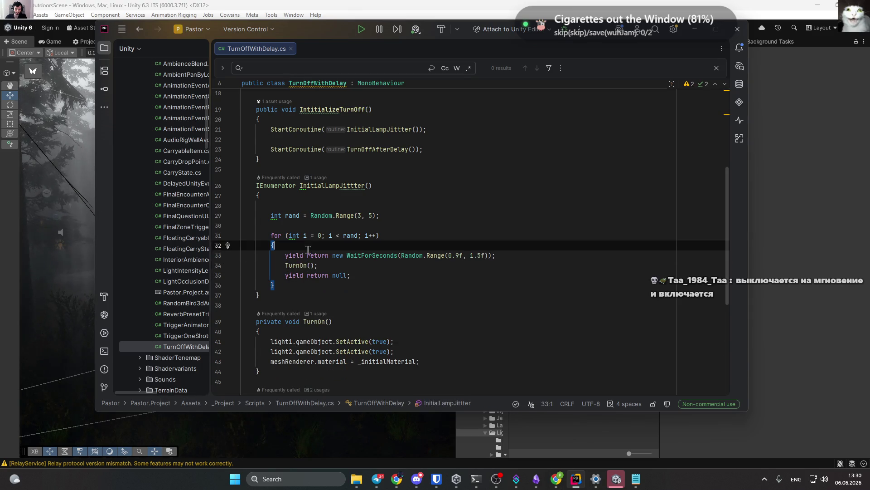
type("TurnOff();")
Cut TurnOn(); from below TurnOff() and paste it as the loop's first statement.
left_click(301, 272)
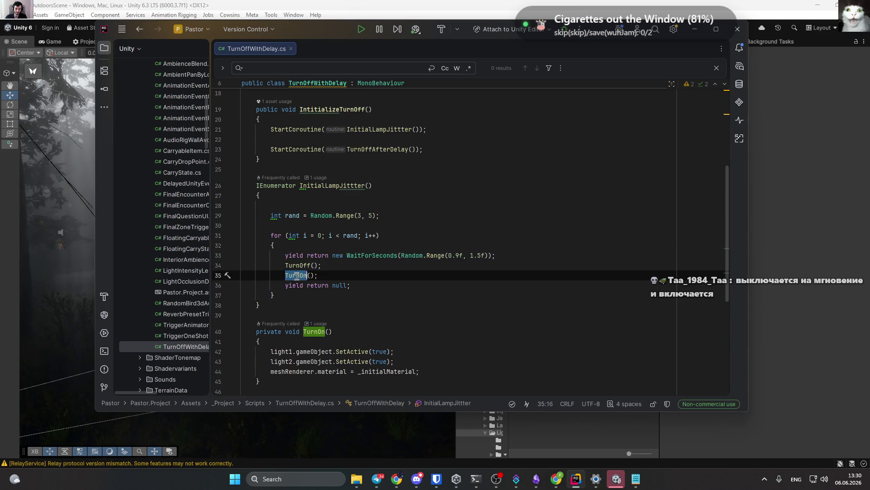
key("ctrl+x")
key("Up")
key("Up")
key("Up")
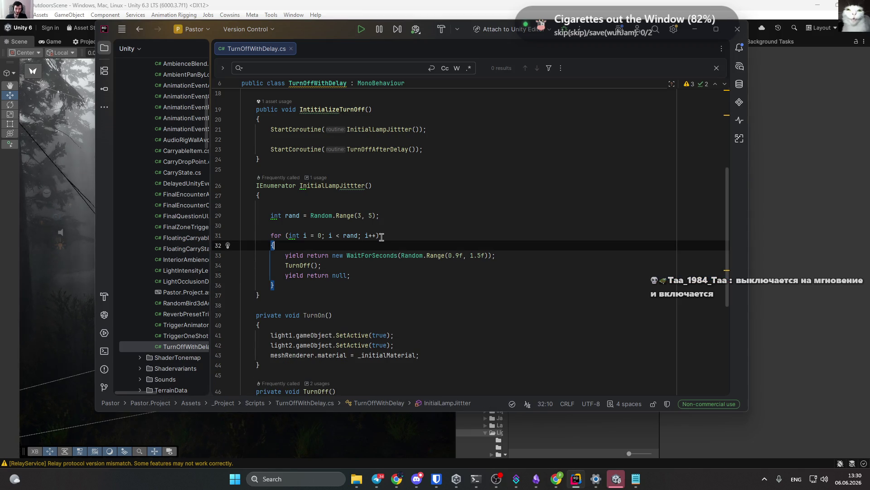
key("Return")
key("ctrl+v")
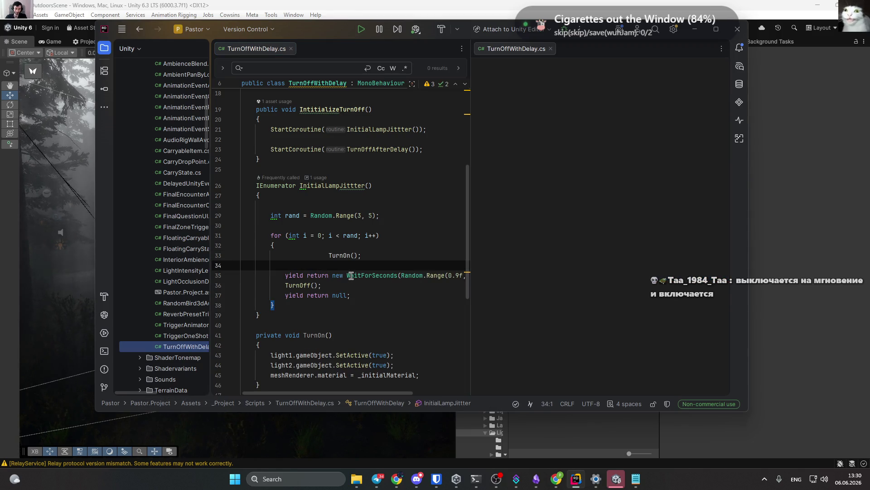
Close the split view, remove the blank line, and set the wait to Range(0.5f, 1f).
left_click(386, 276)
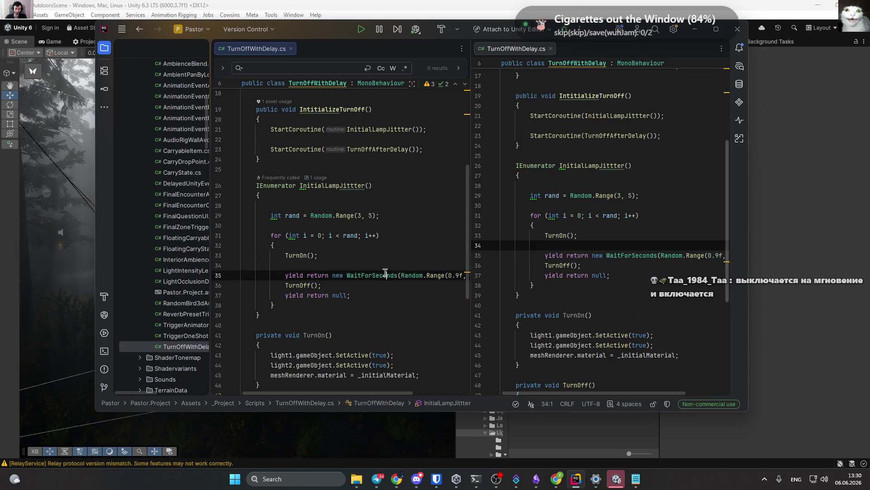
left_click(551, 49)
left_click(380, 263)
key("BackSpace")
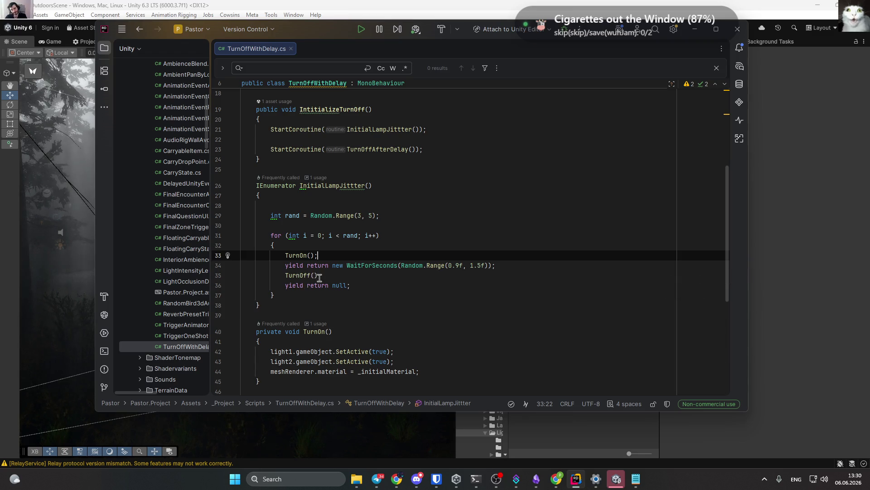
left_click_drag(460, 266, 457, 267)
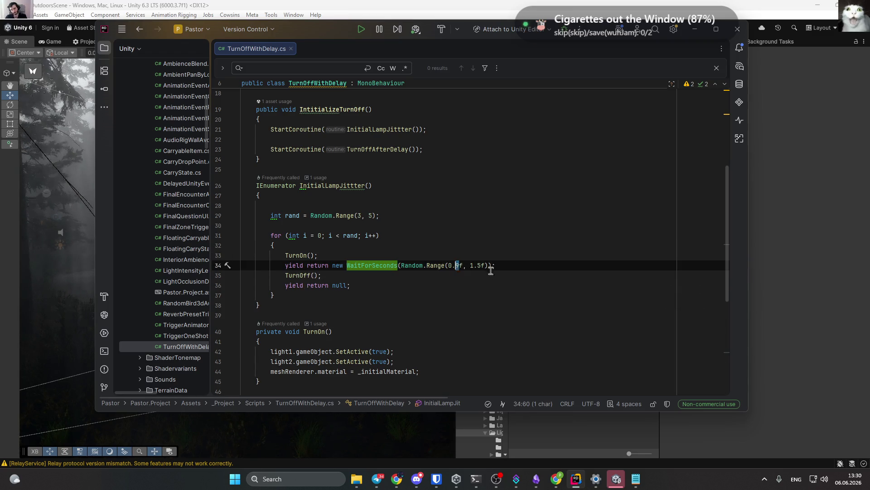
type("5")
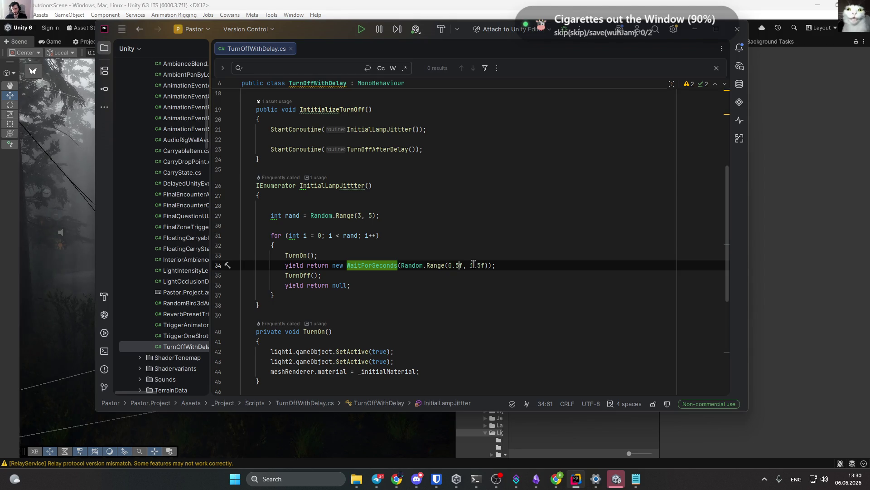
left_click(473, 265)
key("Delete")
key("Delete")
left_click(548, 270)
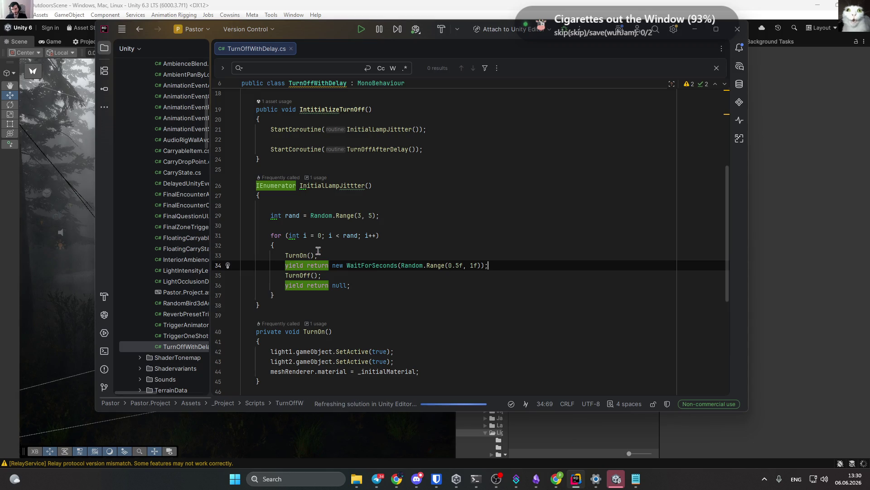
Change the loop count on line 29 to Random.Range(4, 6).
left_click(359, 216)
type("4")
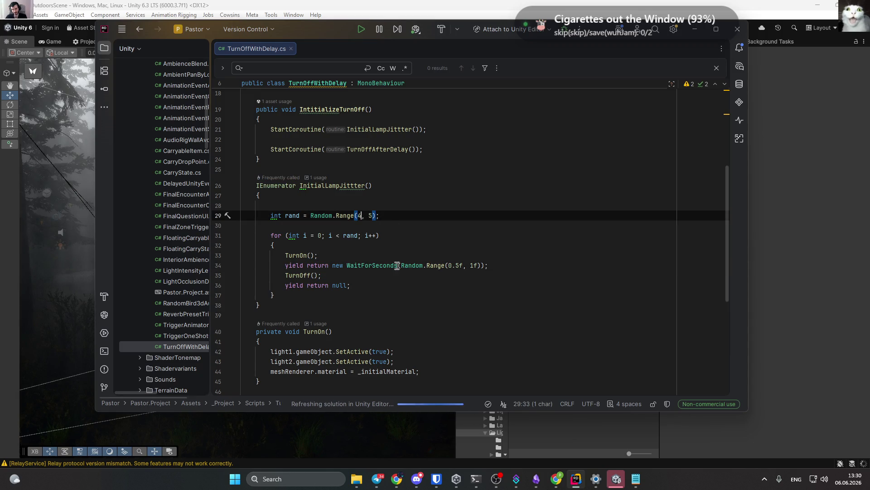
double_click(371, 215)
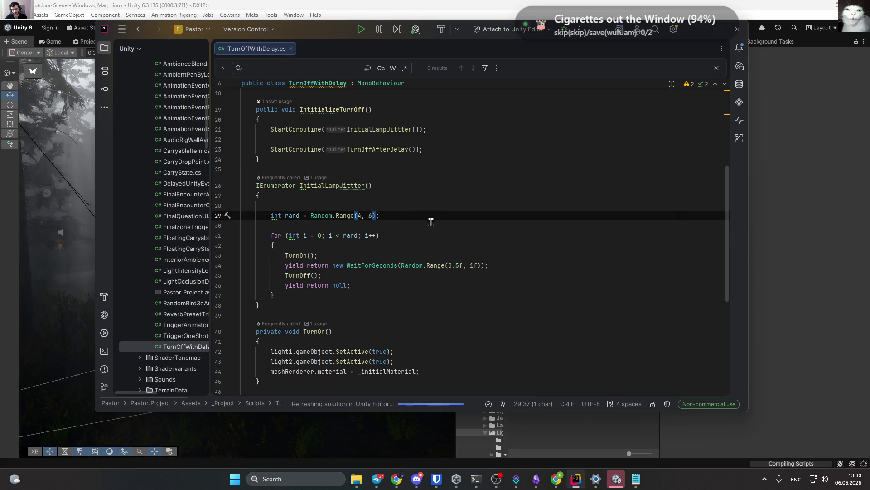
type("6")
left_click(383, 235)
left_click_drag(288, 255, 327, 255)
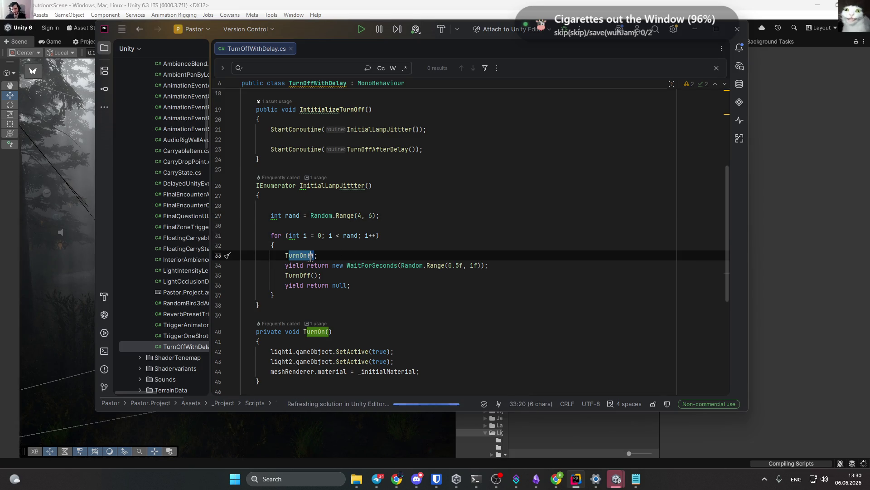
left_click(325, 256)
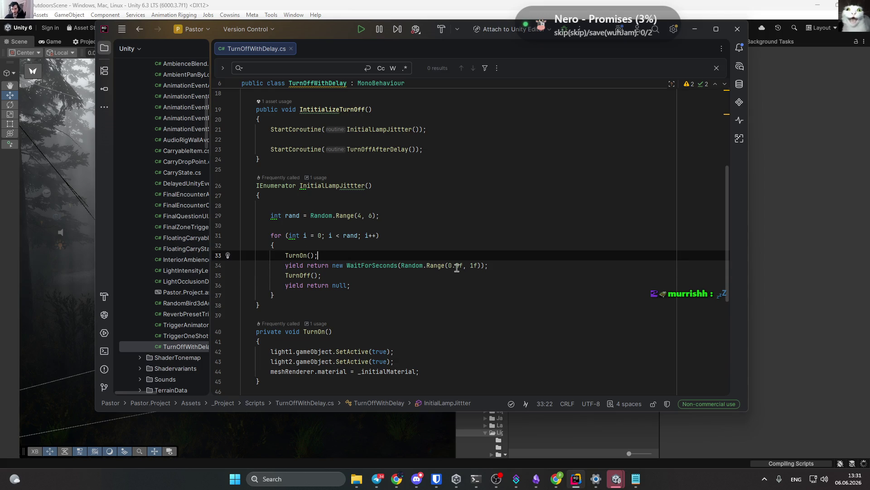
left_click_drag(457, 267, 460, 266)
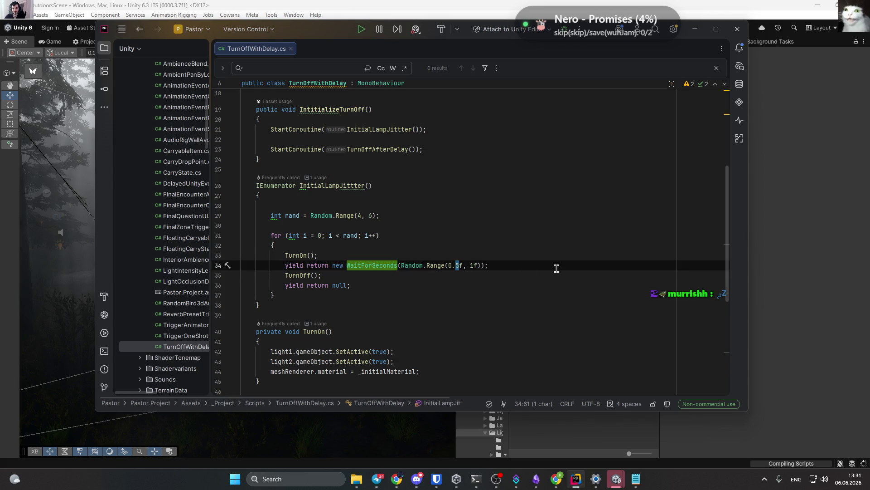
Set the first wait after TurnOn() to Random.Range(1f, 2f).
key("BackSpace")
key("BackSpace")
key("BackSpace")
type("1")
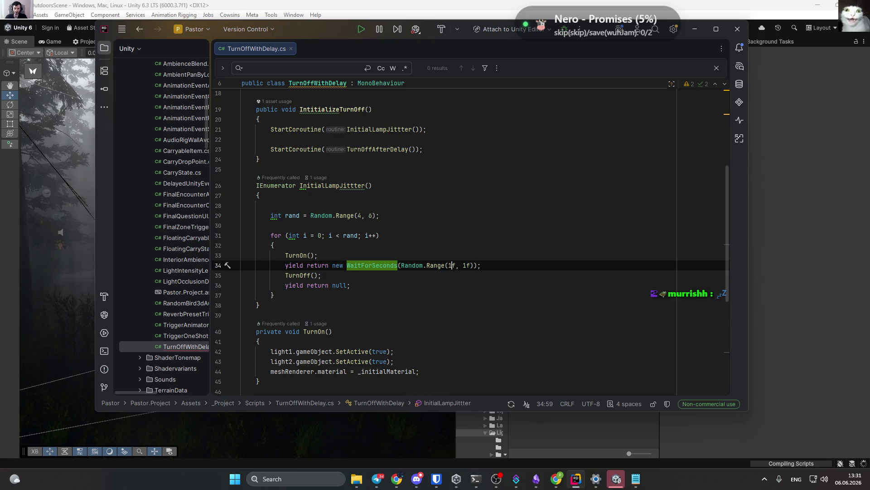
left_click(467, 265)
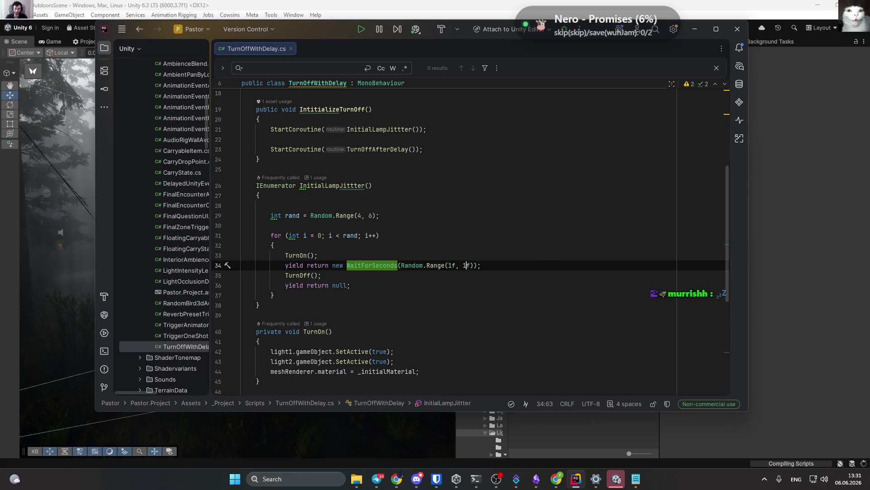
type("2")
left_click(535, 255)
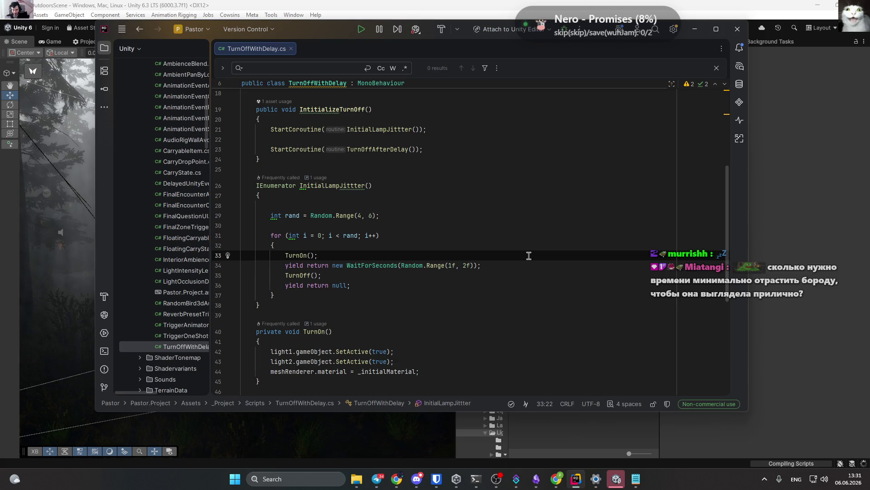
Replace yield return null with a copy of the wait line using Range(0.5f, 1f), and save.
double_click(339, 285)
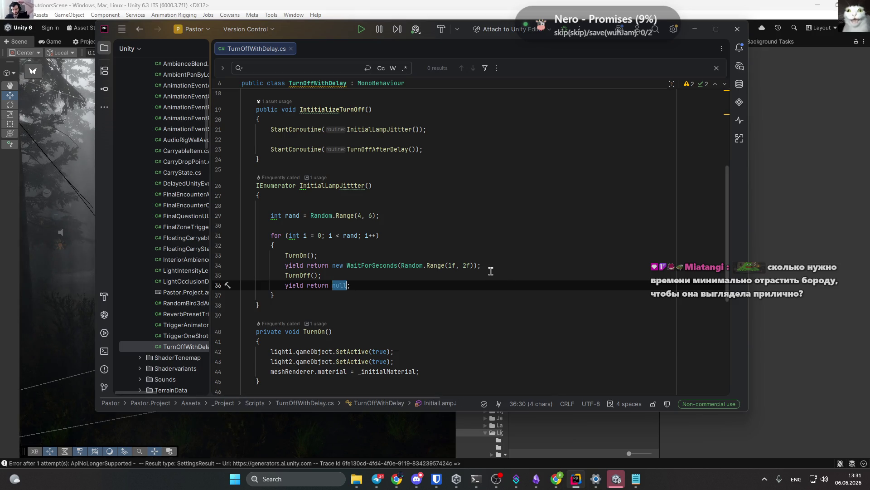
triple_click(348, 266)
key("ctrl+c")
triple_click(330, 285)
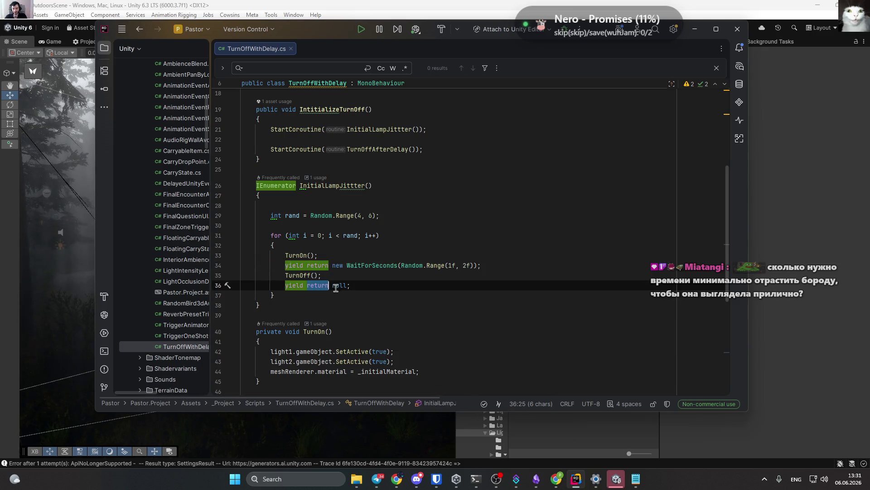
key("ctrl+v")
left_click(451, 286)
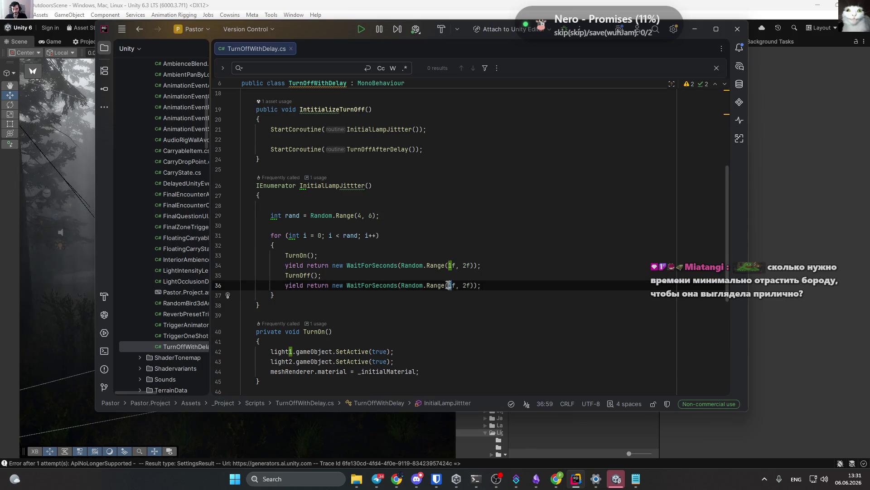
key("BackSpace")
type("0.")
type("5")
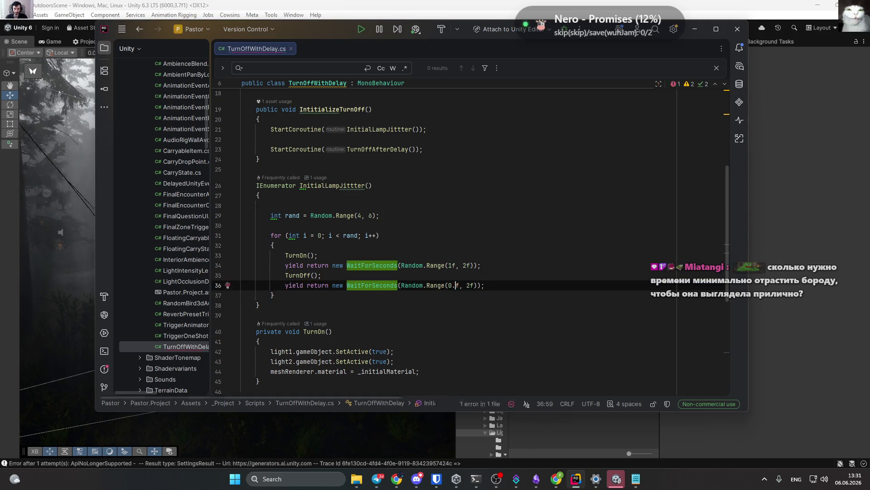
left_click_drag(471, 285, 474, 285)
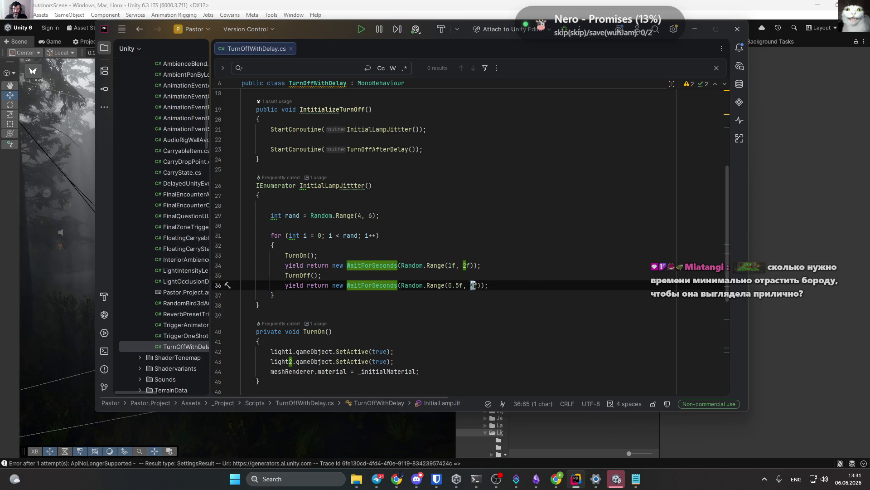
type("1")
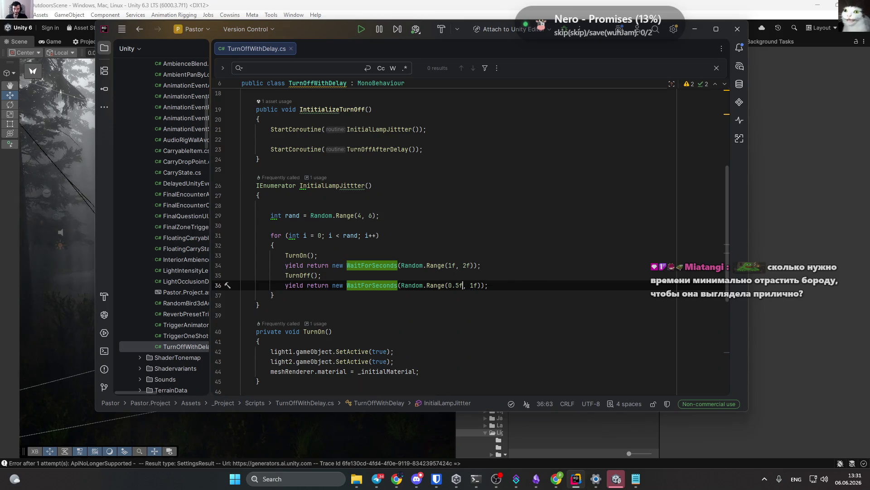
key("ctrl+s")
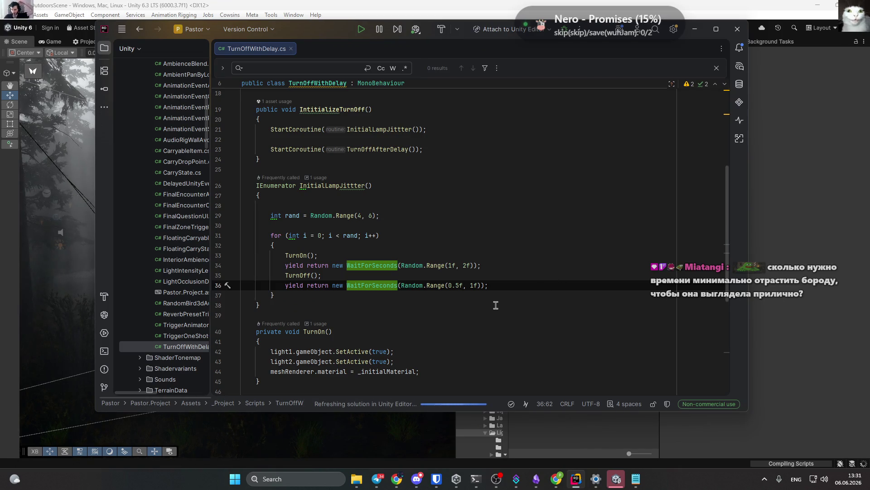
Adjust the second wait to Random.Range(0.3f, 0.99f) and switch back to Unity.
left_click(459, 285)
key("BackSpace")
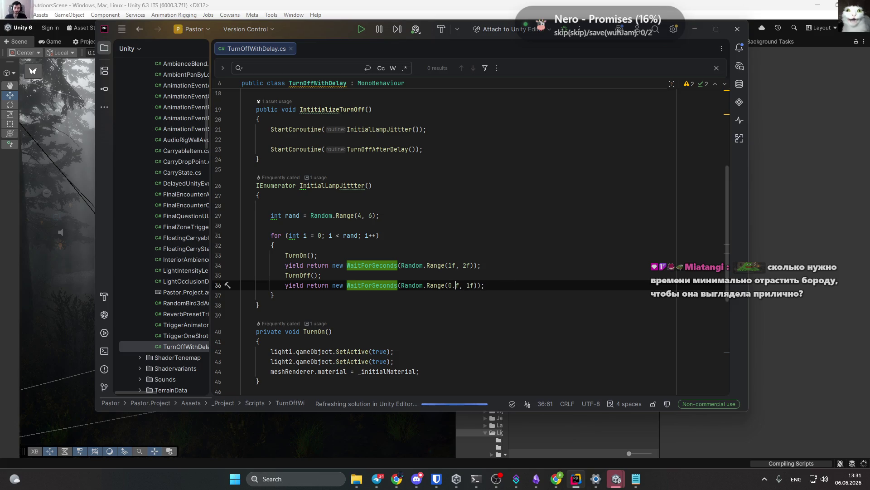
type("3")
left_click(607, 277)
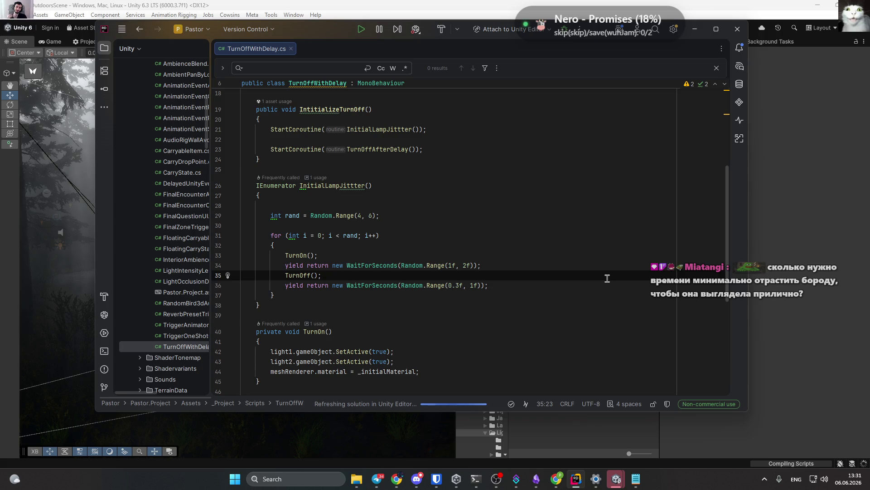
left_click_drag(474, 285, 471, 285)
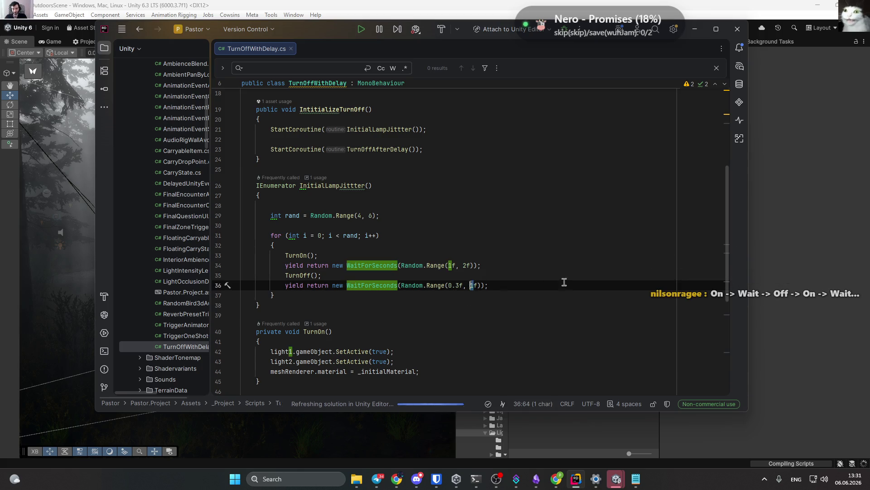
type("0.99")
left_click(540, 278)
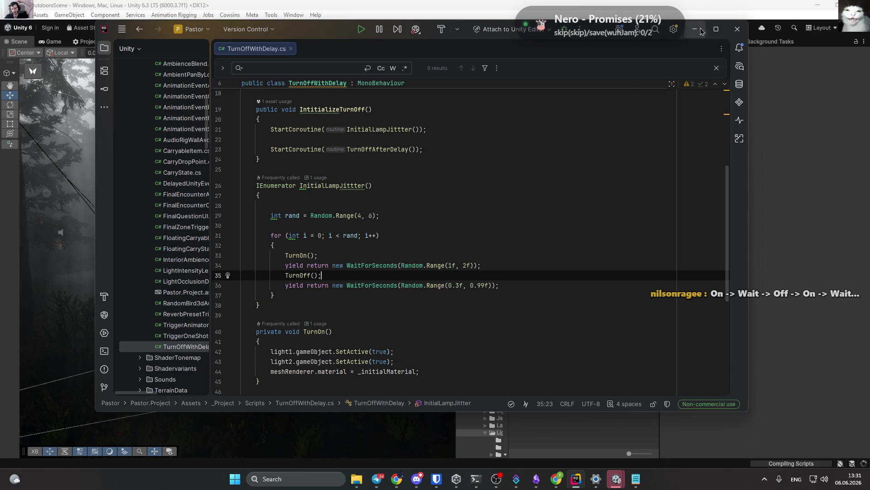
key("alt+Tab")
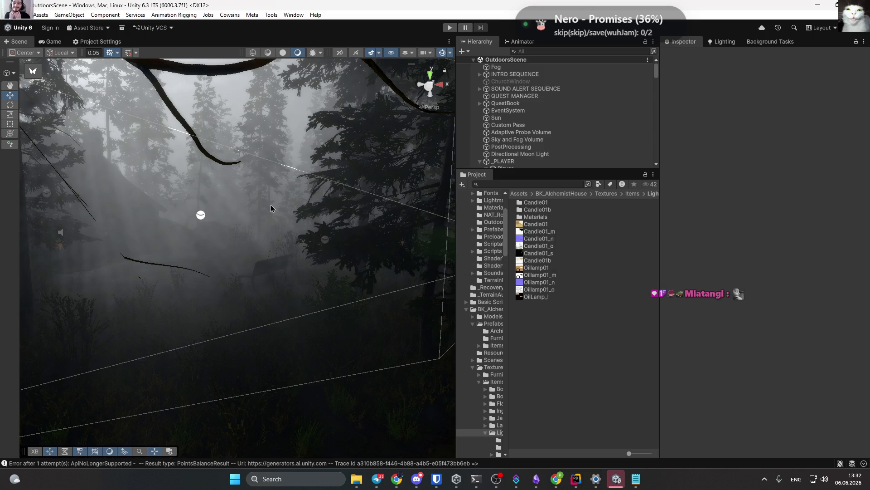
Press Play and drag the 'Importing assets' progress dialog aside while the script reimports.
left_click(450, 27)
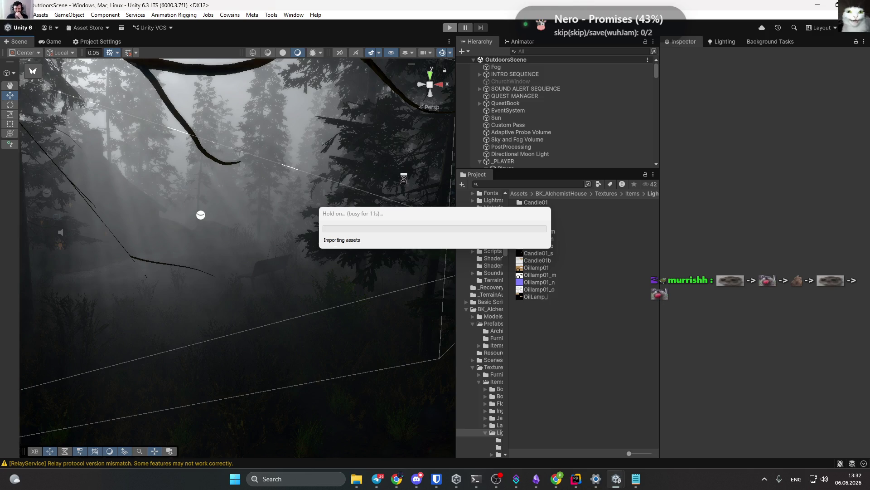
left_click_drag(385, 213, 278, 214)
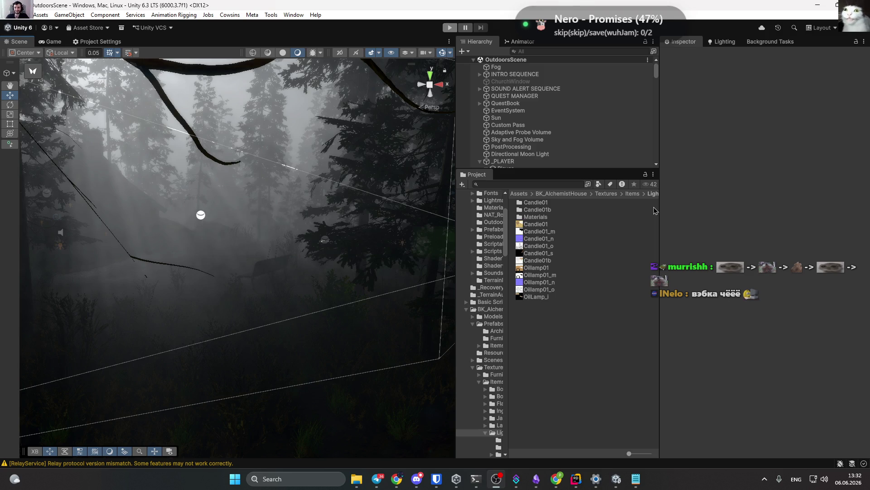
Start play mode in a maximized Game view and walk through the foggy forest into the house.
key("ctrl+p")
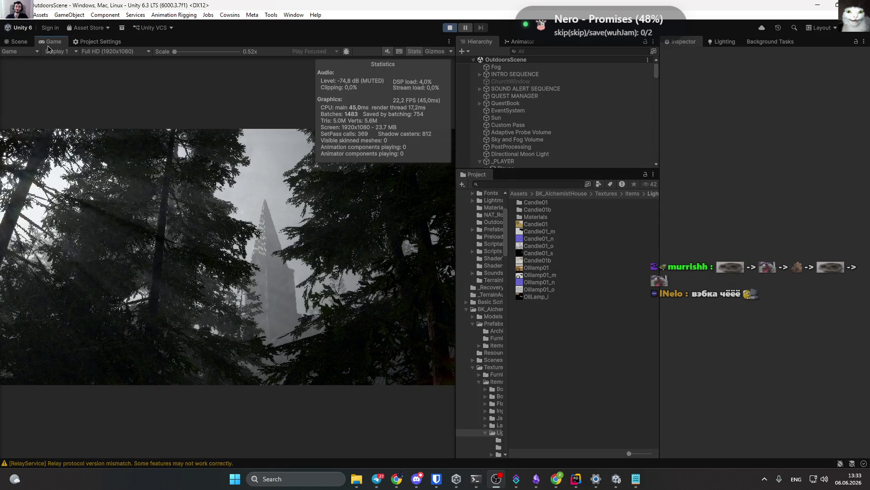
double_click(47, 44)
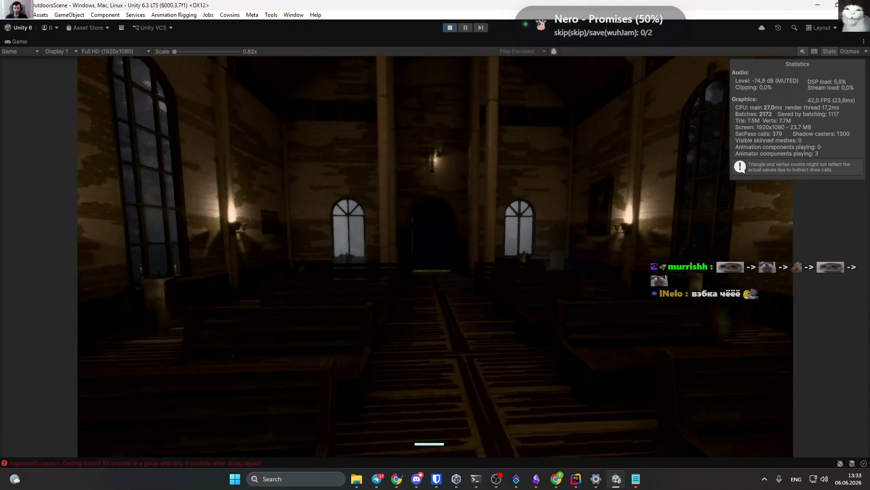
key("w")
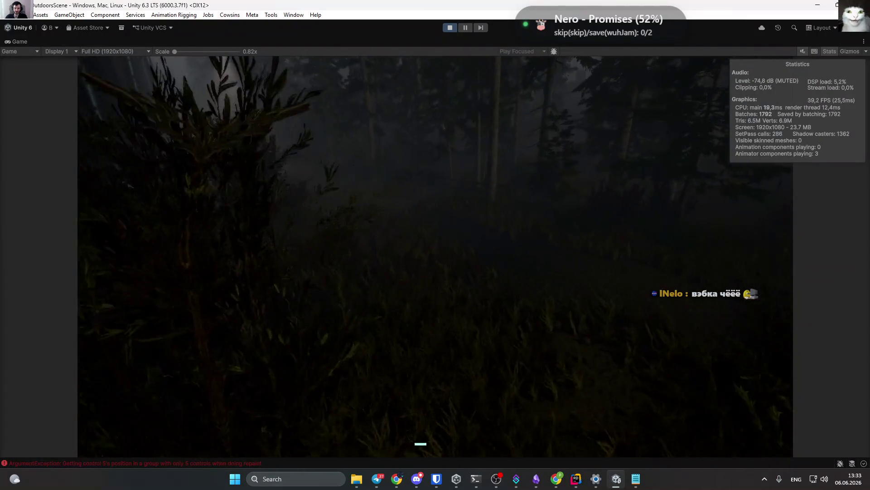
key("w")
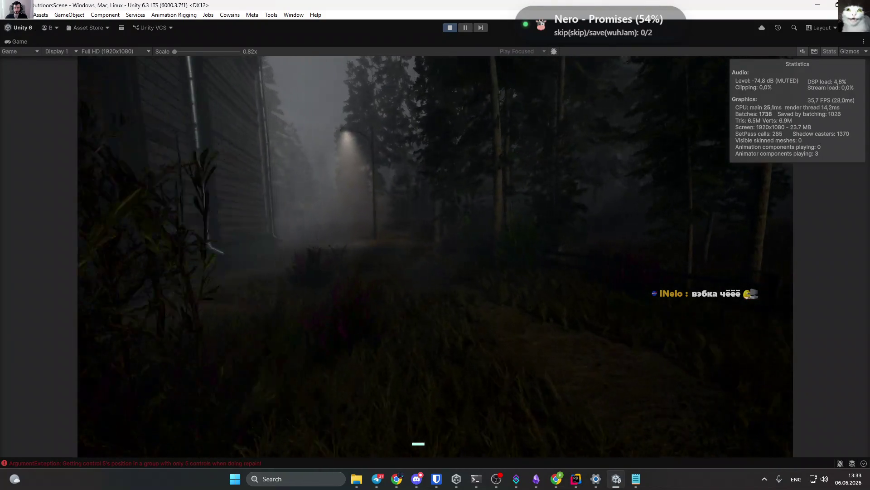
key("w")
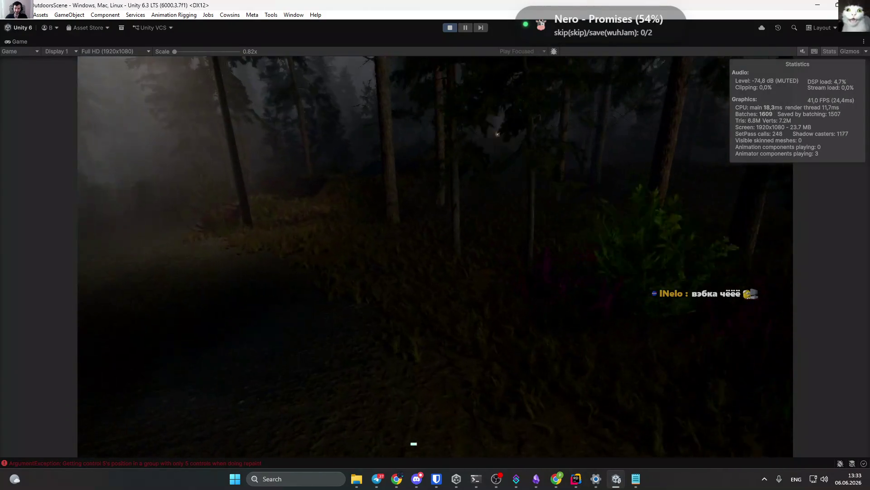
key("w")
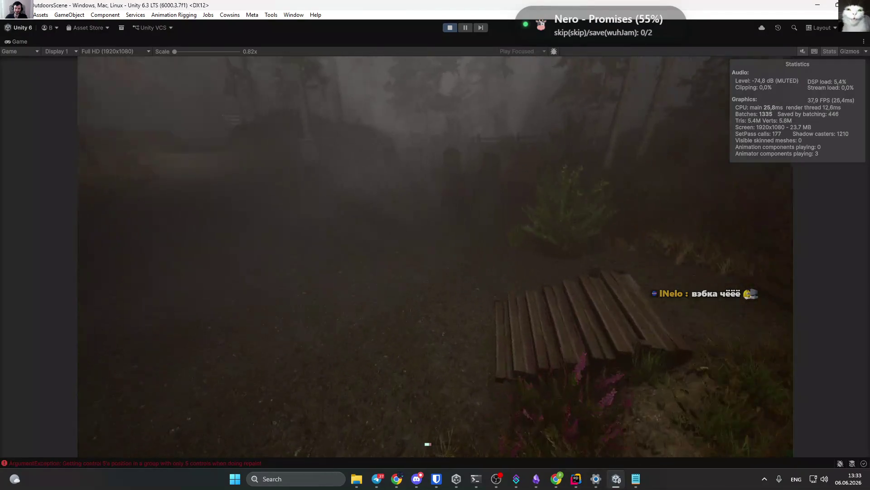
key("w")
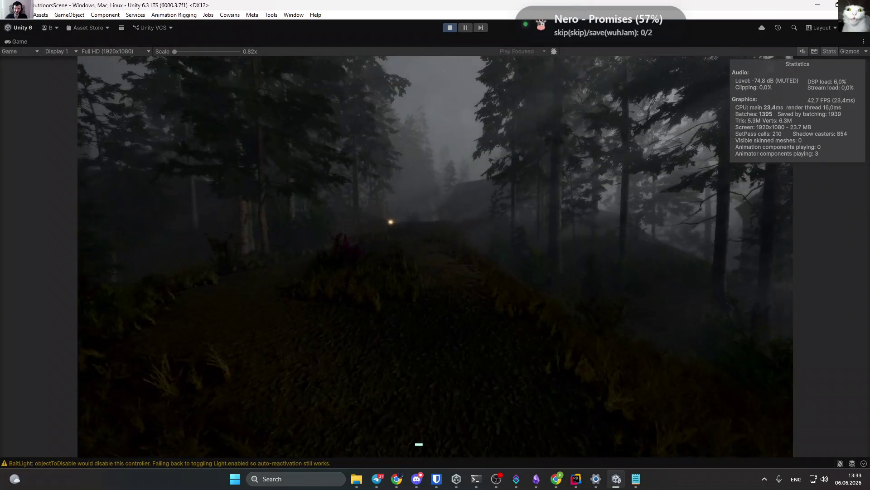
key("w")
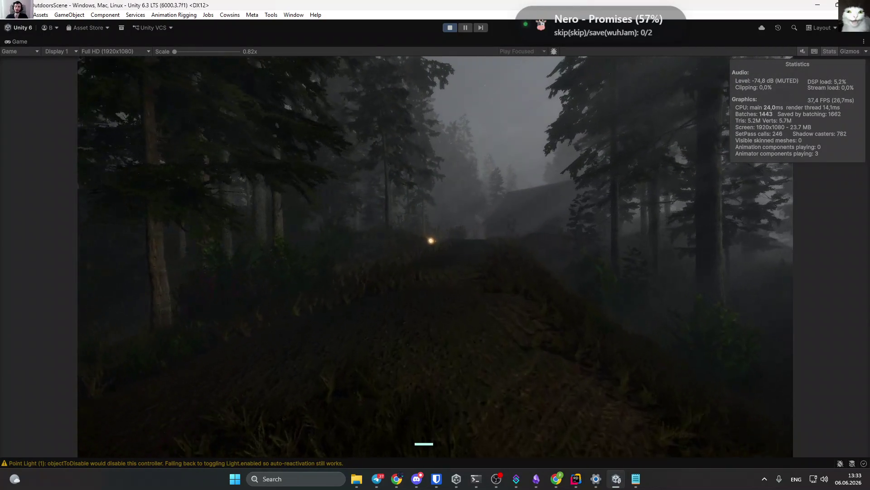
key("w")
key("w")
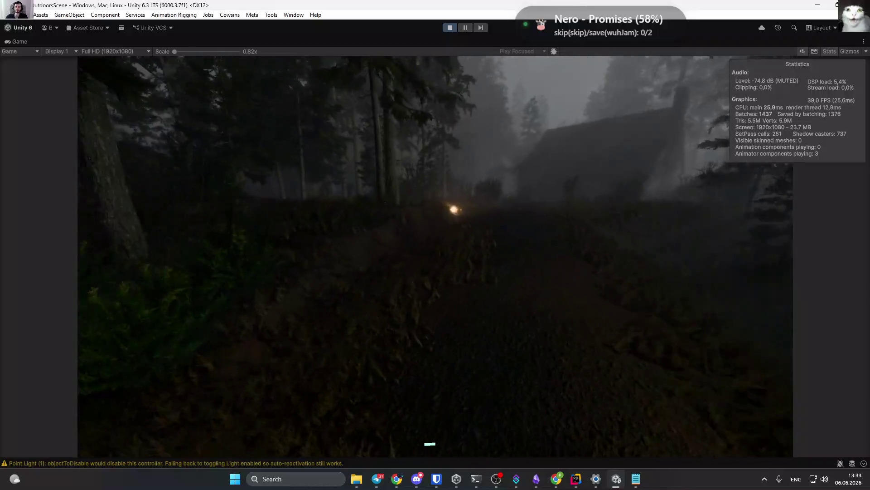
key("w")
key("w")
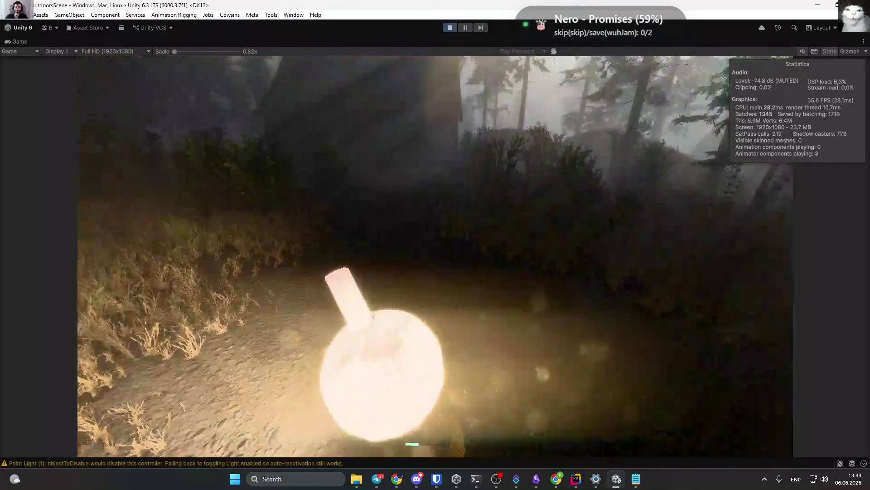
key("w")
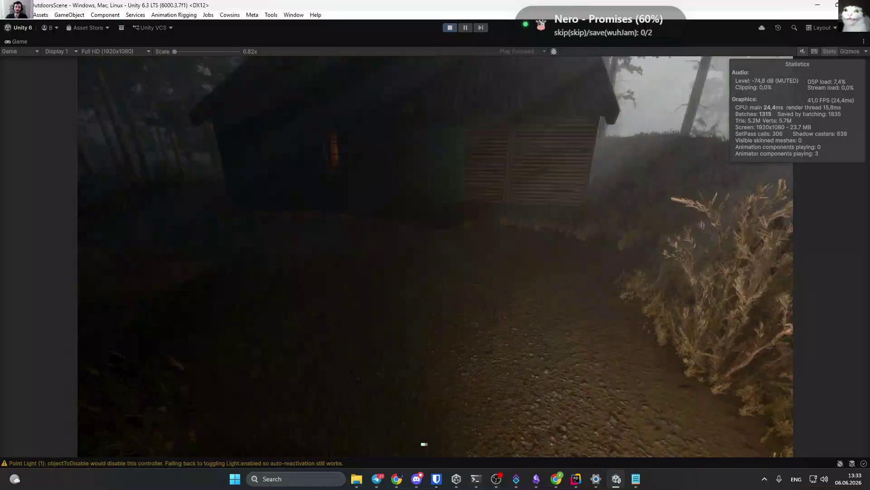
key("w")
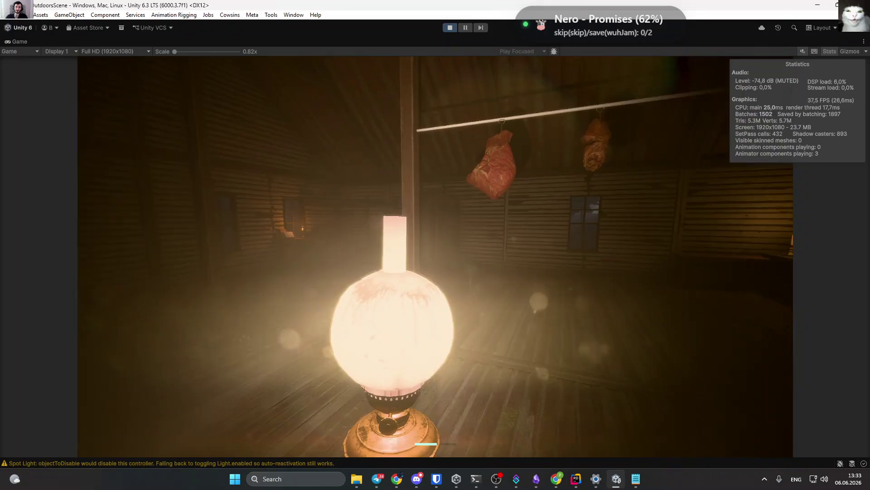
Toggle the held lamp three times to check its flicker, then restore the layout and stop play.
key("f")
key("f")
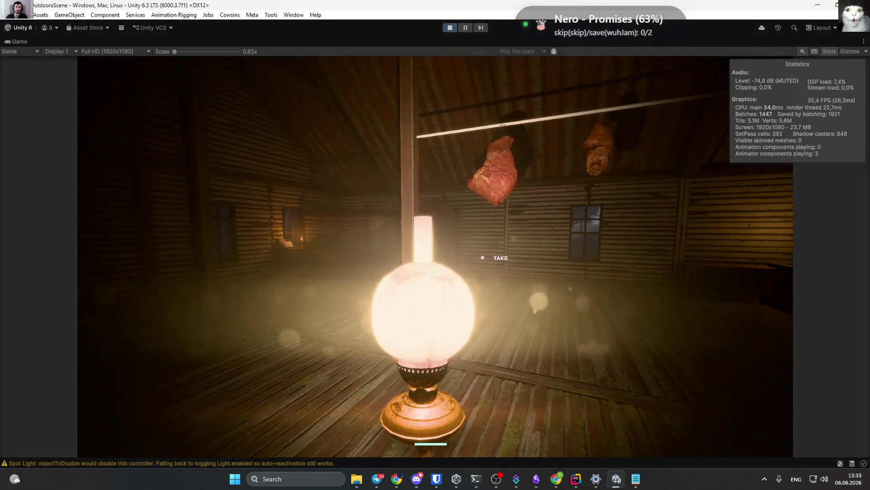
key("f")
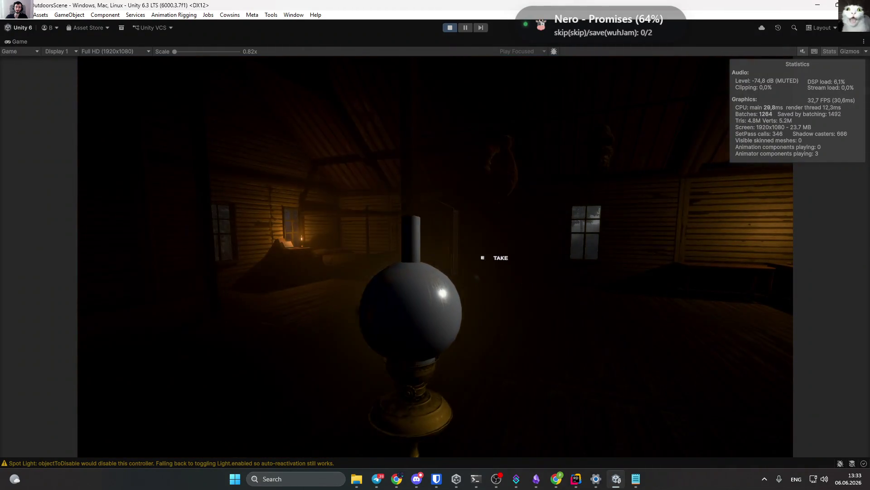
key("f")
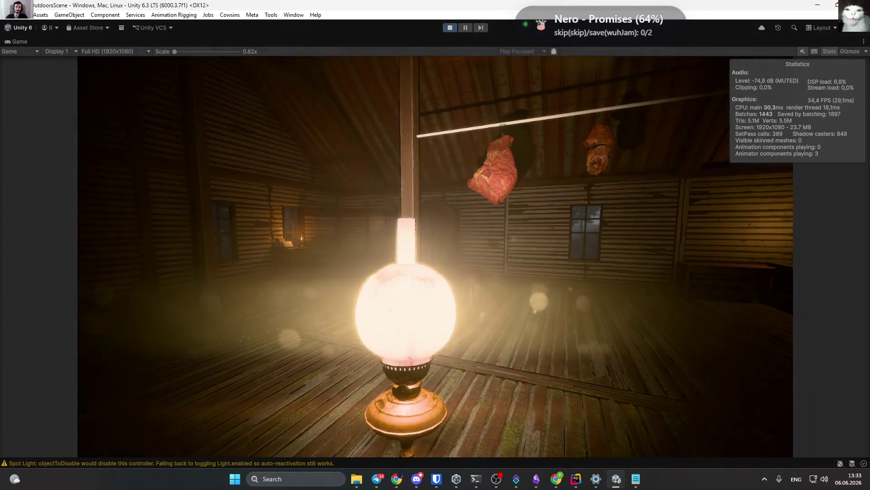
key("Escape")
double_click(15, 43)
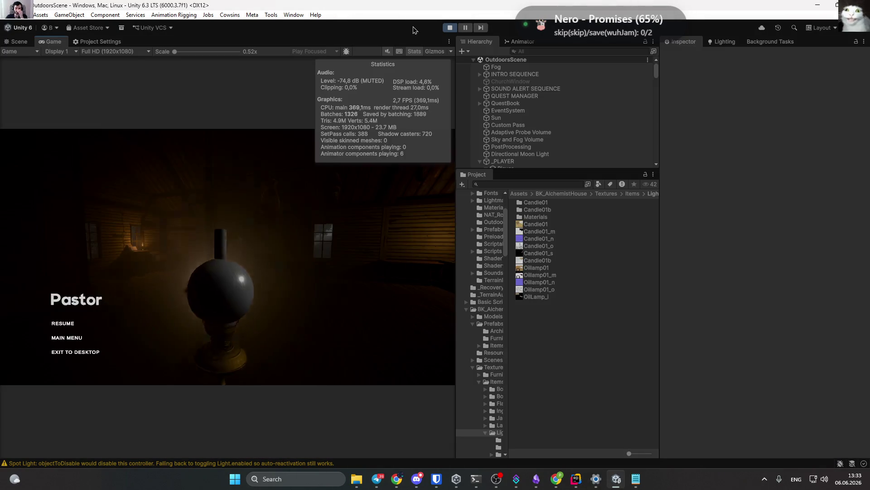
left_click(450, 27)
Glance at the notepad window, then bring up TurnOffWithDelay.cs in the code editor.
left_click(636, 479)
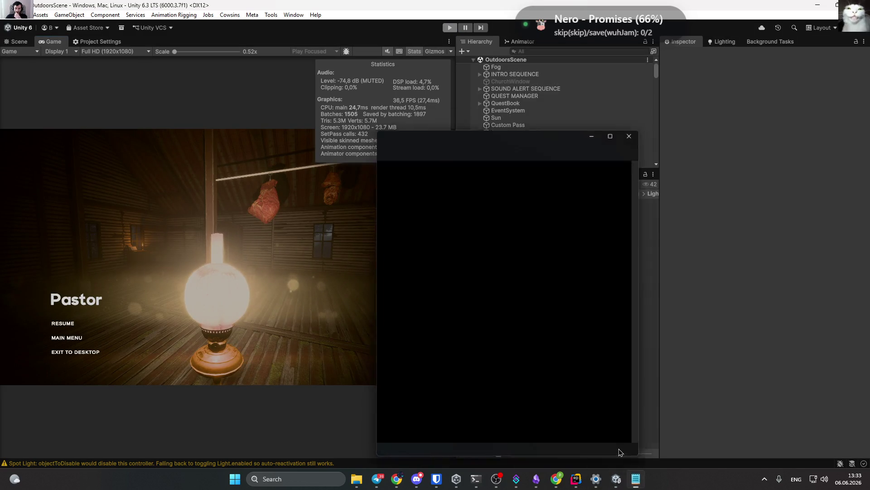
left_click(636, 478)
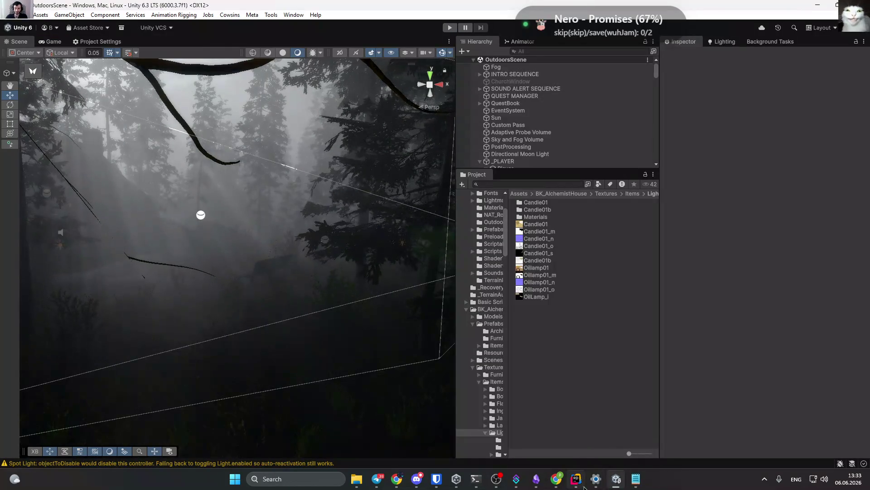
left_click(576, 479)
Reorder the jitter loop so TurnOff() comes first and TurnOn() sits between the two waits.
left_click(297, 255)
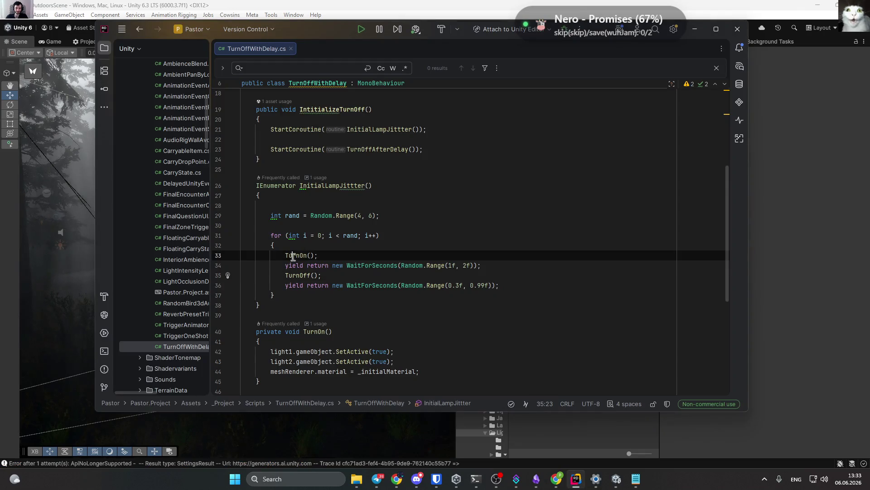
double_click(305, 275)
triple_click(305, 276)
key("ctrl+c")
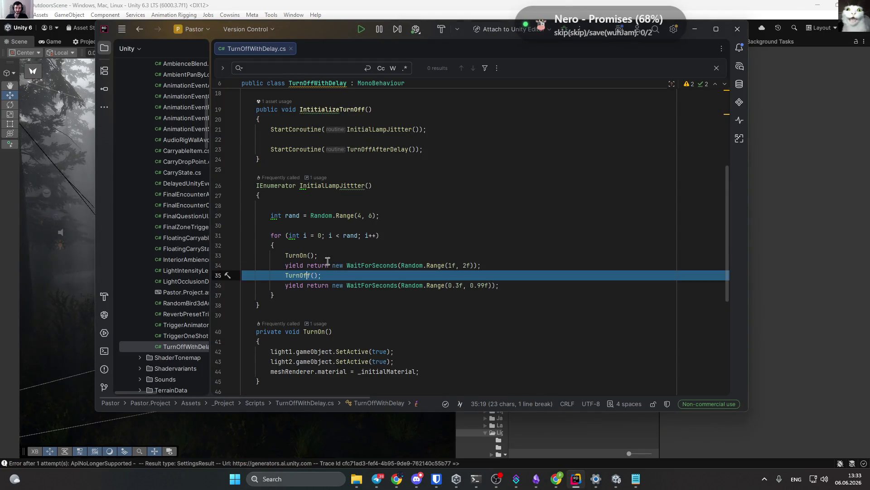
key("Delete")
left_click(332, 255)
key("Home")
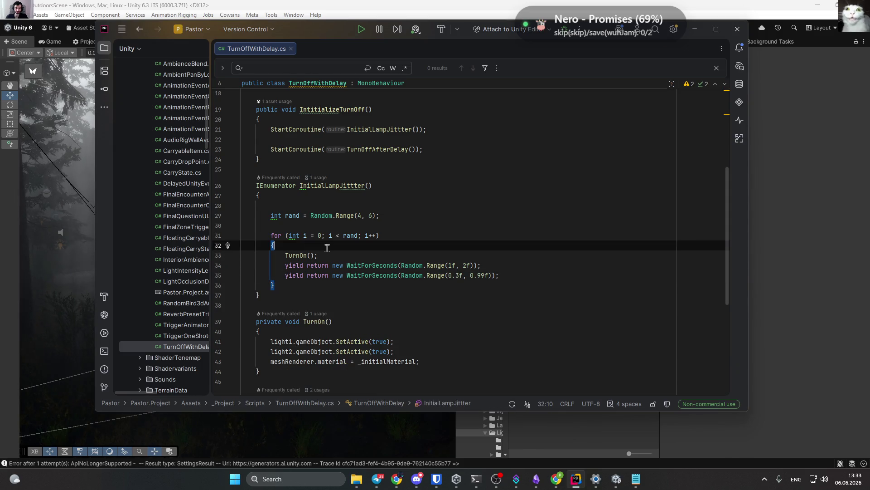
key("Return")
key("ctrl+v")
triple_click(306, 275)
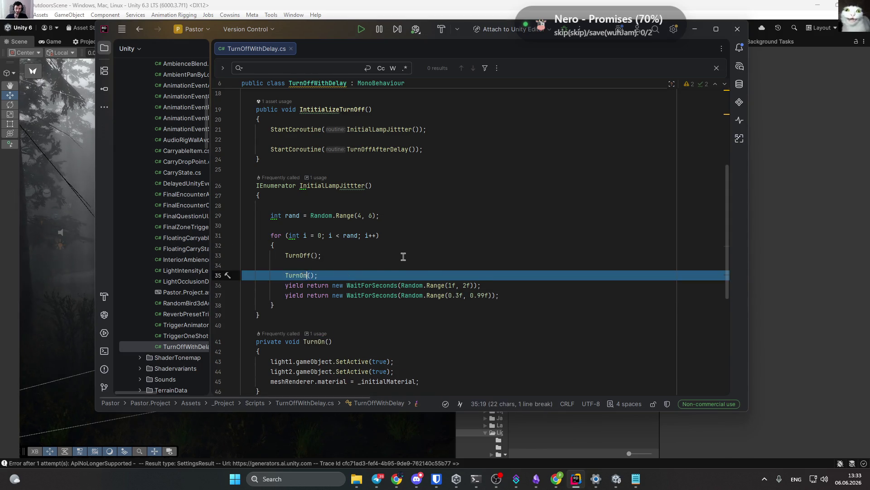
key("BackSpace")
key("BackSpace")
left_click(508, 266)
key("Return")
key("ctrl+v")
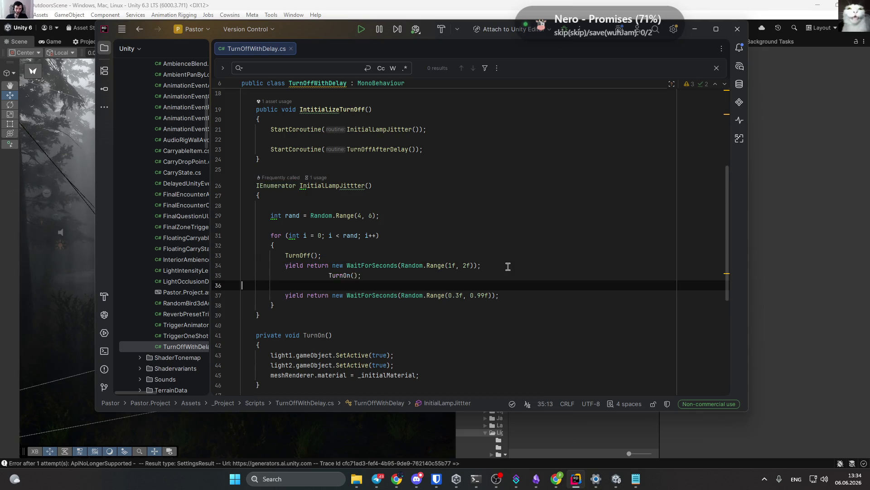
key("BackSpace")
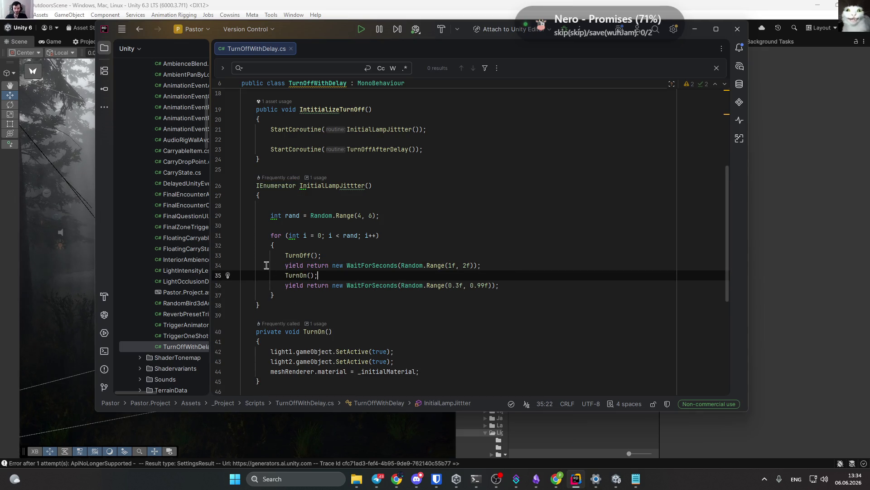
Change the first wait to Random.Range(0.1f, 0.33f) and the second to Random.Range(1f, 2f).
left_click_drag(452, 265, 448, 265)
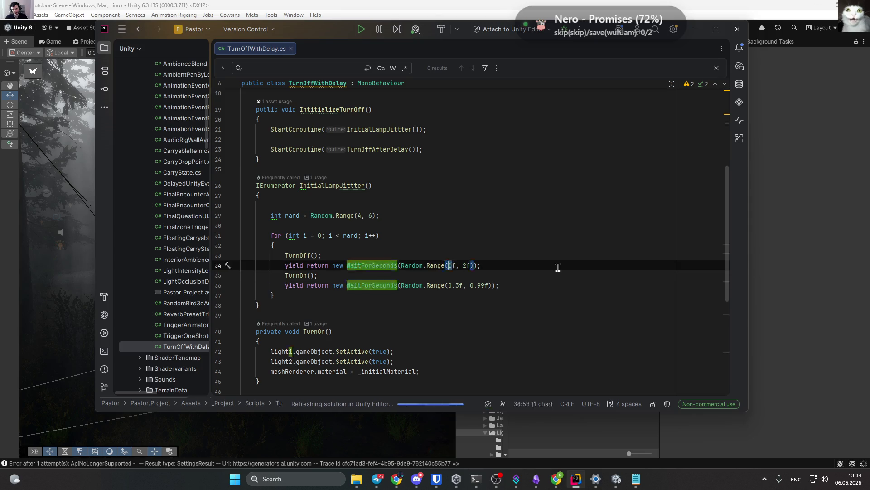
type("0.")
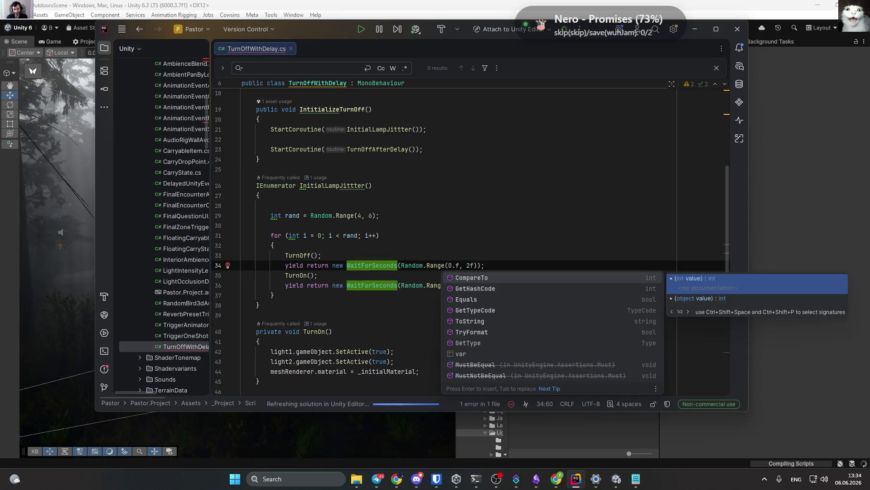
type("1")
left_click_drag(470, 263, 476, 262)
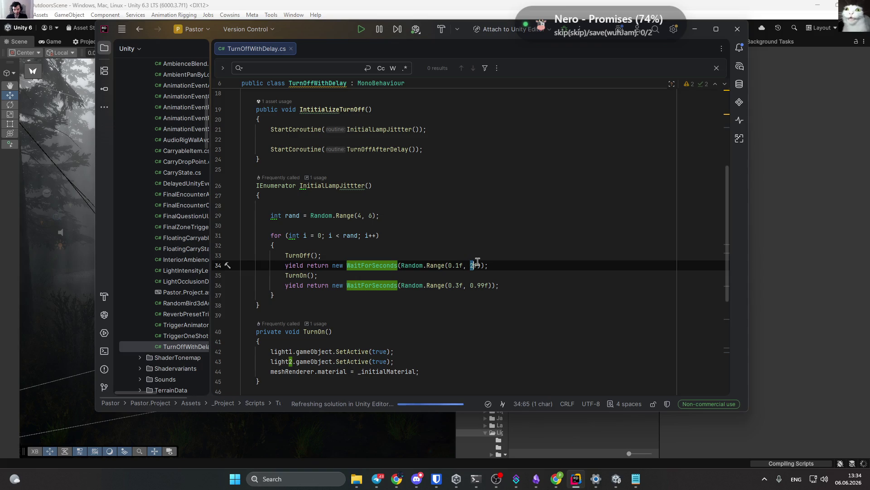
type("0.33")
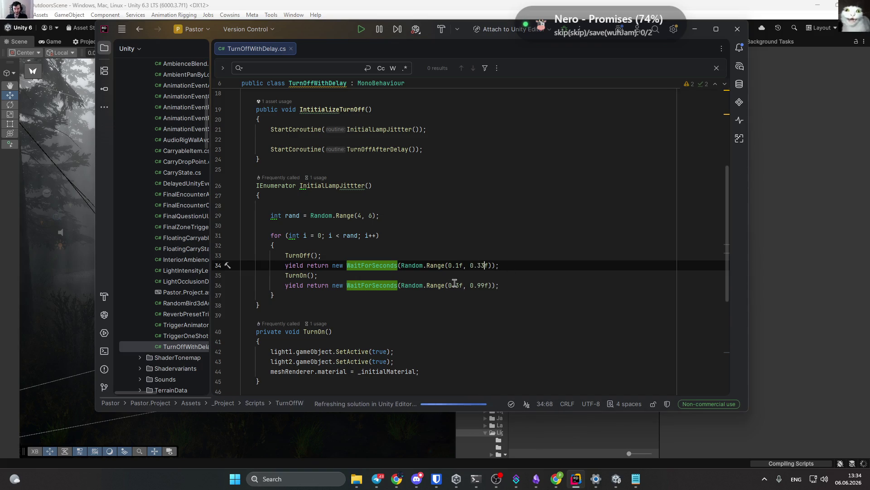
left_click_drag(445, 285, 459, 285)
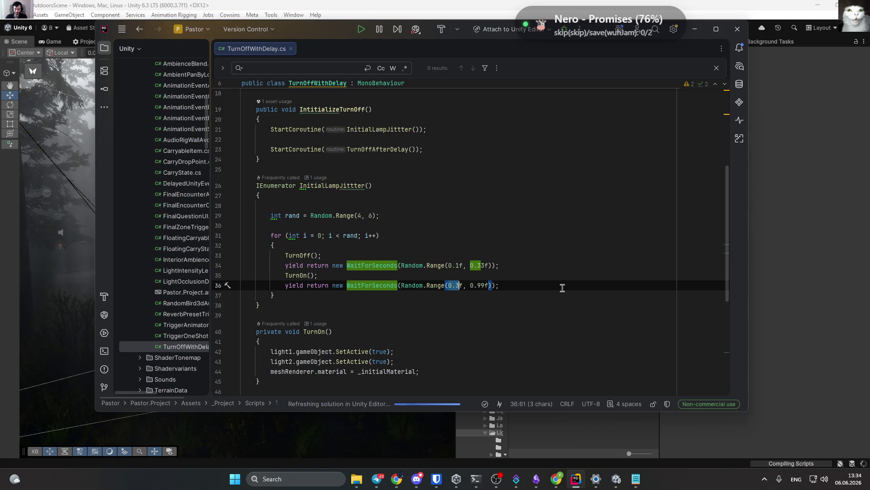
type("1")
left_click_drag(463, 285, 476, 285)
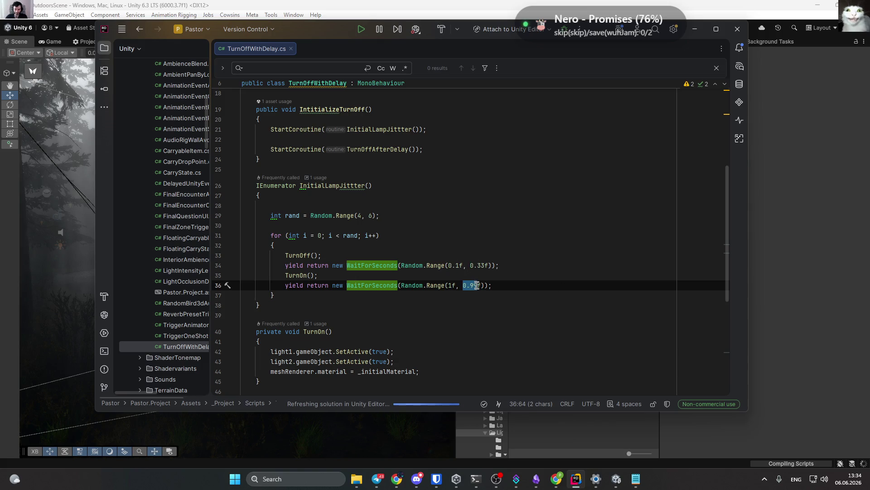
type("2")
left_click(604, 281)
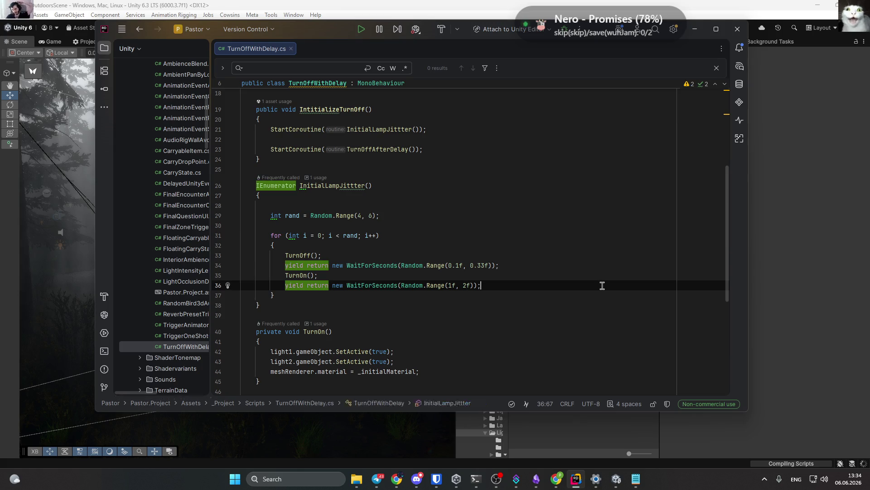
left_click(697, 30)
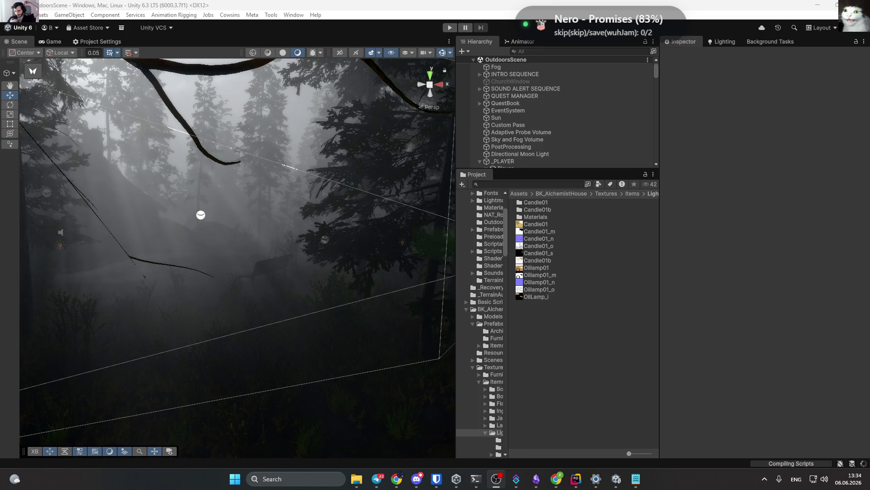
Enter play mode on the outdoors scene and wait for the domain reload to finish.
left_click(450, 28)
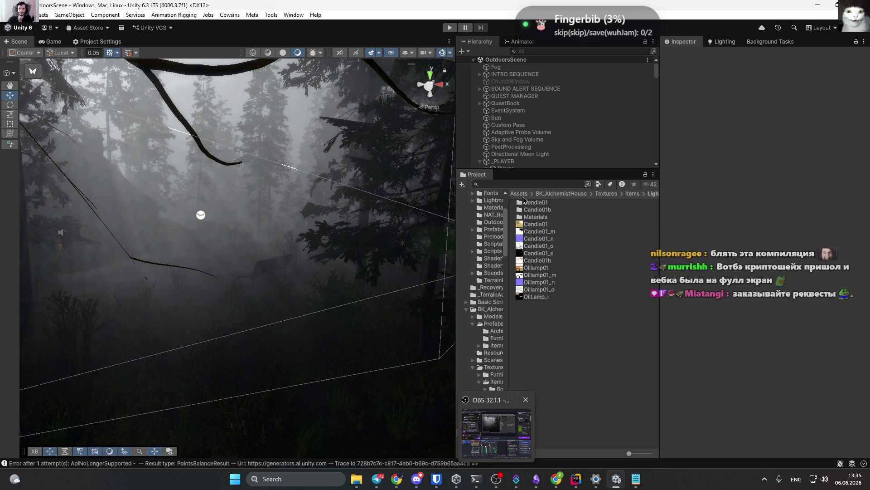
key("ctrl+p")
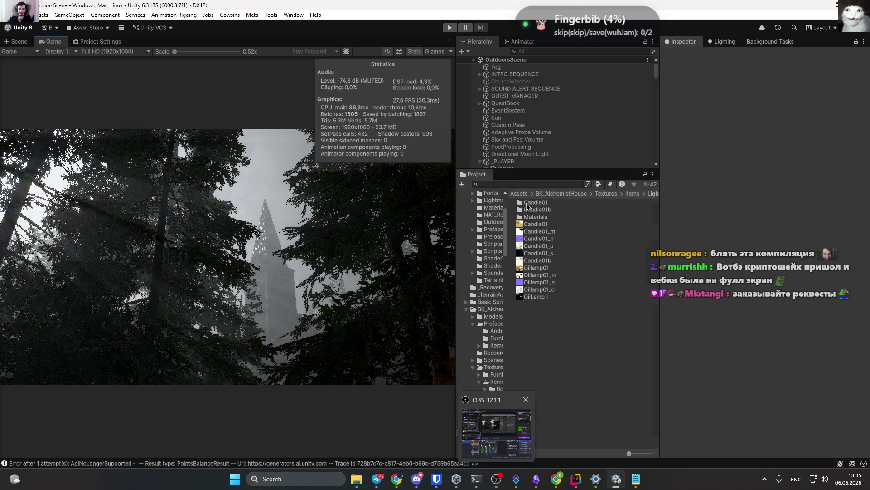
Focus the running game, pick up the lantern and put it back on its stand.
left_click(492, 251)
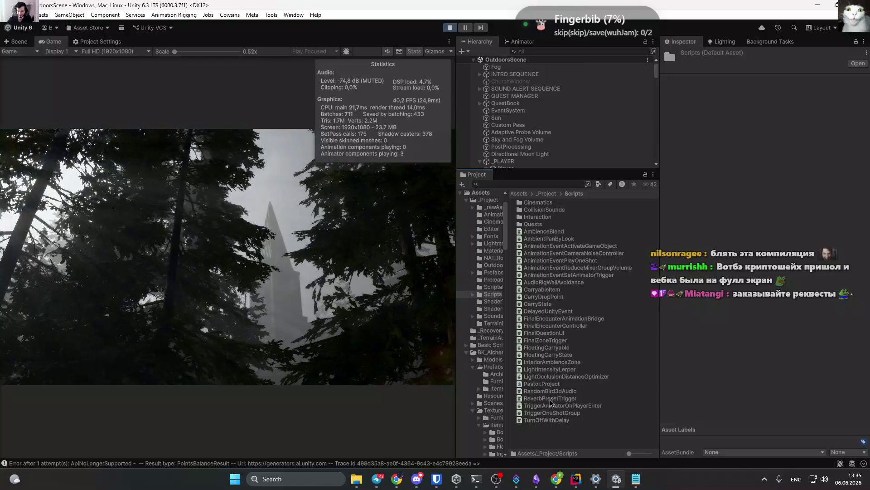
left_click(541, 384)
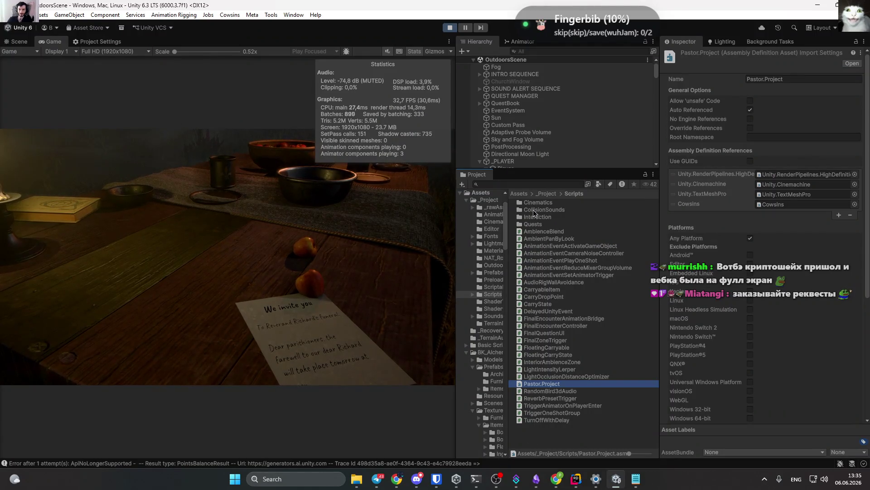
left_click(288, 240)
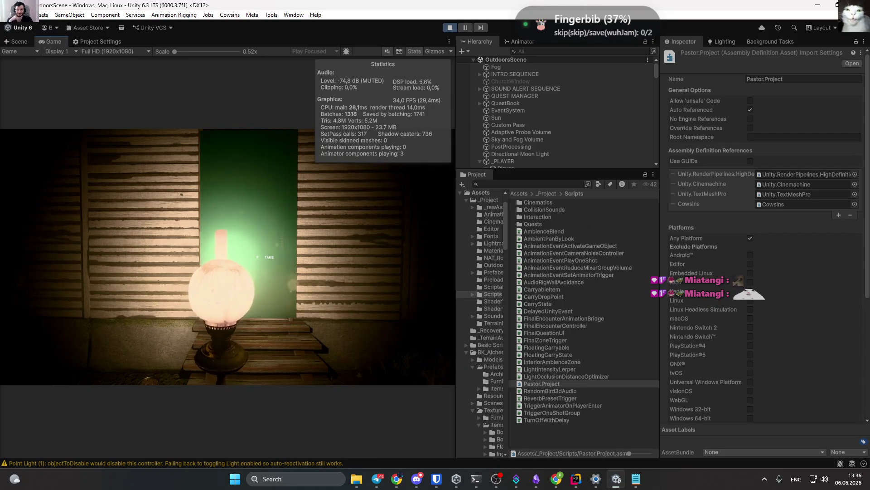
key("e")
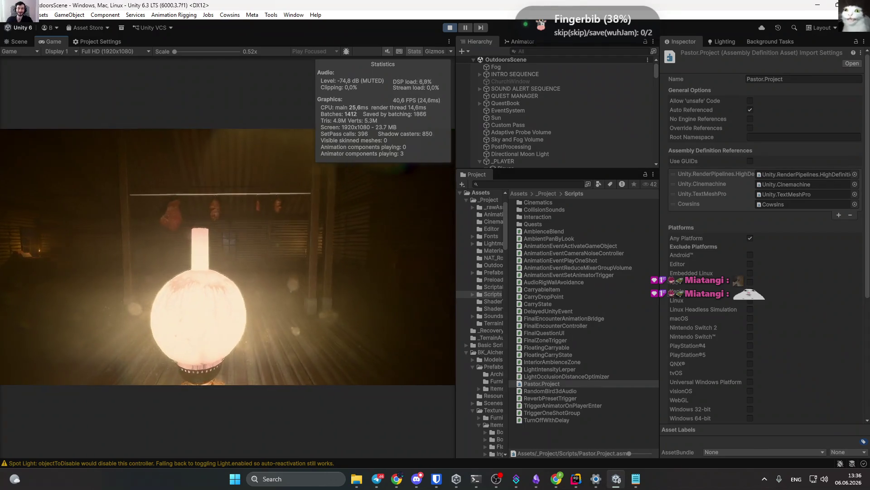
key("e")
key("e")
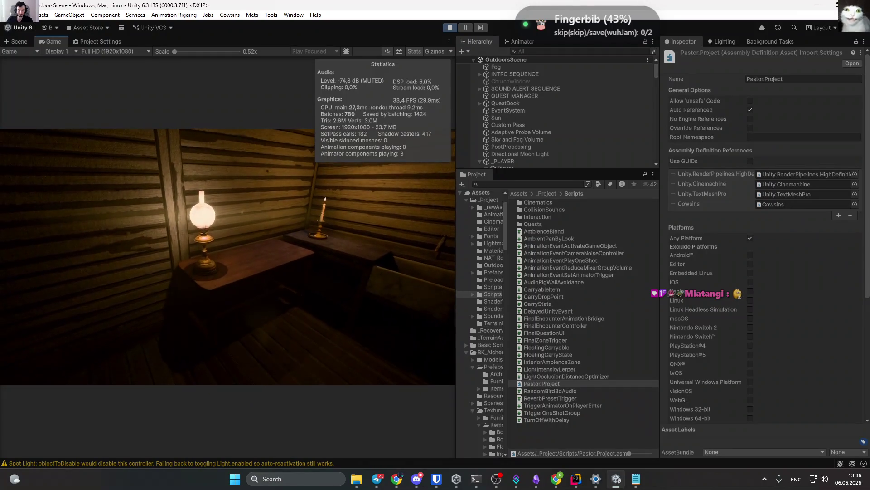
Pause the game, stop play mode and switch back to the TurnOffWithDelay script.
key("Escape")
key("ctrl+p")
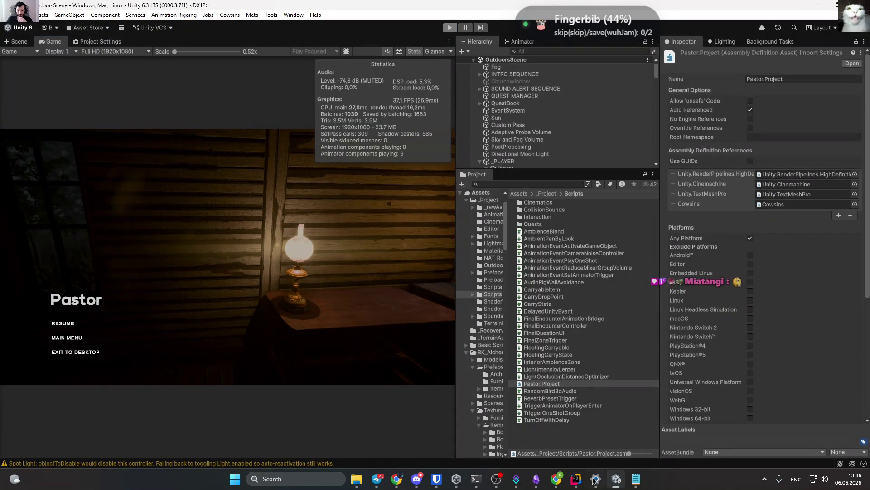
key("alt+Tab")
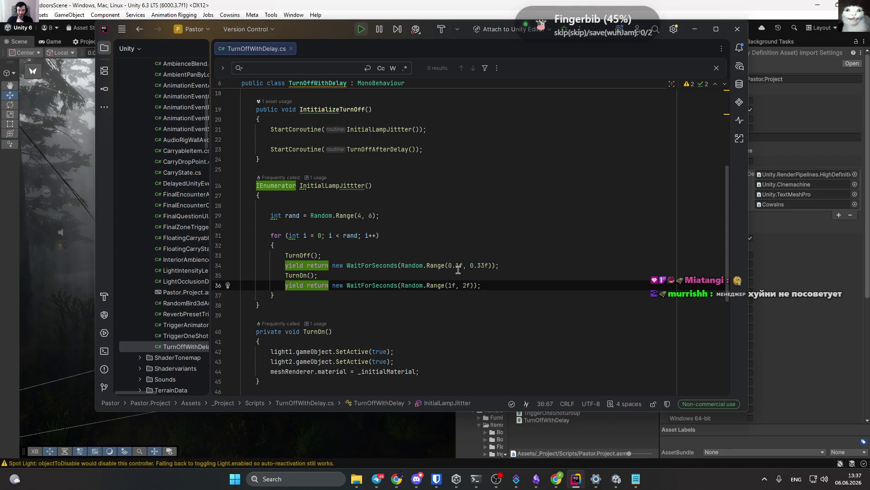
Change the short off-wait on line 34 to Random.Range(0.033f, 0.15f).
left_click(473, 265)
key("Delete")
key("Delete")
key("Delete")
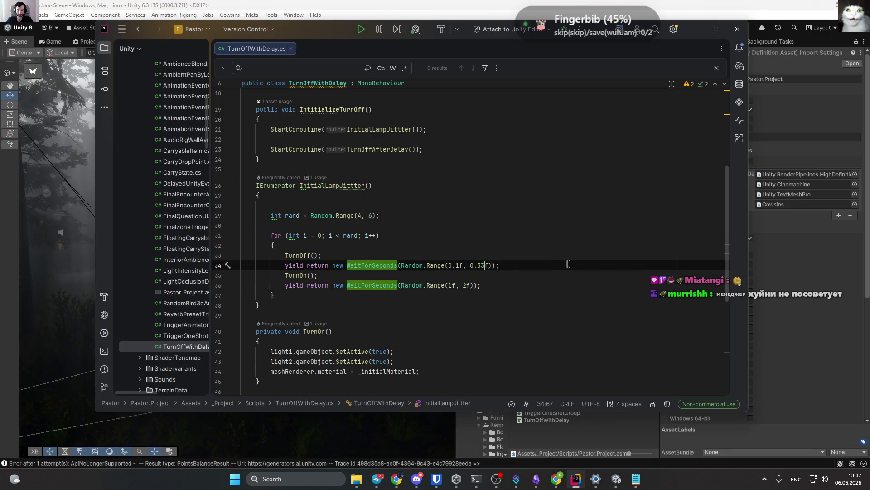
type(".1")
key("Left")
key("Left")
key("Left")
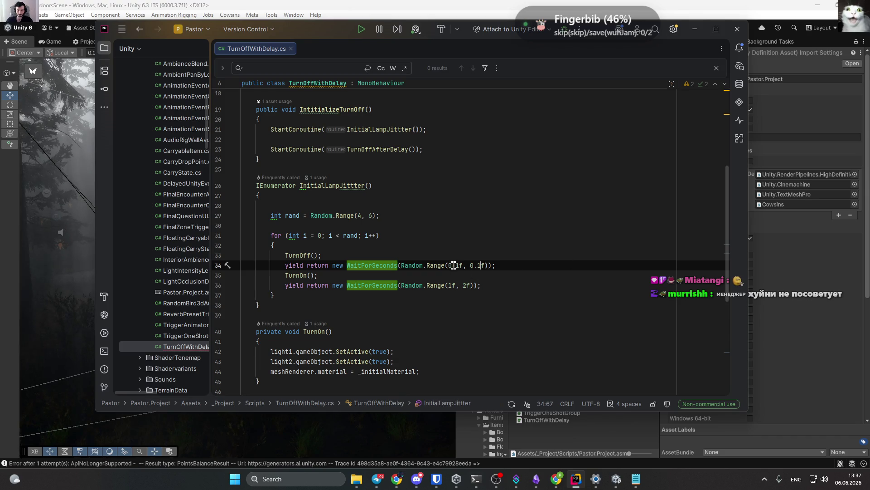
key("BackSpace")
type("0")
type("33")
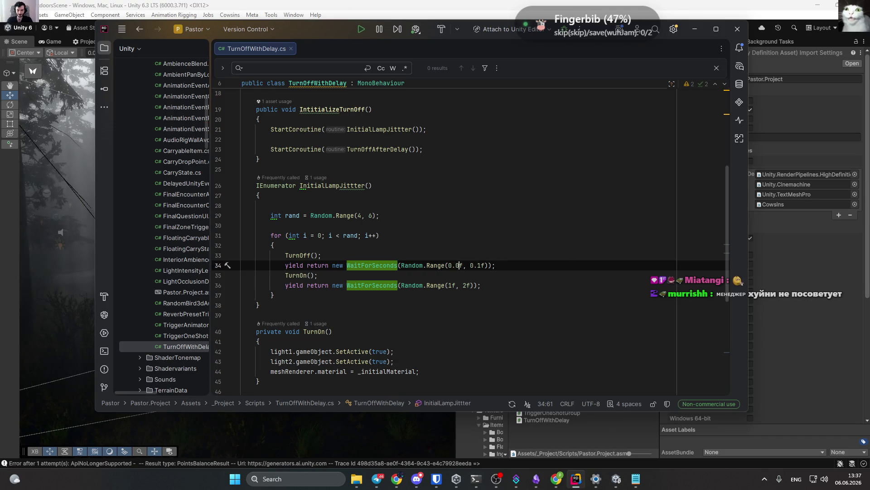
key("Right")
key("Right")
key("Right")
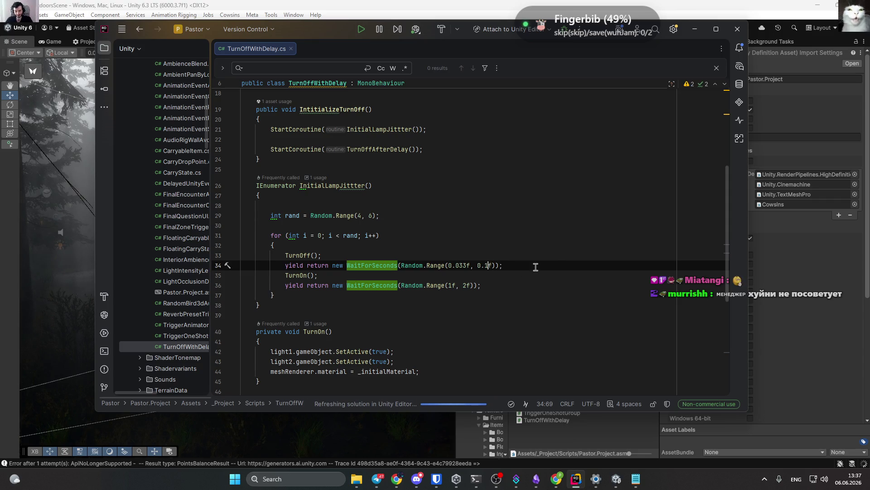
type("5")
key("Up")
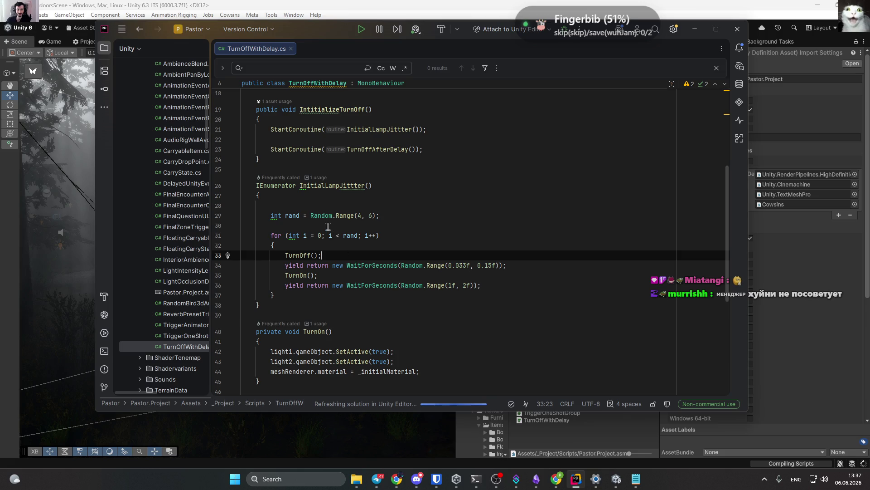
Copy the 1–2 second wait line and paste it at the top of InitialLampJittter.
triple_click(361, 264)
double_click(388, 286)
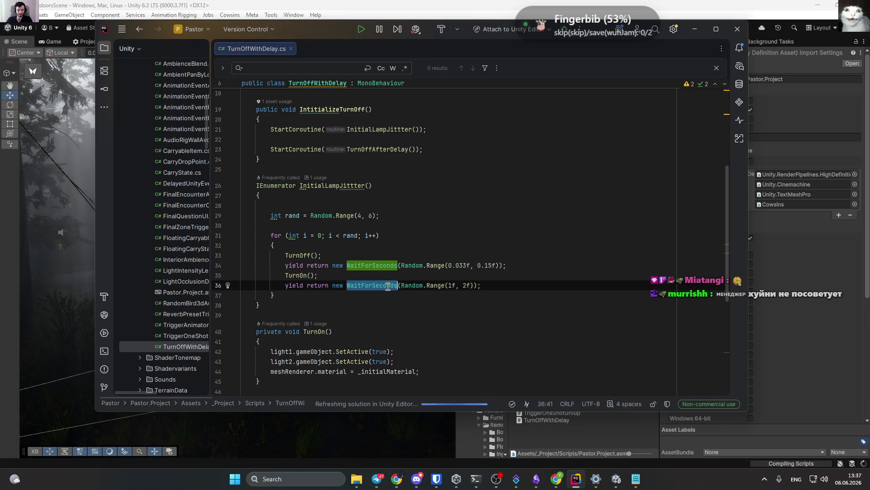
triple_click(388, 286)
key("ctrl+c")
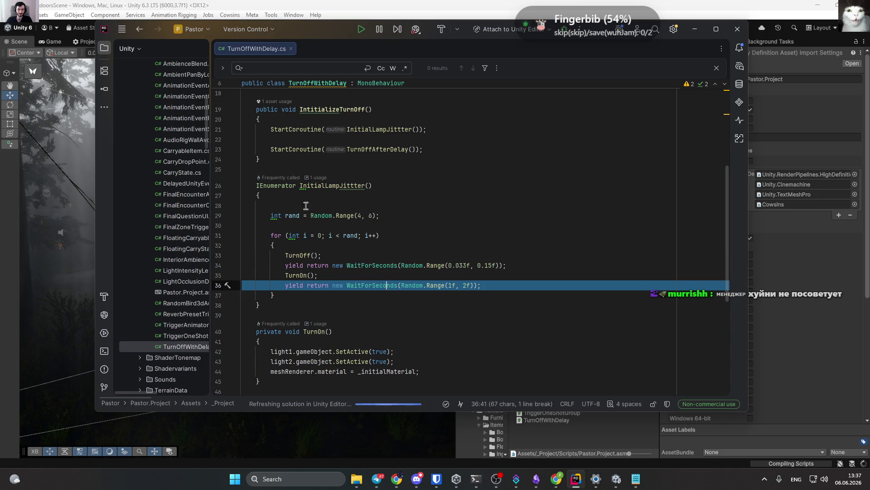
left_click(342, 221)
key("BackSpace")
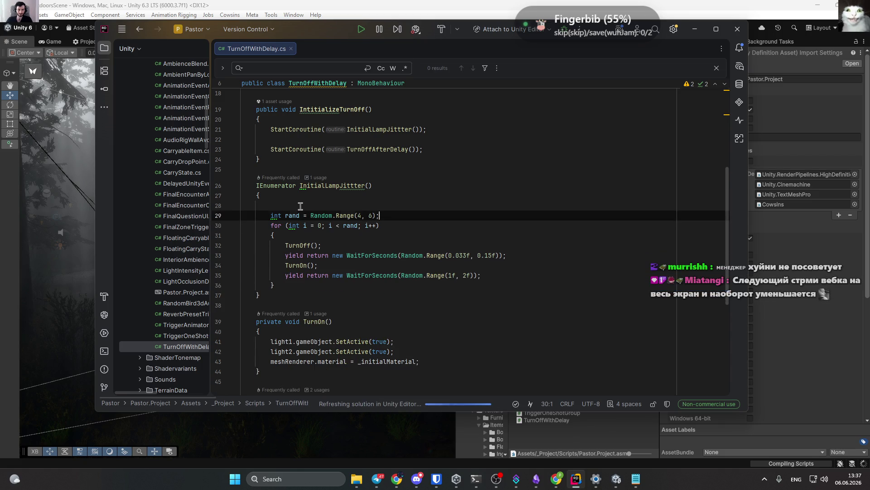
left_click(293, 202)
key("ctrl+v")
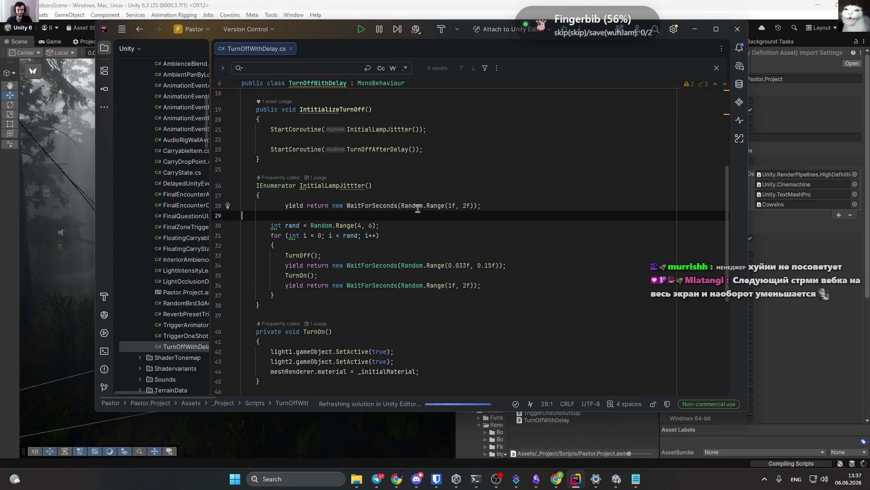
key("BackSpace")
key("Return")
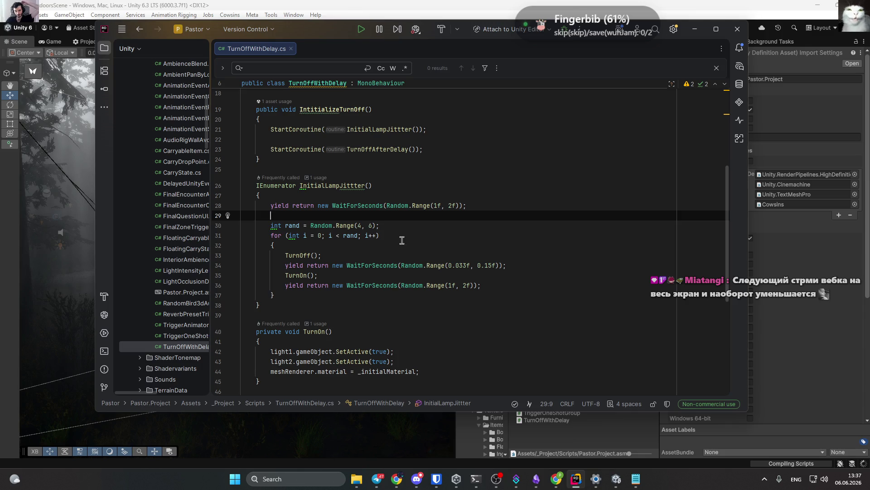
left_click(433, 206)
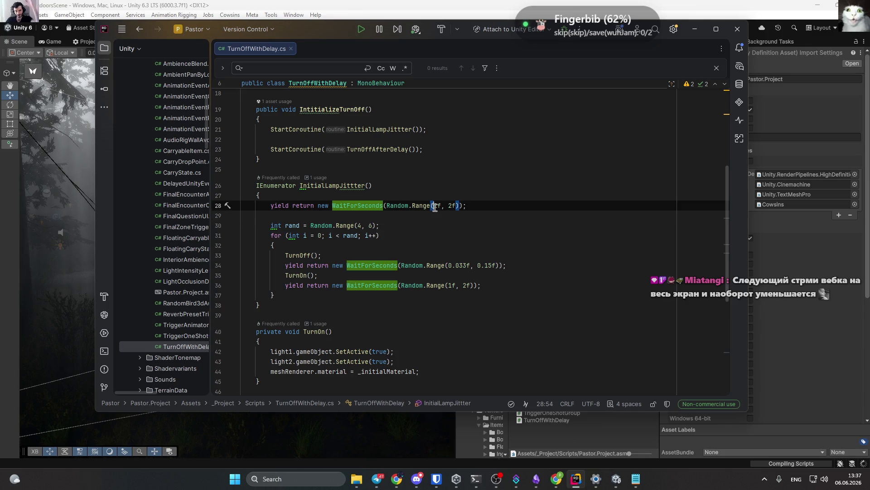
left_click(502, 243)
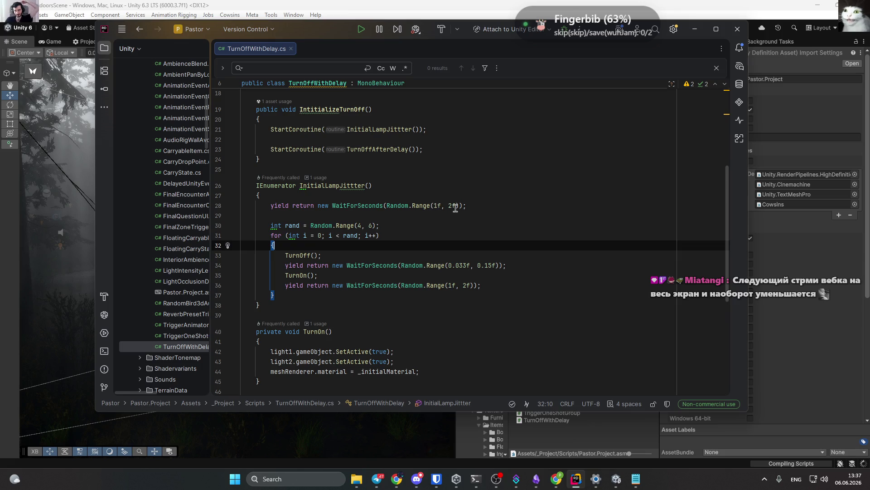
left_click(694, 29)
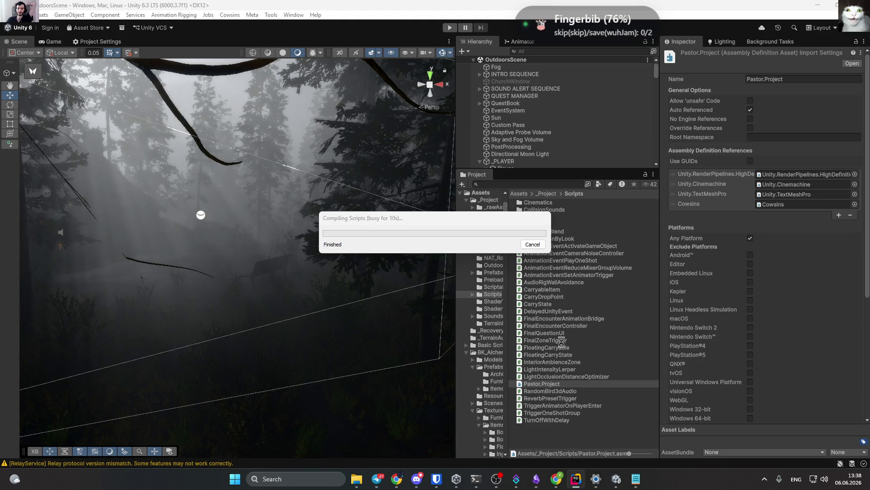
Once script compilation finishes, switch to the Pastor note in Obsidian.
left_click(538, 478)
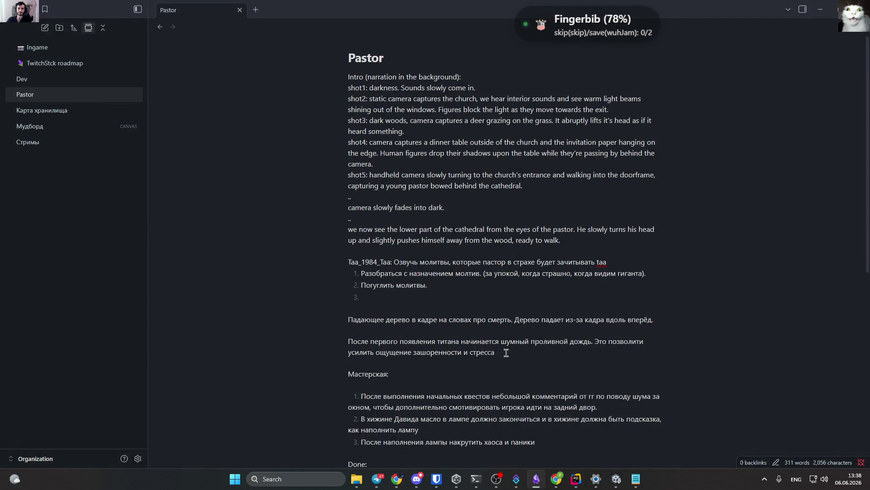
Append a [[Вне стрима]] wikilink on a new line at the end of Pastor and follow it.
scroll(478, 219, "down", 8)
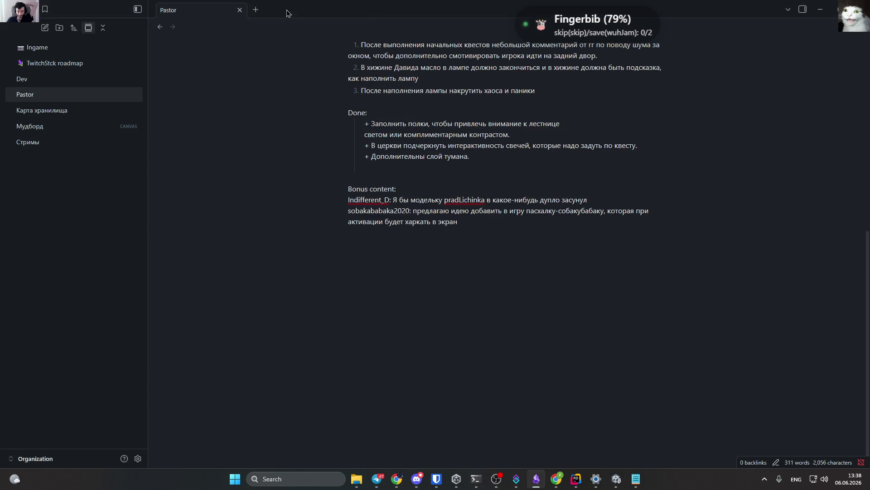
scroll(445, 290, "up", 8)
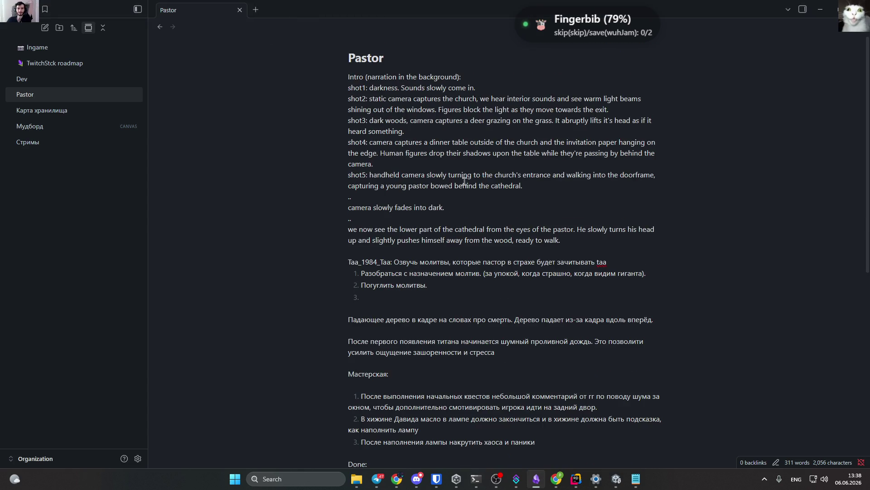
scroll(464, 182, "down", 4)
scroll(506, 312, "down", 3)
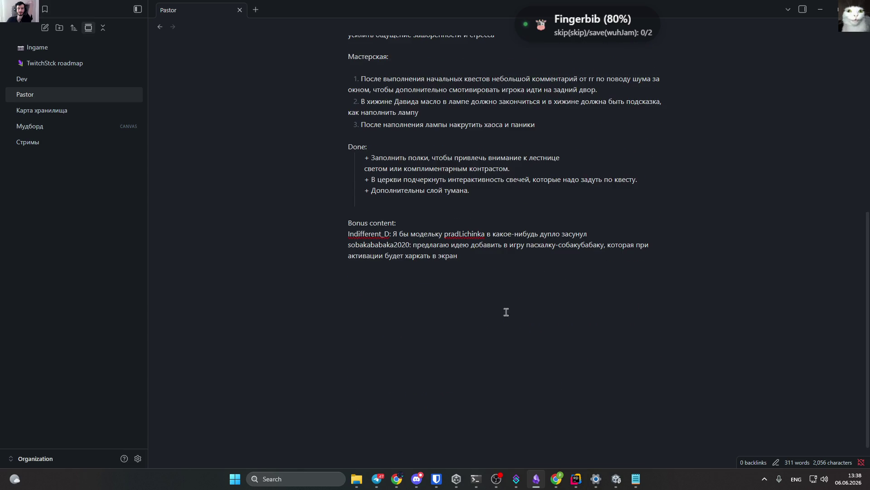
left_click(484, 262)
key("Return")
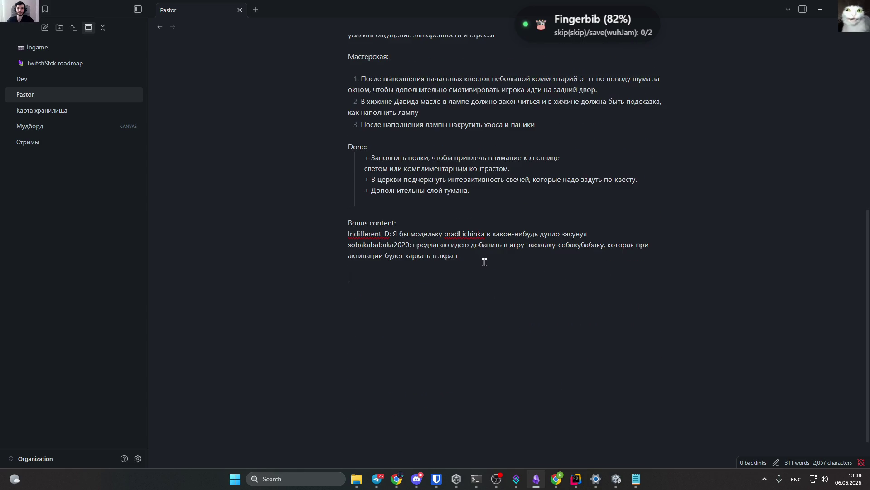
type("[[")
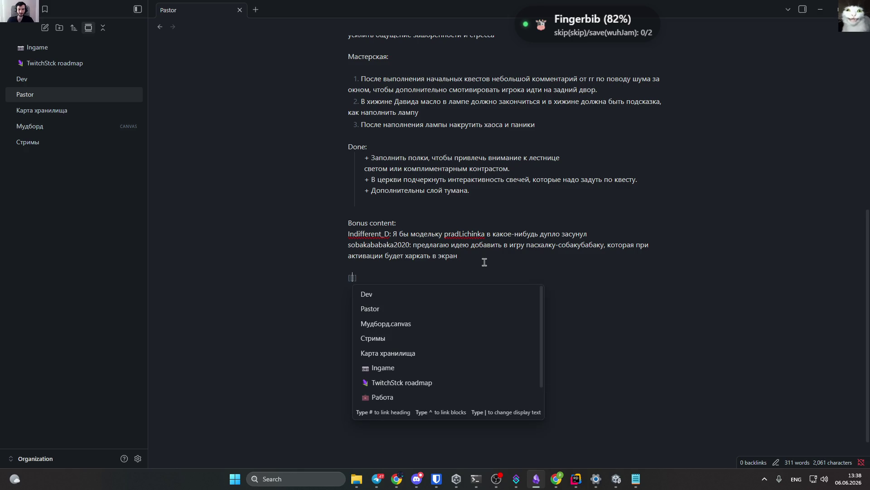
key("alt+shift")
type("Вне стрима")
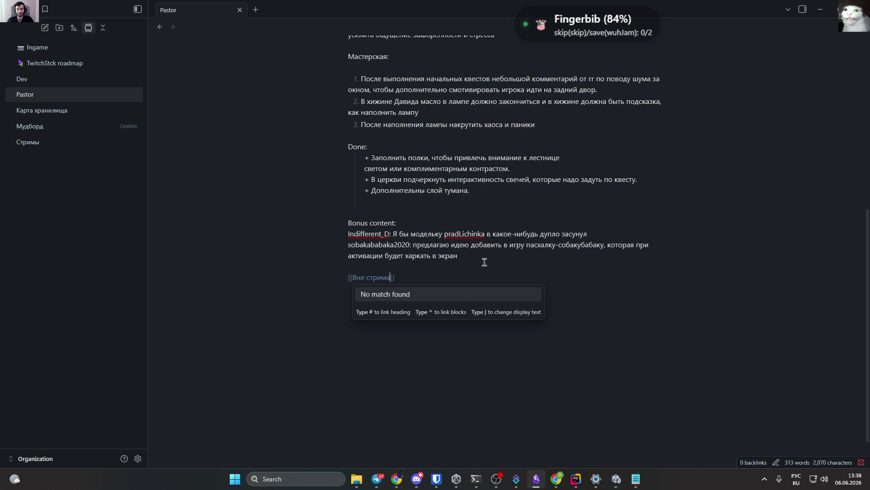
key("Return")
left_click(379, 278, "ctrl")
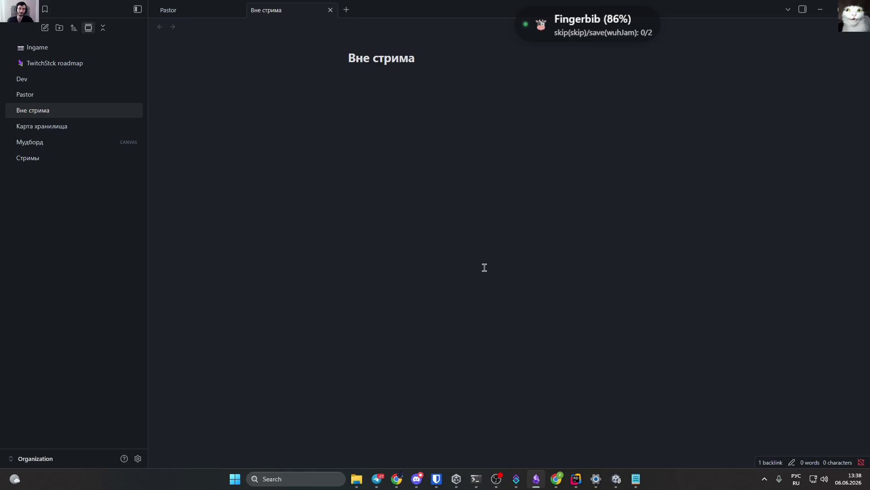
type("им")
List two numbered tasks in Вне стрима: split scripts into asmdef folders, and 'Подготовить молитвы'.
key("BackSpace")
key("BackSpace")
type("Разобра")
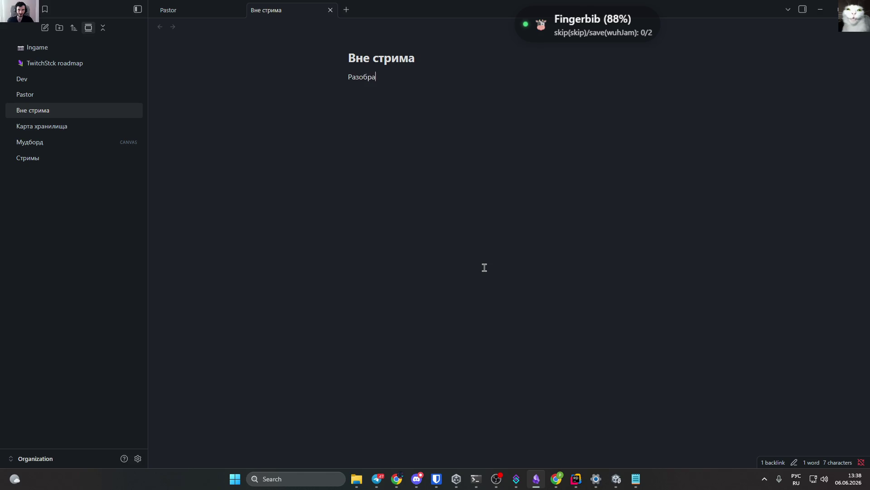
type("ться с")
key("BackSpace")
key("BackSpace")
key("BackSpace")
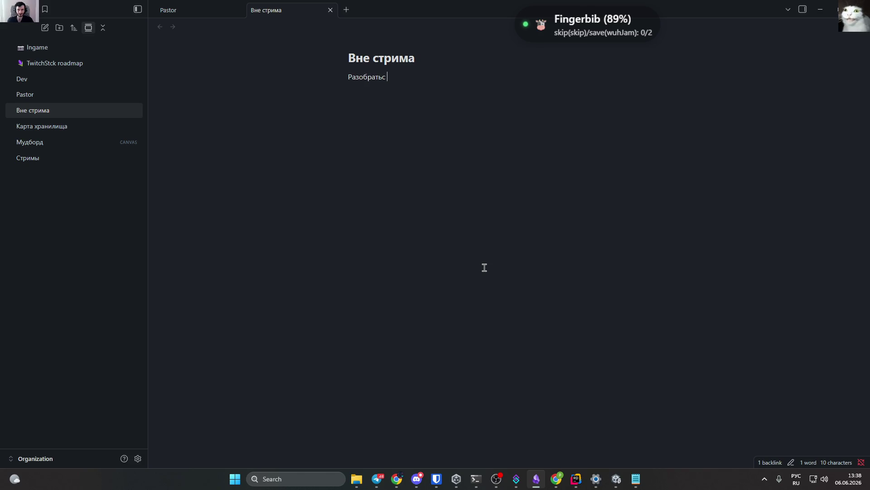
key("BackSpace")
type("скрипты на отд")
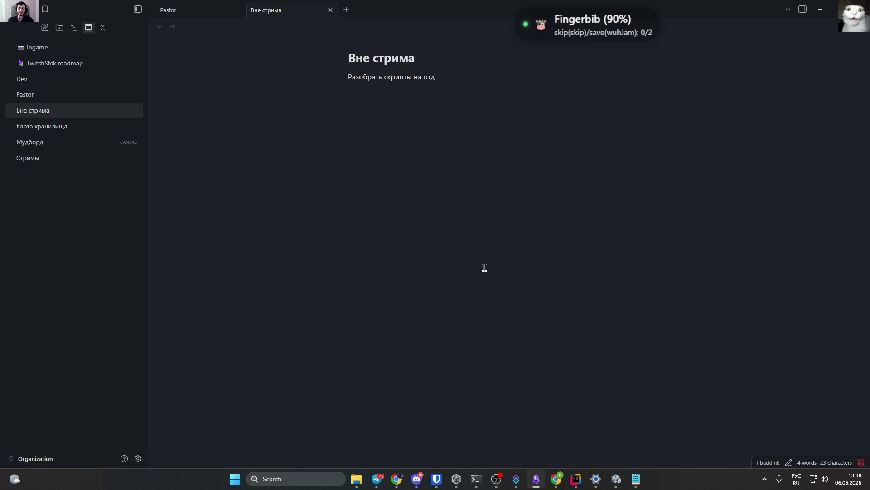
type("ельные папки")
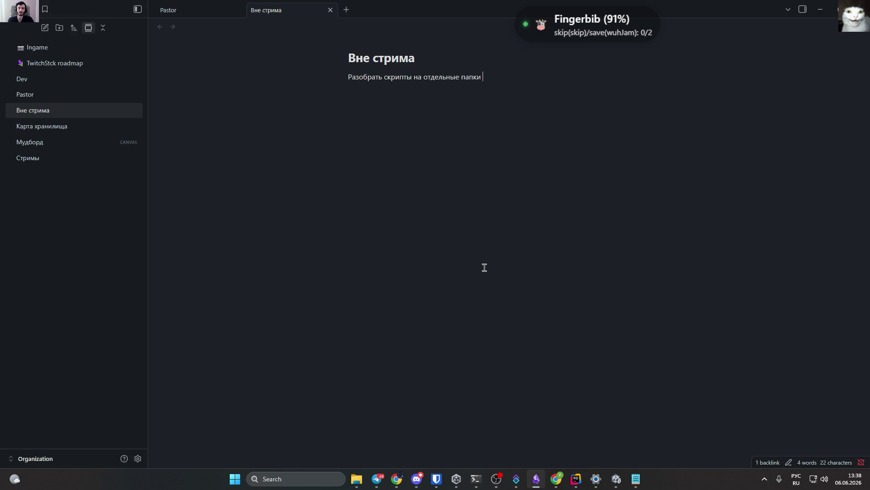
type("и задать каждой свой a")
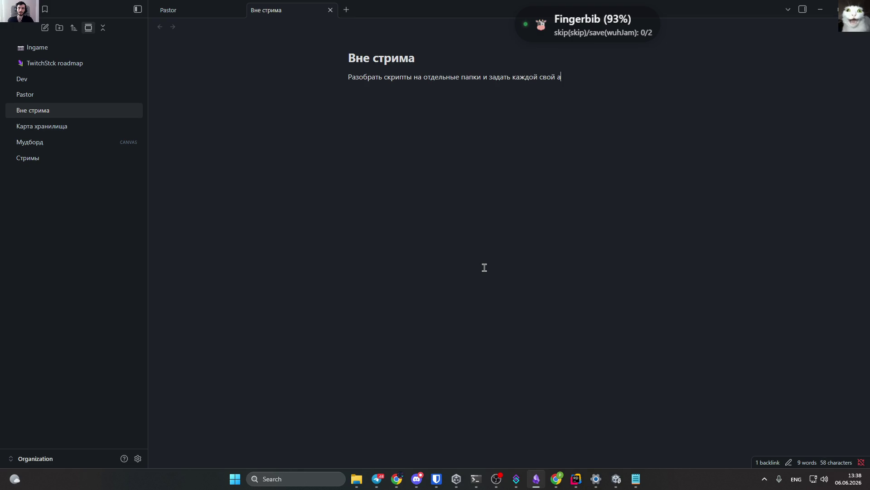
type("smdef.")
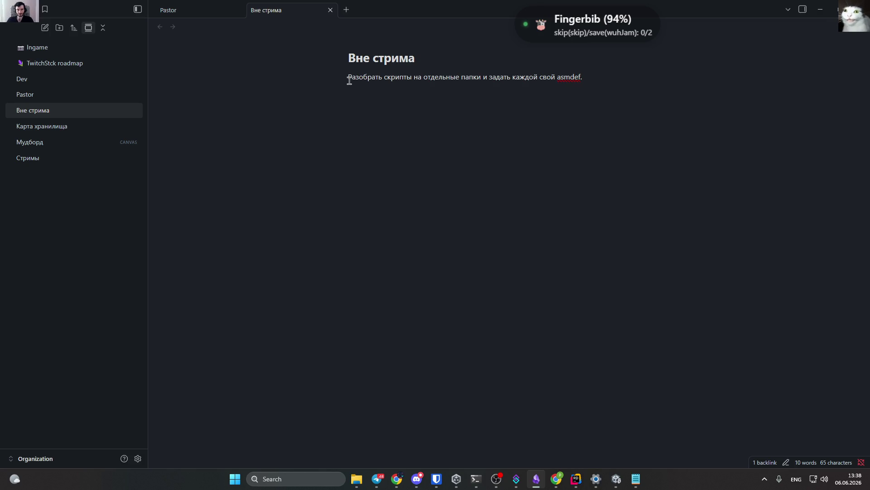
type("1.")
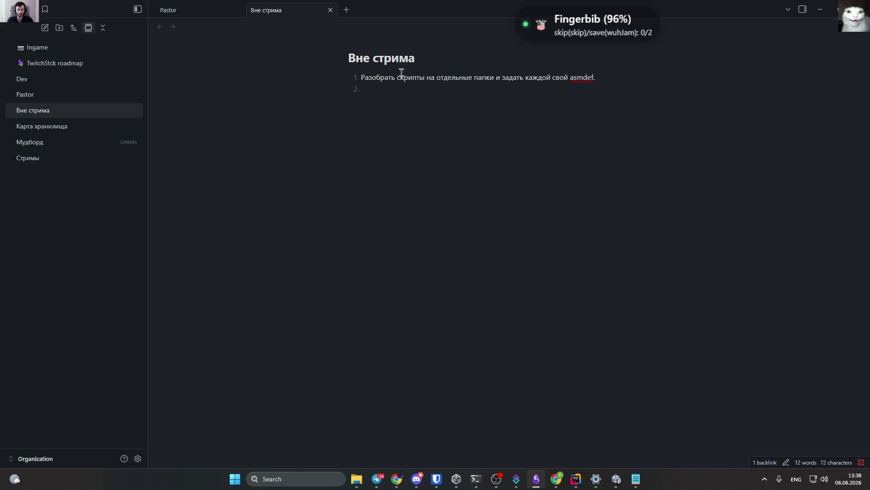
type("Разоб")
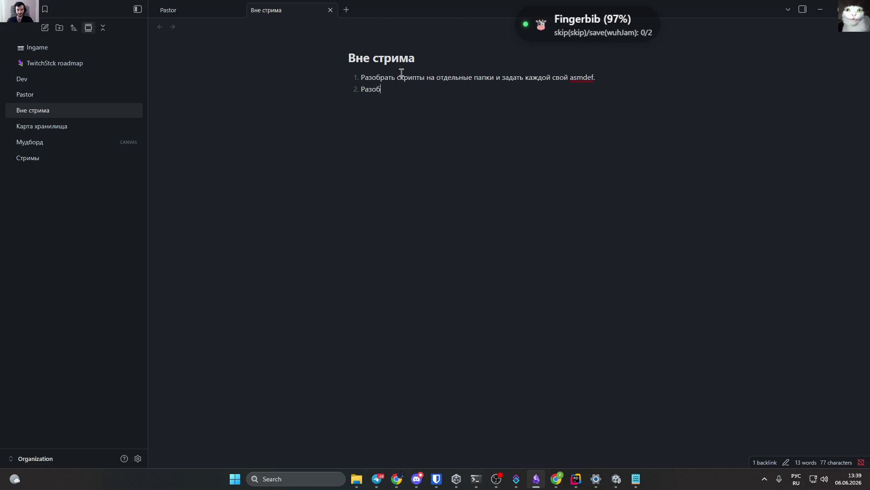
type("рать")
key("ctrl+BackSpace")
type("Подг")
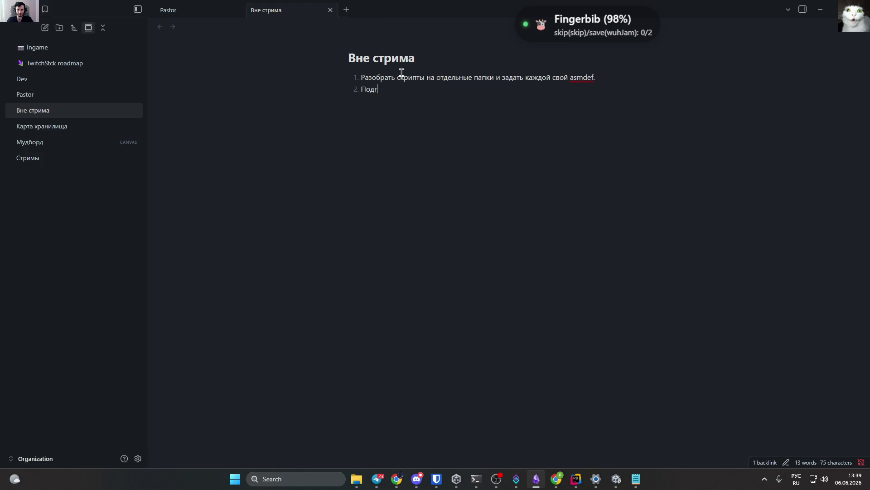
type("отовить молитвы и")
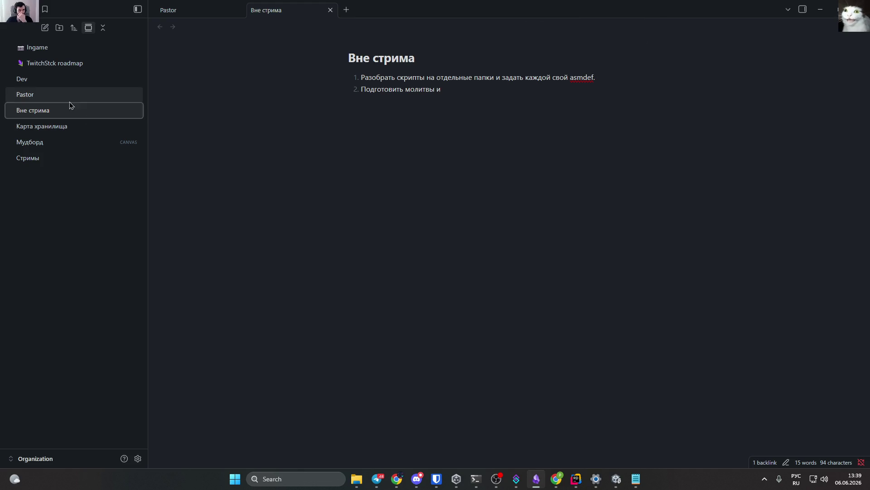
left_click(69, 99)
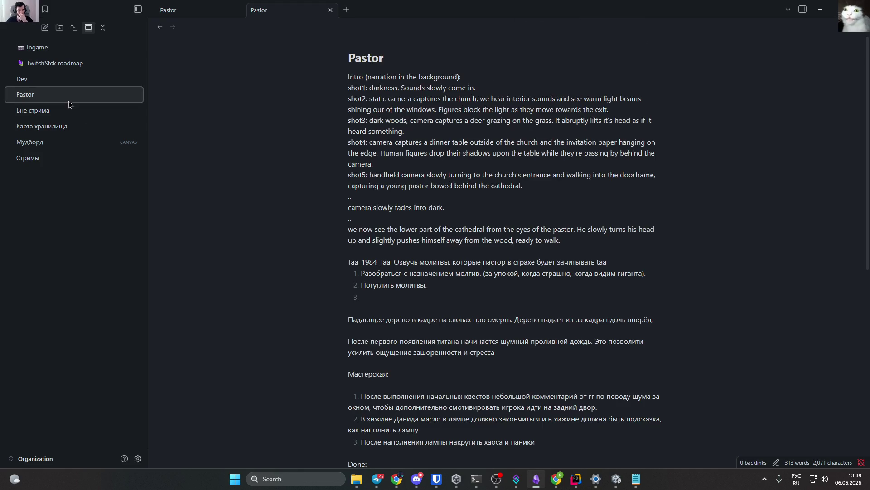
Cut the 'Погуглить молитвы.' item out of the Pastor note's list.
double_click(431, 274)
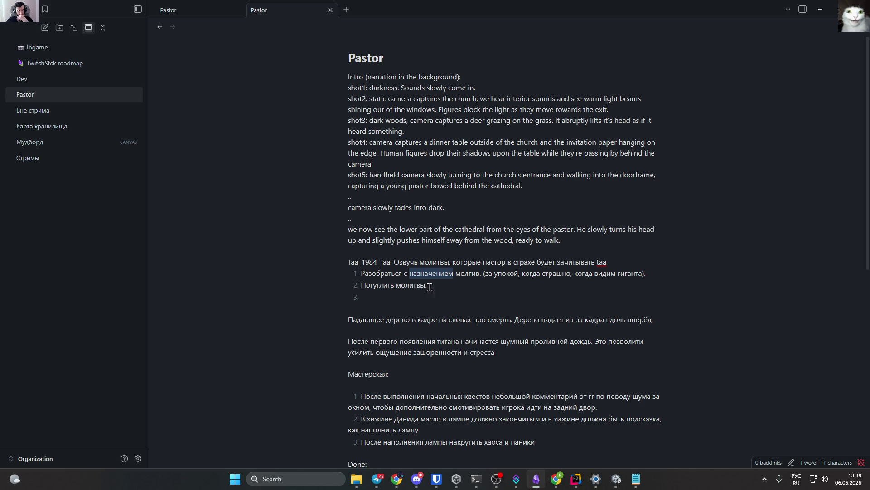
double_click(382, 286)
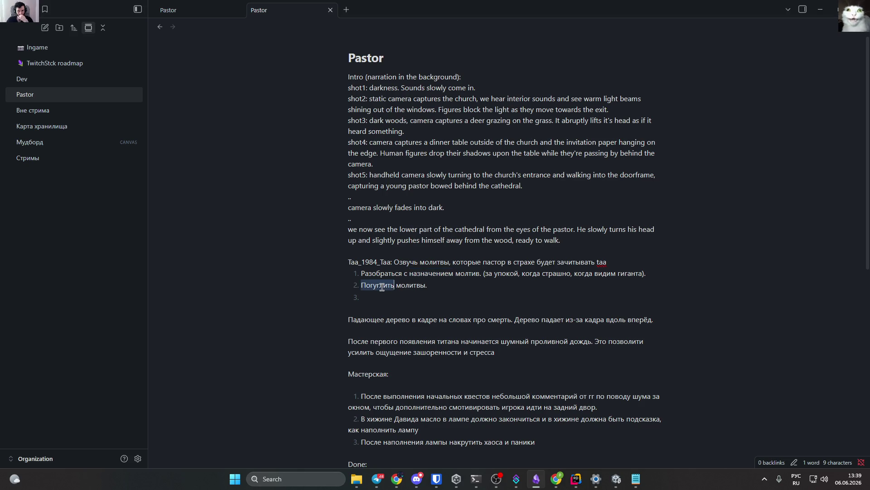
triple_click(448, 286)
key("BackSpace")
key("BackSpace")
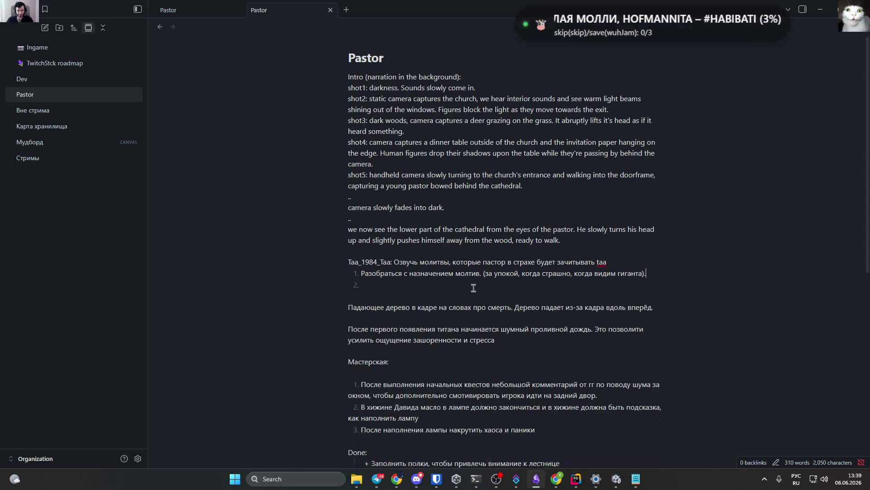
Paste it into Вне стрима item 2, rewording it to 'Подготовить и погуглить молитвы по нужным назначениям.'.
left_click(55, 111)
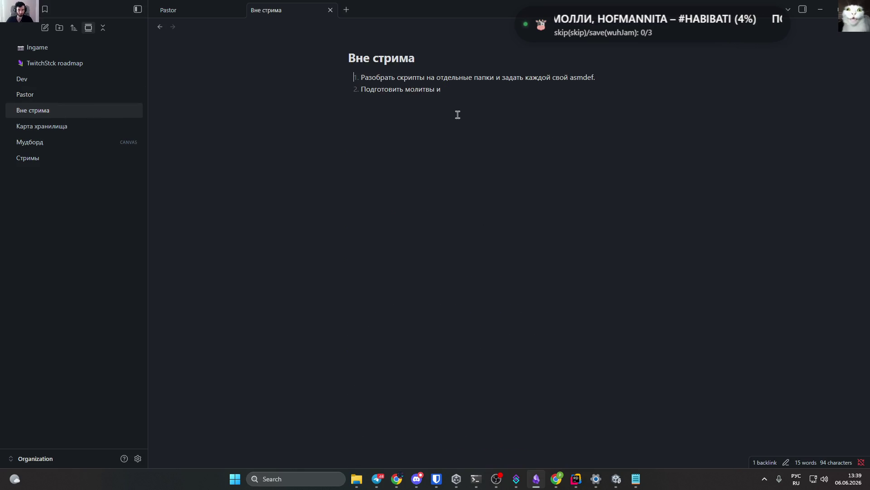
type("2. Погуглить молитвы.")
left_click(448, 89)
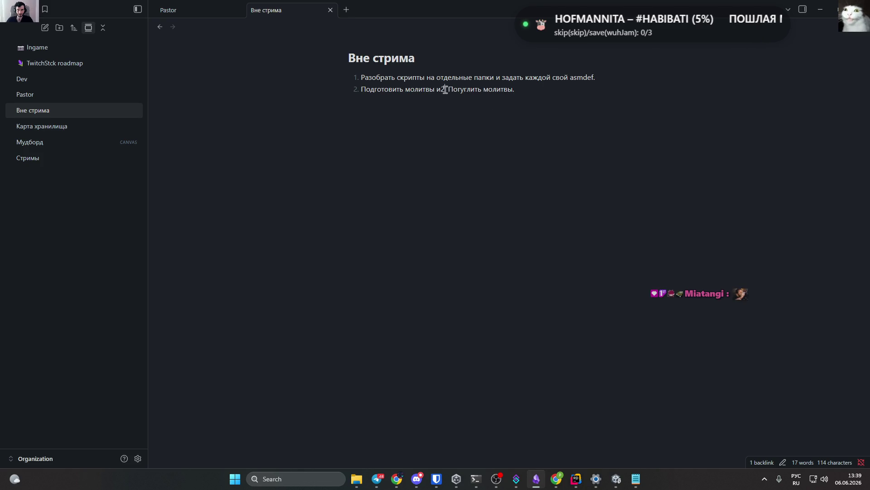
key("BackSpace")
key("BackSpace")
key("BackSpace")
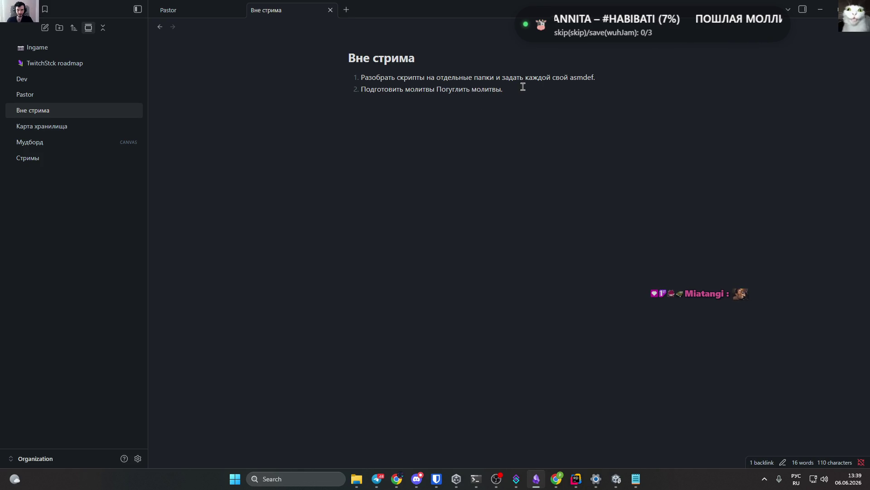
key("ctrl+shift+Left")
type("и")
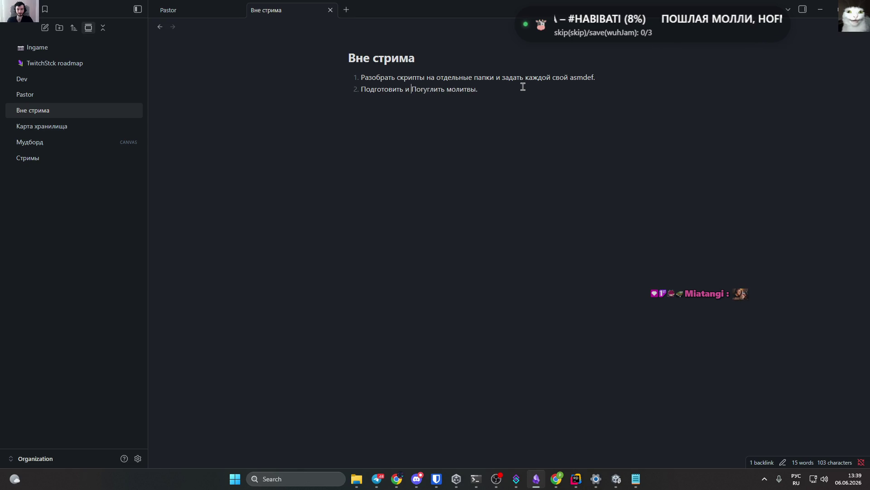
key("BackSpace")
type("п")
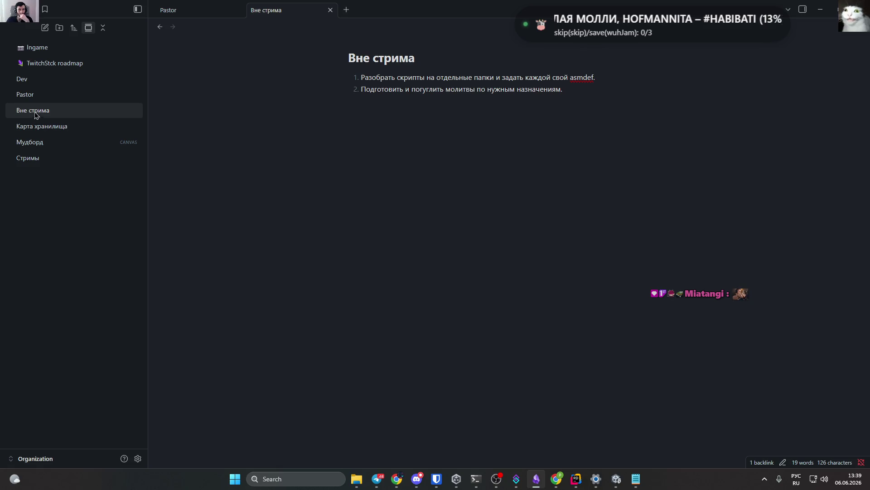
Open and dismiss the note's More options menu.
left_click(859, 30)
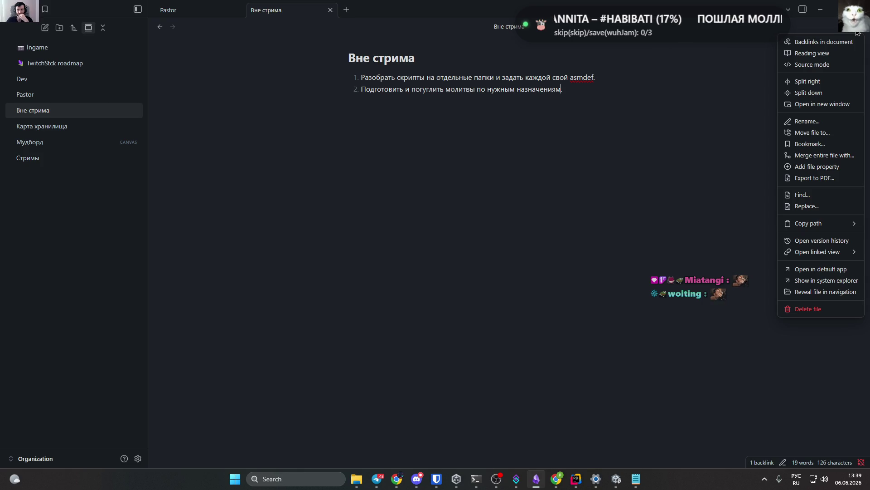
left_click(646, 64)
left_click(788, 9)
key("Escape")
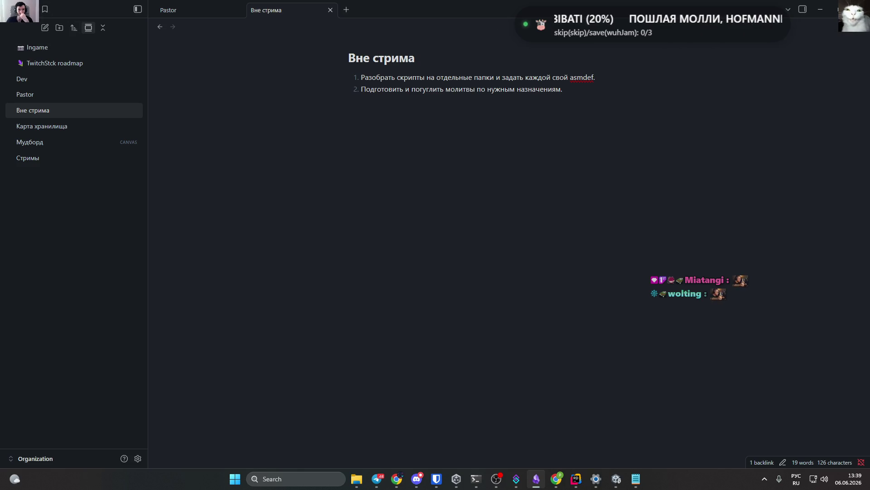
Search the vault for 'graph', clear the query, and return to the Pastor note.
key("ctrl+shift+f")
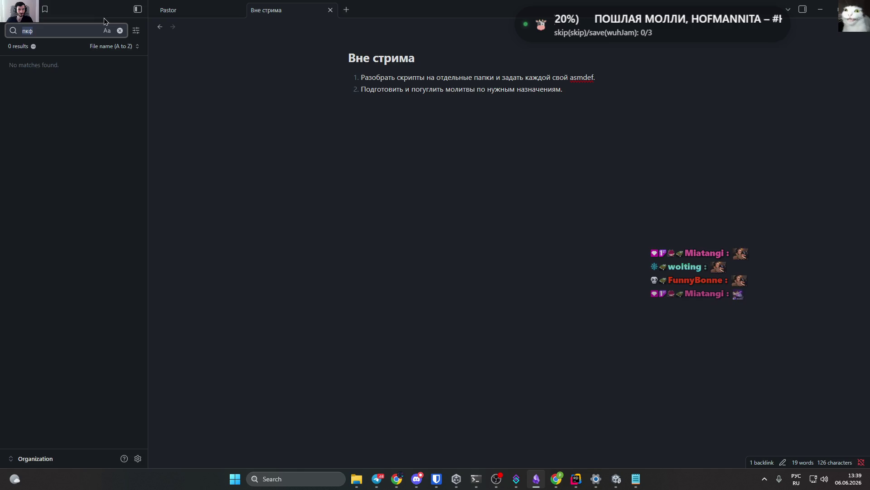
key("alt+shift")
type("graph")
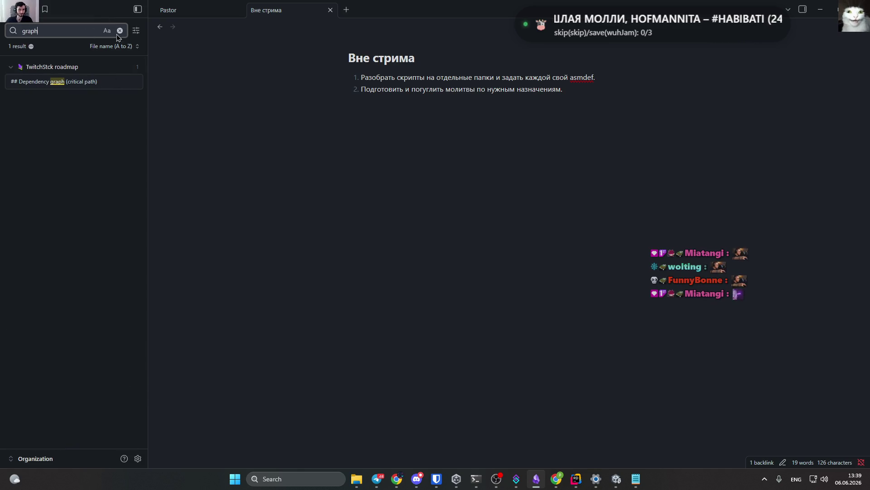
left_click(120, 31)
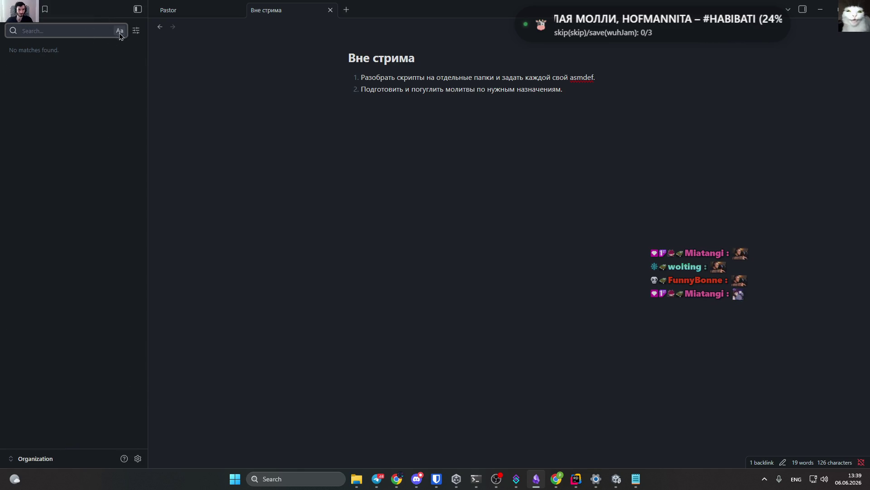
key("ctrl+shift+e")
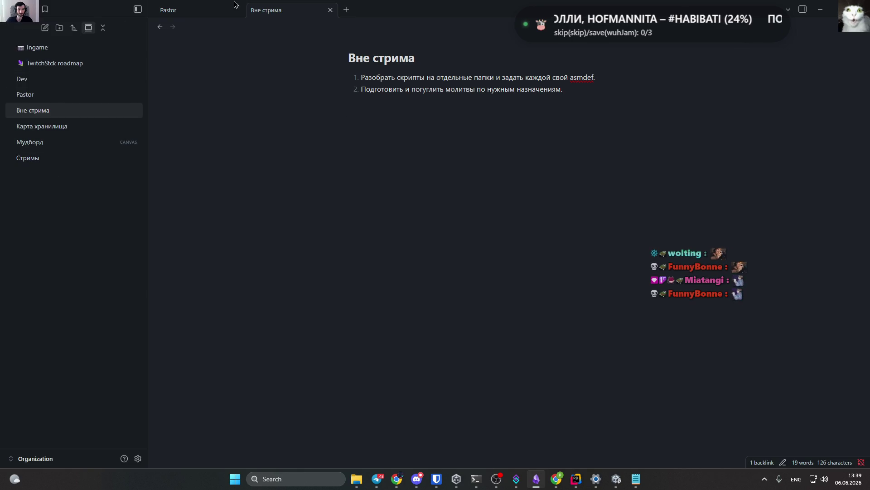
left_click(203, 12)
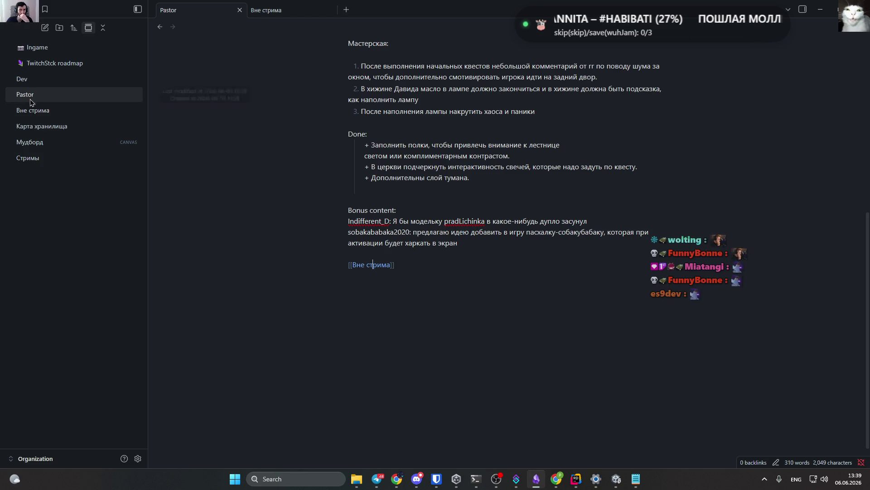
Create a new folder named 'Pastor' in the Obsidian vault.
left_click_drag(31, 111, 37, 96)
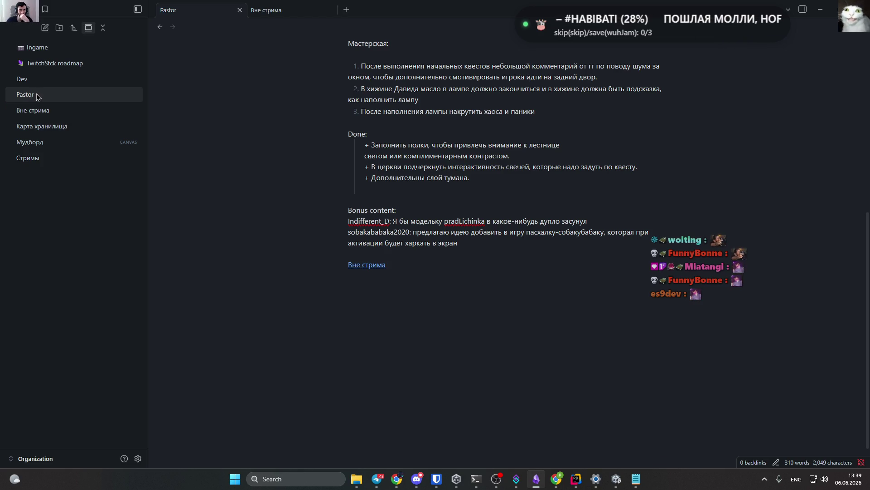
right_click(74, 276)
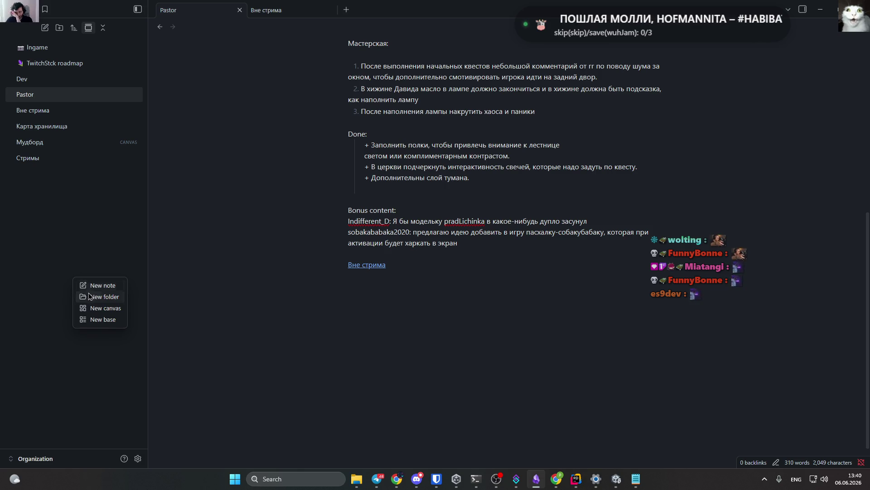
left_click(102, 298)
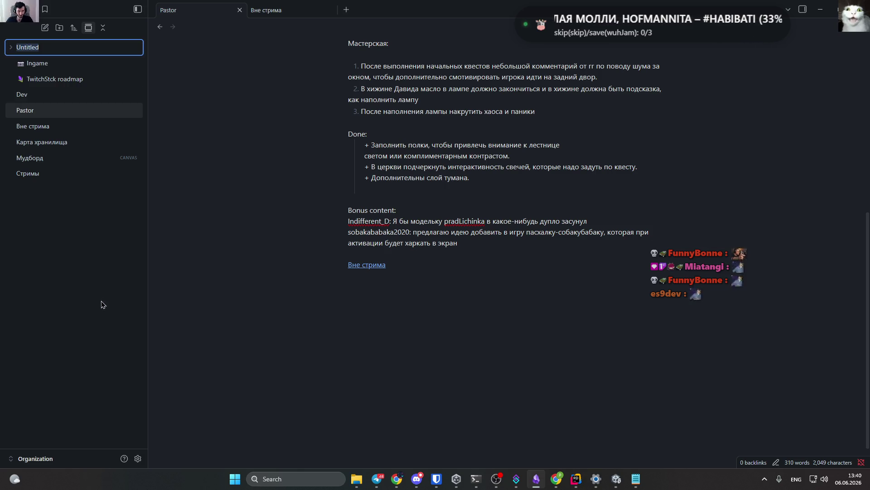
type("Pastor")
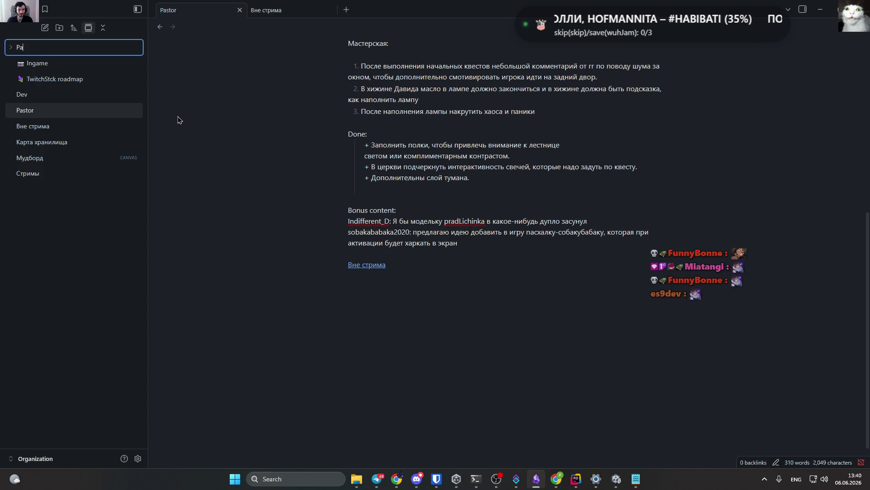
key("Return")
Move the Pastor and Вне стрима notes into the Pastor folder.
left_click_drag(38, 111, 45, 49)
left_click_drag(35, 127, 31, 47)
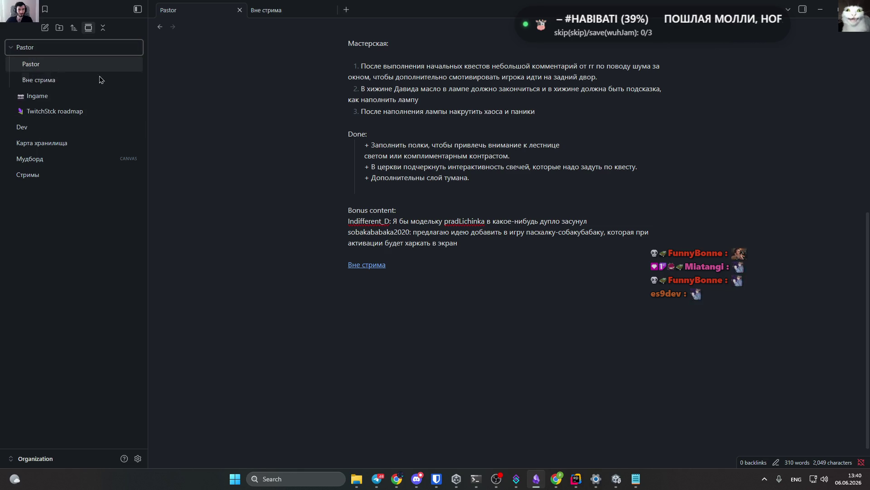
scroll(487, 191, "up", 1)
scroll(487, 191, "up", 6)
left_click(417, 58)
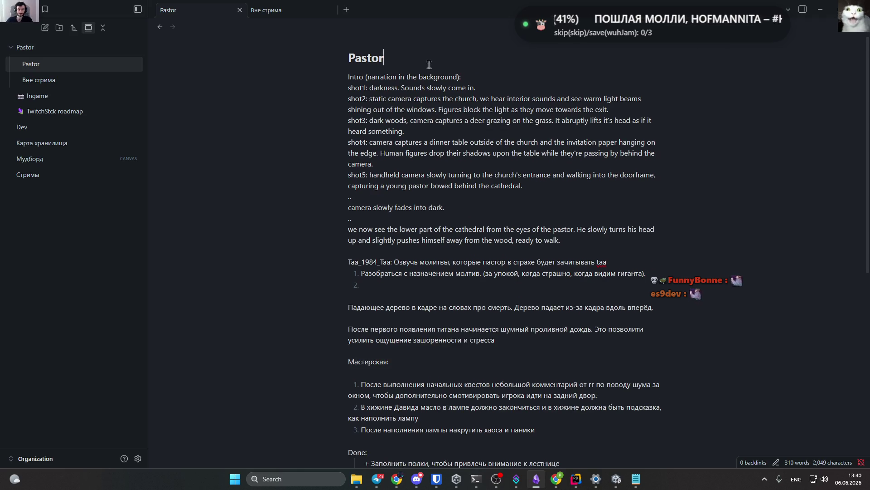
scroll(429, 181, "down", 5)
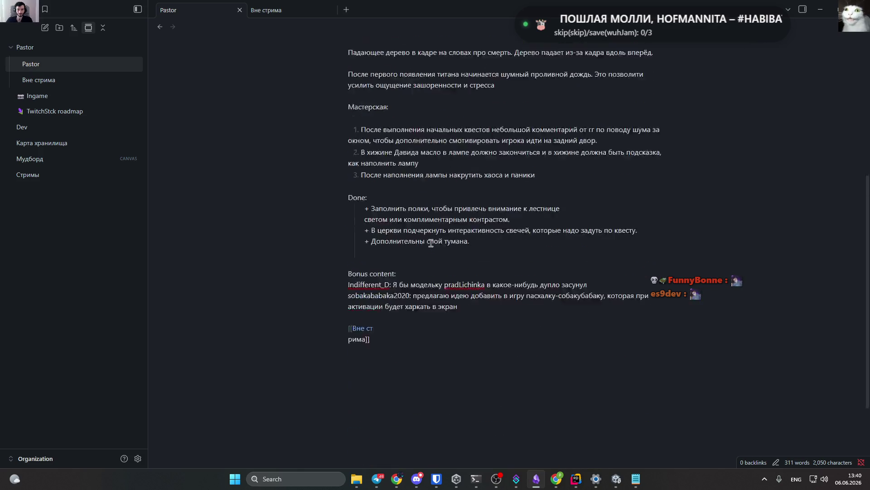
Add the tag #color/синий on a new line under the Pastor note's title.
scroll(431, 243, "down", 2)
scroll(422, 190, "up", 10)
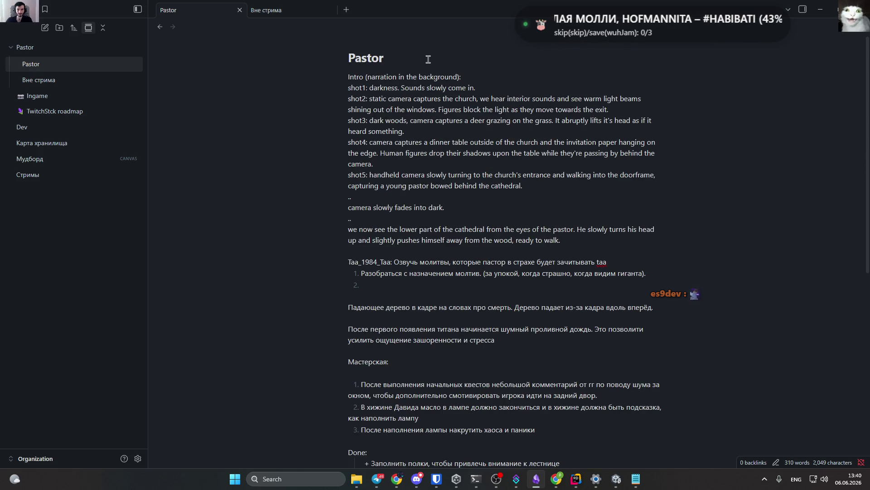
left_click(428, 59)
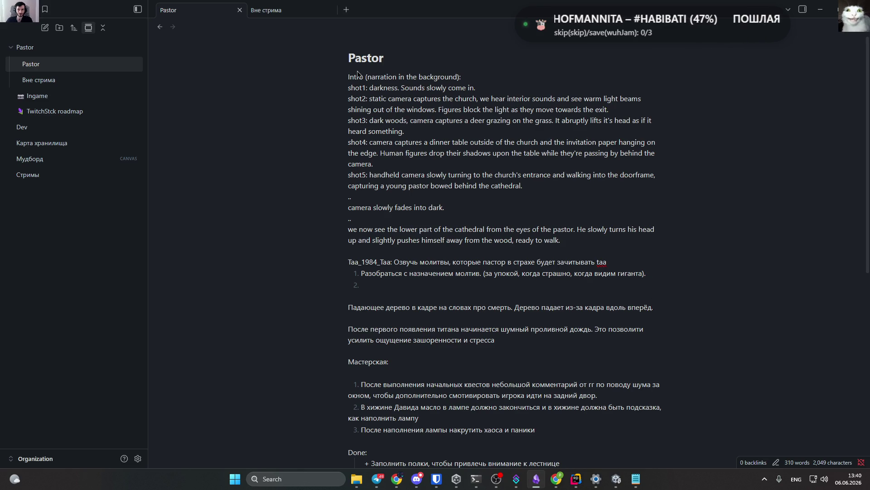
key("Return")
key("BackSpace")
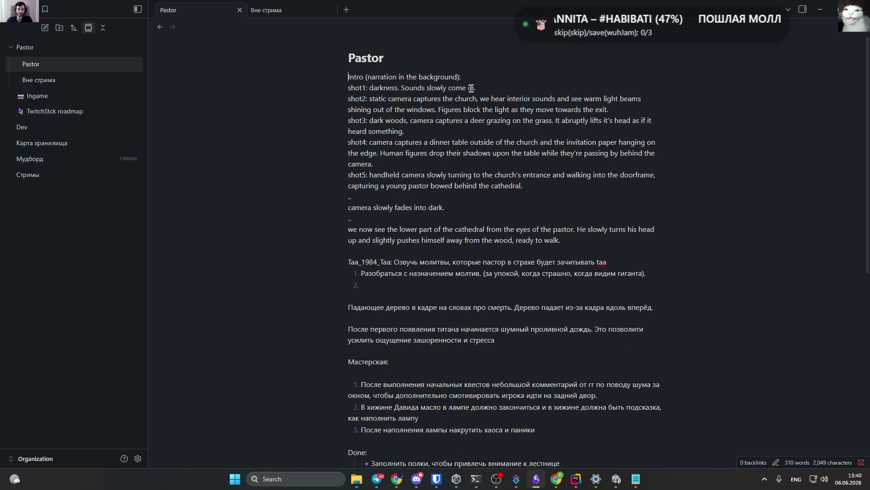
key("Return")
key("Return")
type("#co")
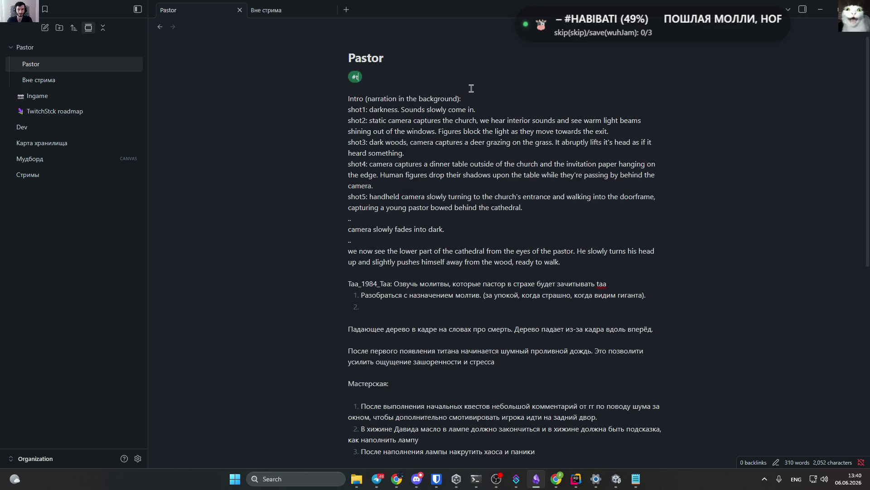
key("Return")
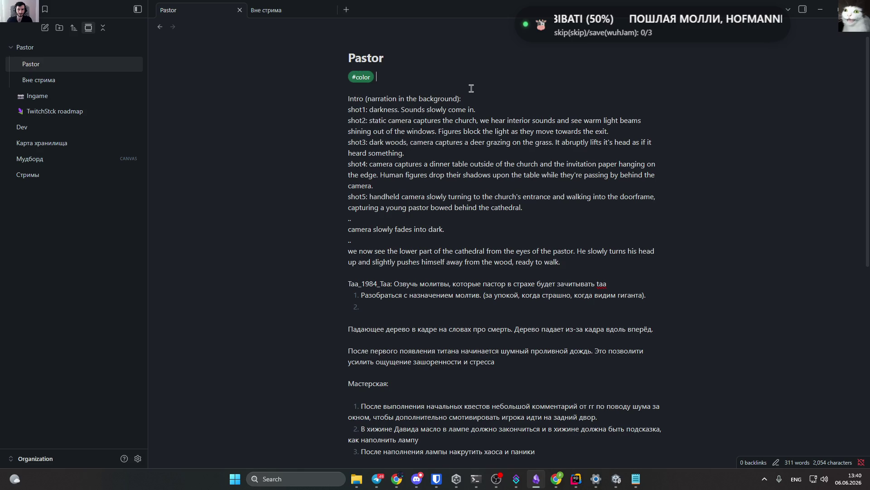
key("BackSpace")
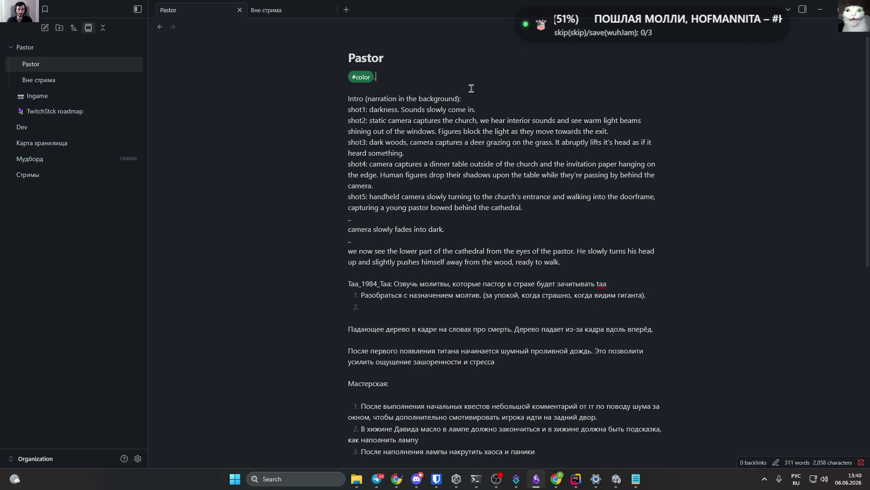
type("/")
key("alt+shift")
type("синги")
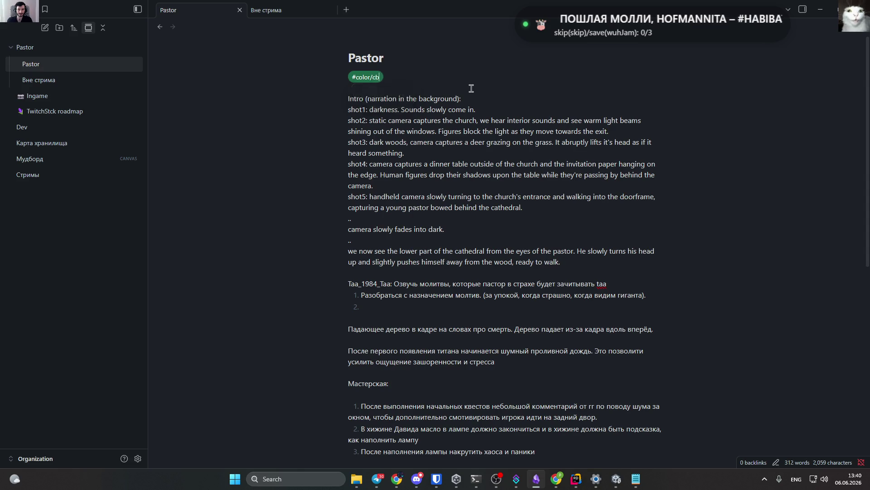
key("BackSpace")
key("BackSpace")
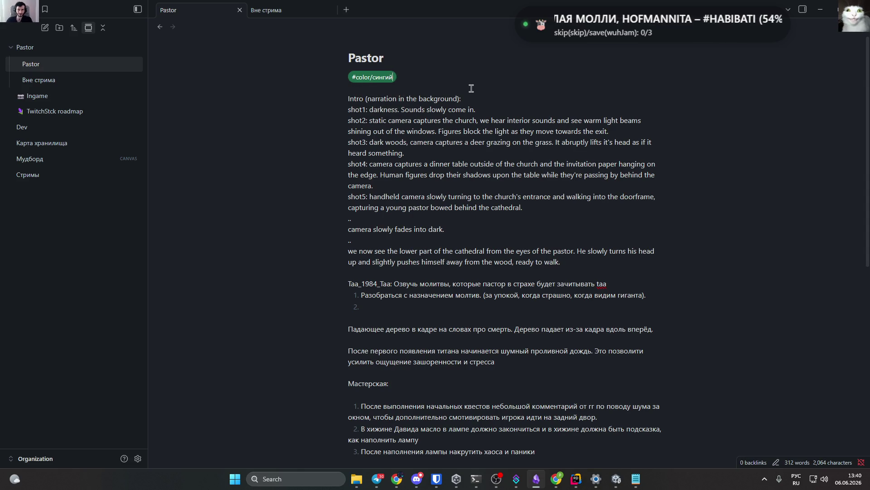
type("ий")
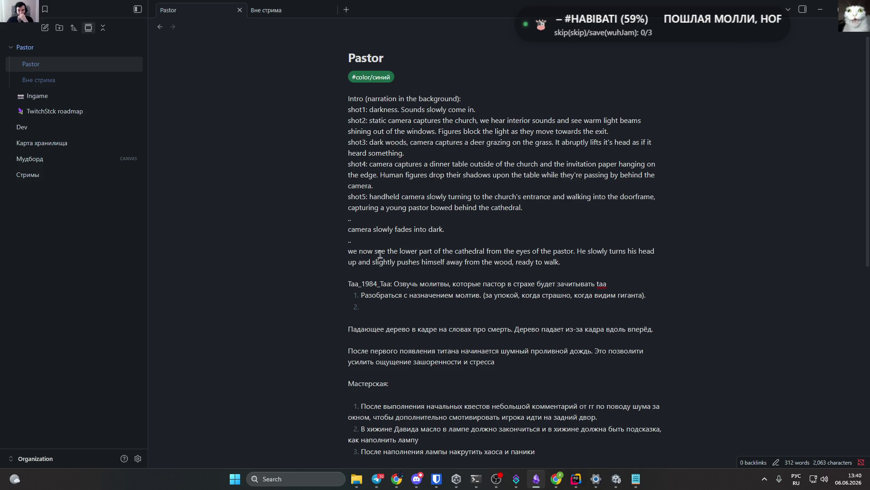
Open the Вне стрима note from the Pastor folder, then return to Unity.
scroll(227, 191, "down", 3)
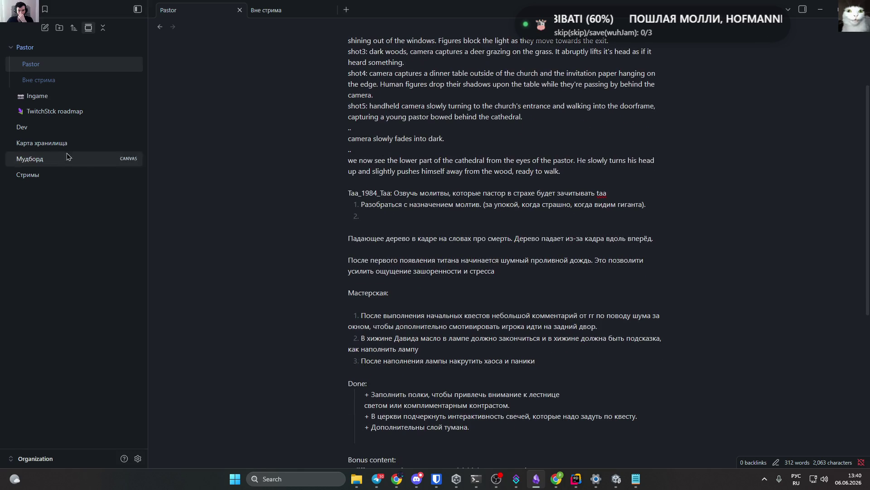
left_click(39, 85)
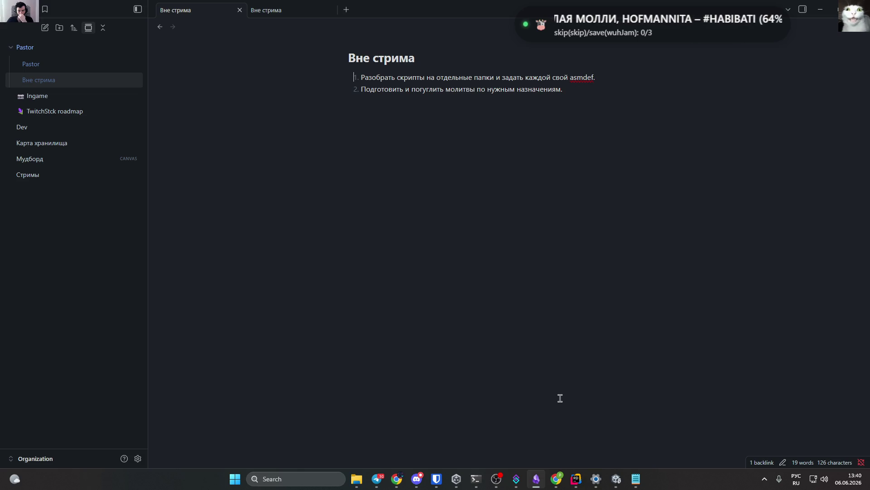
left_click(616, 479)
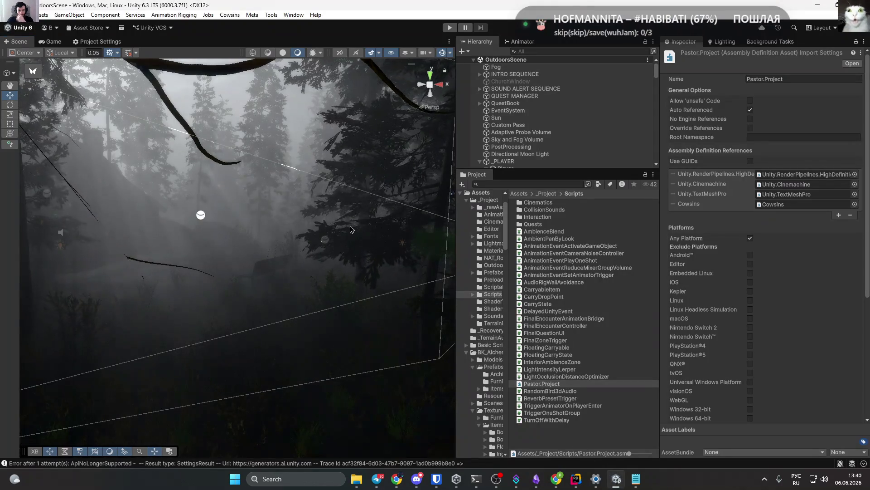
Select the table note and its Note Text child under Note from colleague (1).
mouse_move(350, 229)
left_mouse_down()
mouse_move(261, 214)
mouse_move(213, 243)
mouse_move(134, 224)
mouse_move(117, 231)
mouse_move(89, 266)
mouse_move(64, 375)
left_mouse_up()
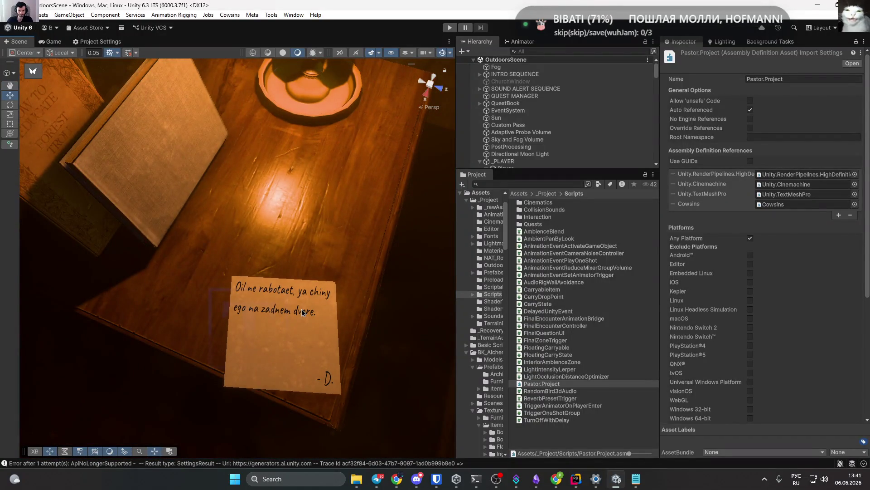
left_click(302, 313)
scroll(751, 291, "down", 10)
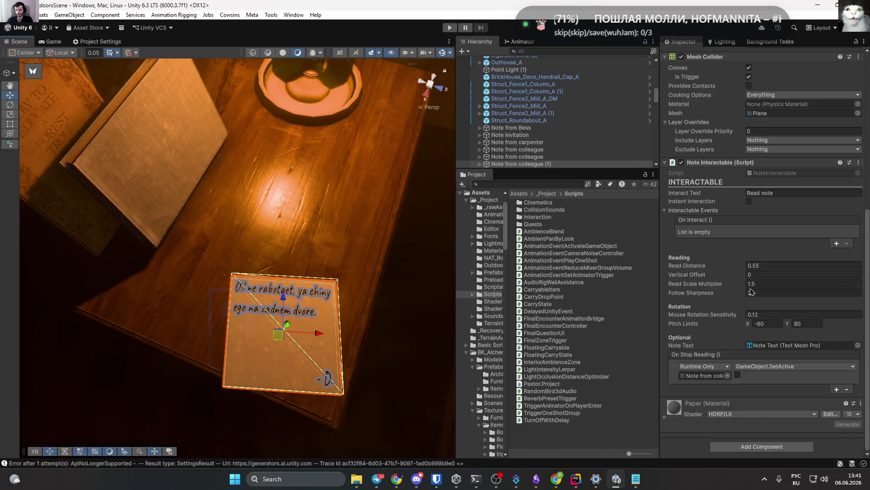
left_click(479, 163)
scroll(536, 133, "down", 3)
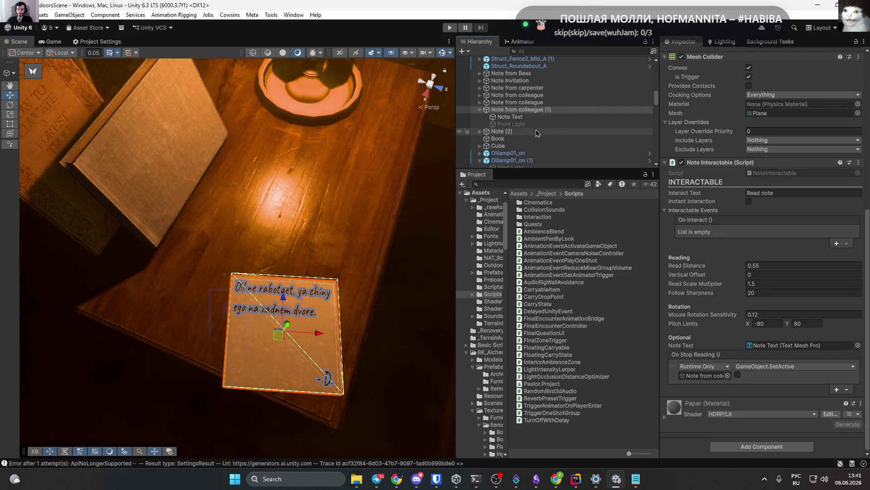
left_click(562, 117)
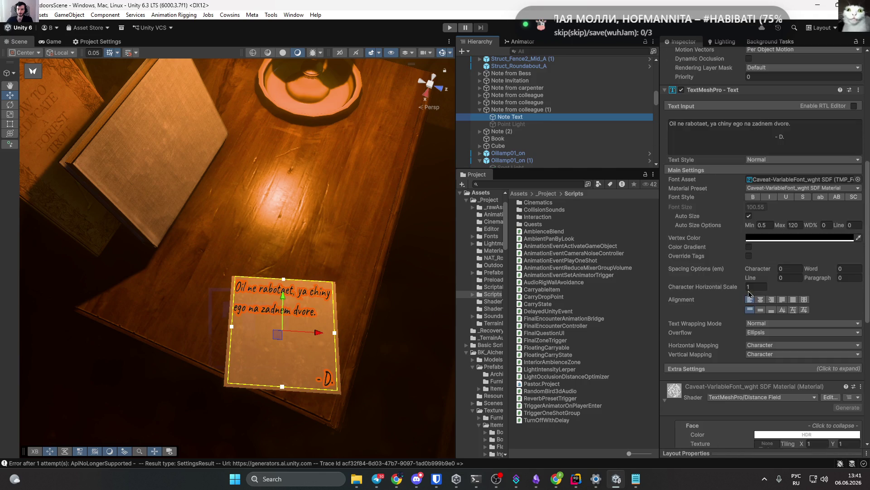
Replace the note's first line above '- D.' with 'Прости' and placeholder letters.
left_click(799, 127)
left_click_drag(798, 125, 634, 96)
key("alt+shift")
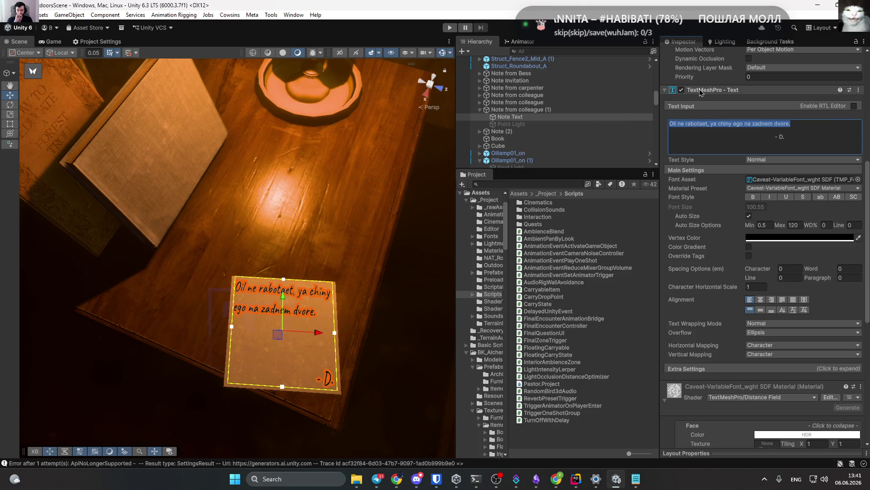
key("BackSpace")
type("Gjk")
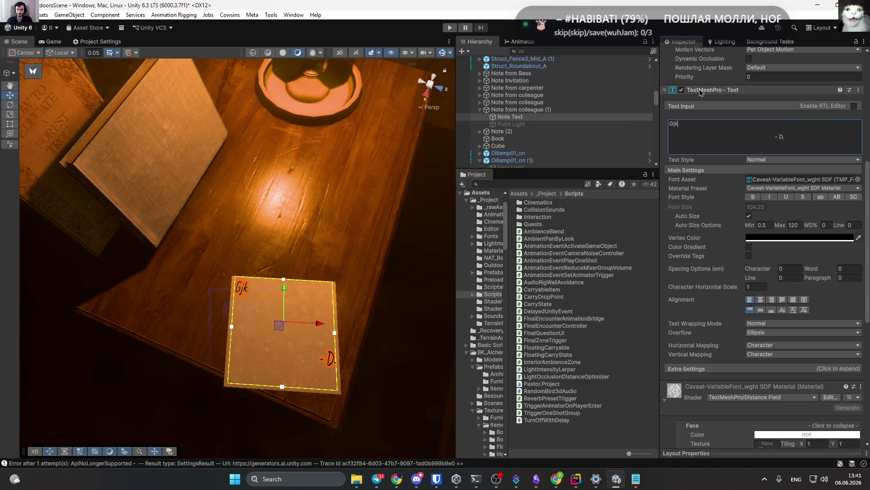
key("alt+shift")
type("Прост")
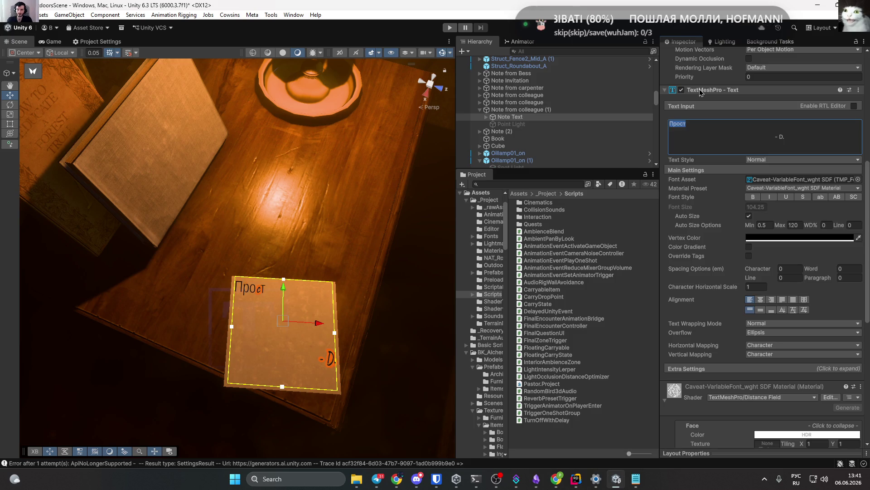
type("и")
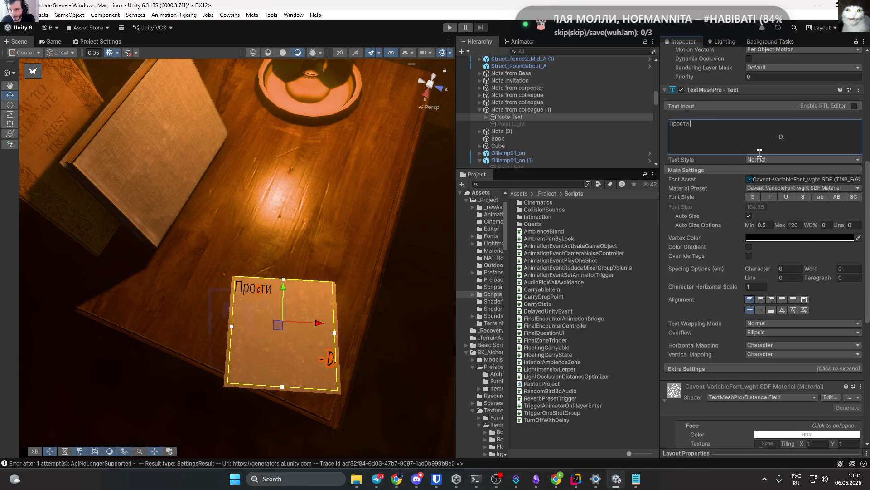
left_click(768, 125)
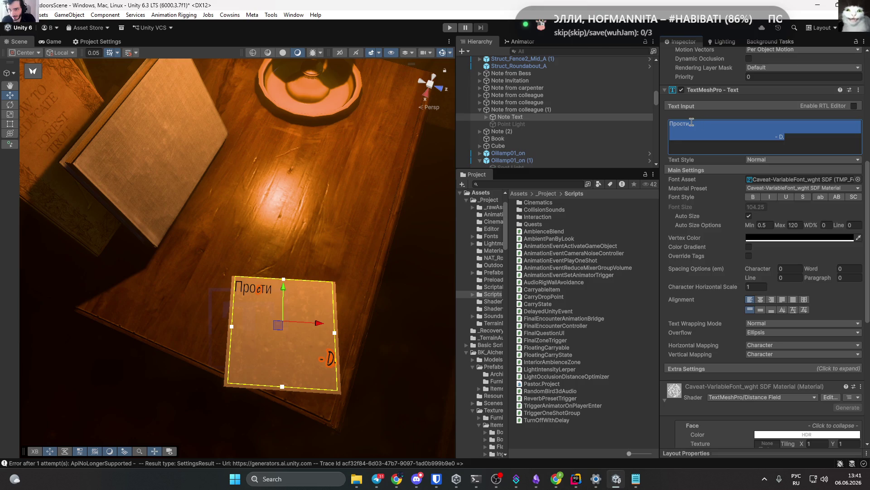
left_click(768, 124)
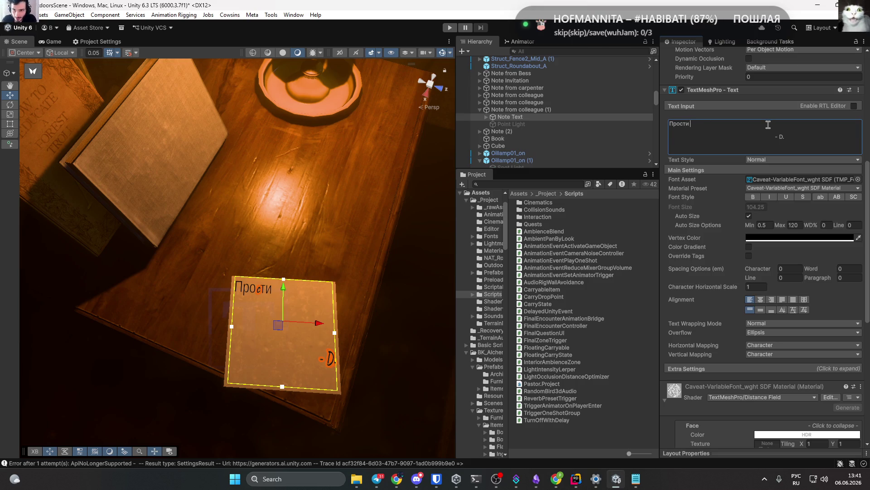
type("ваыаываыв")
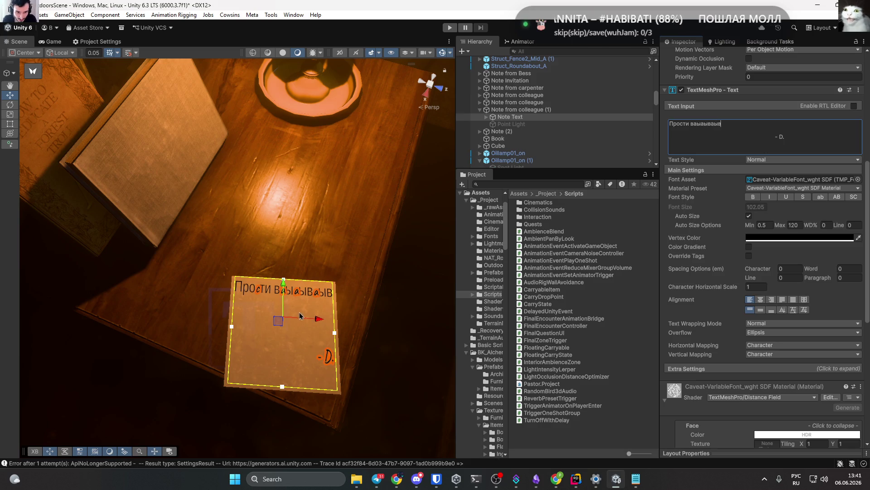
key("ctrl+shift+Left")
key("ctrl+shift+Left")
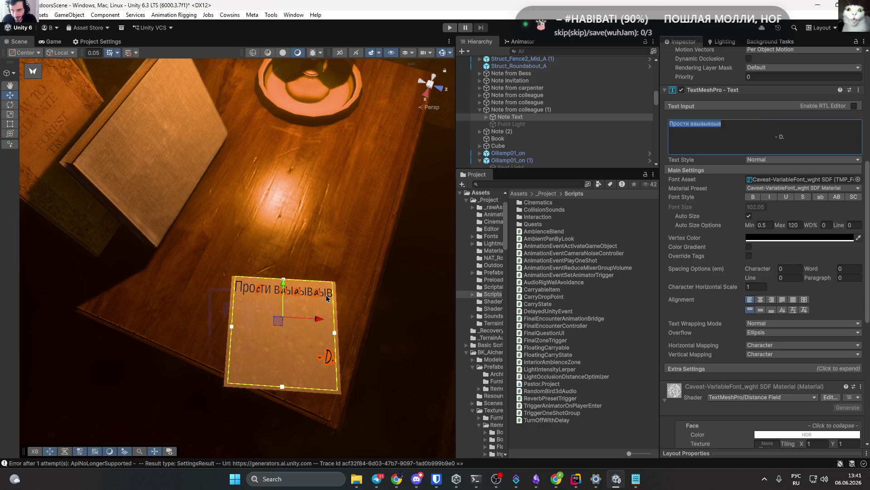
key("BackSpace")
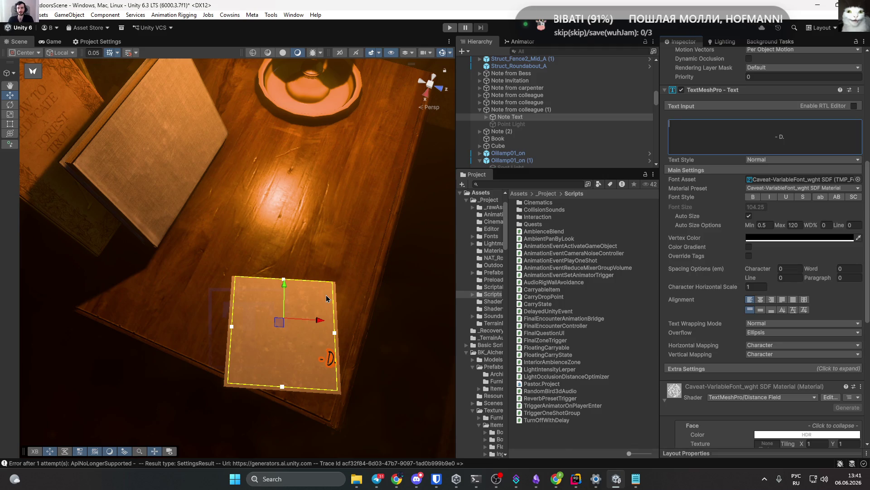
Replace the placeholder letters with the first line 'Sorry for your lamp.'.
type("фывфвы")
key("ctrl+shift+Left")
key("alt+shift")
type("En")
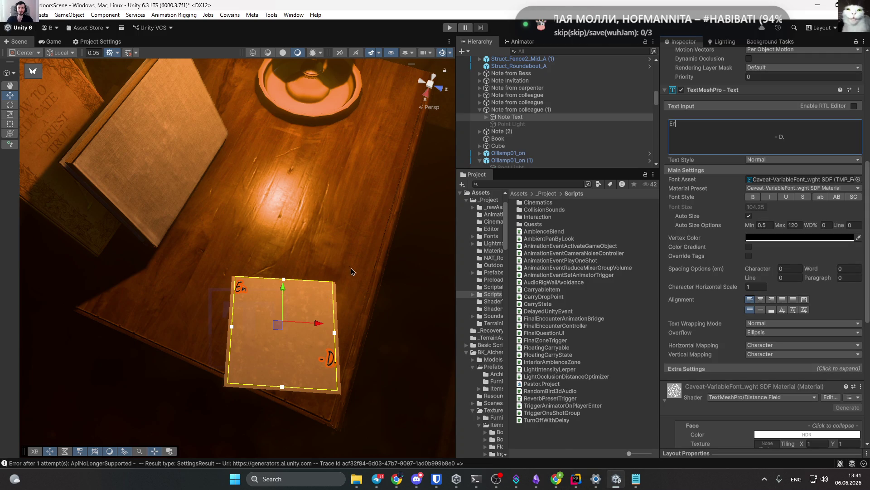
key("BackSpace")
key("BackSpace")
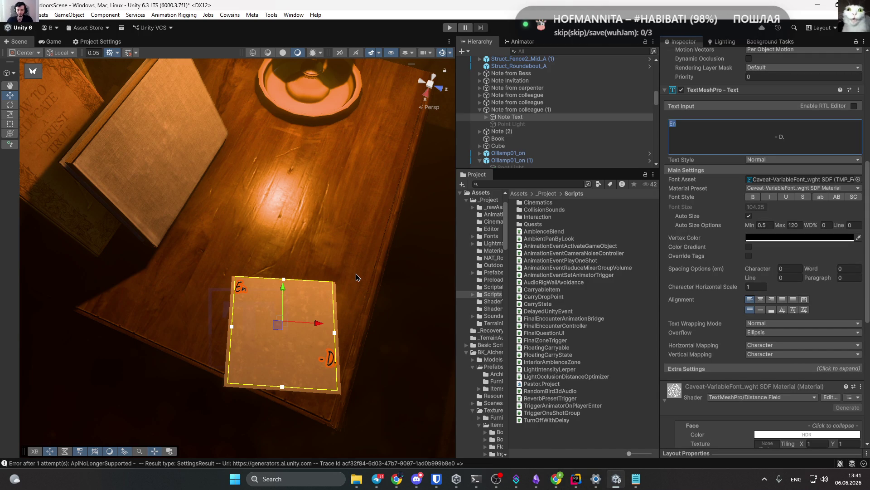
type("Sorry ")
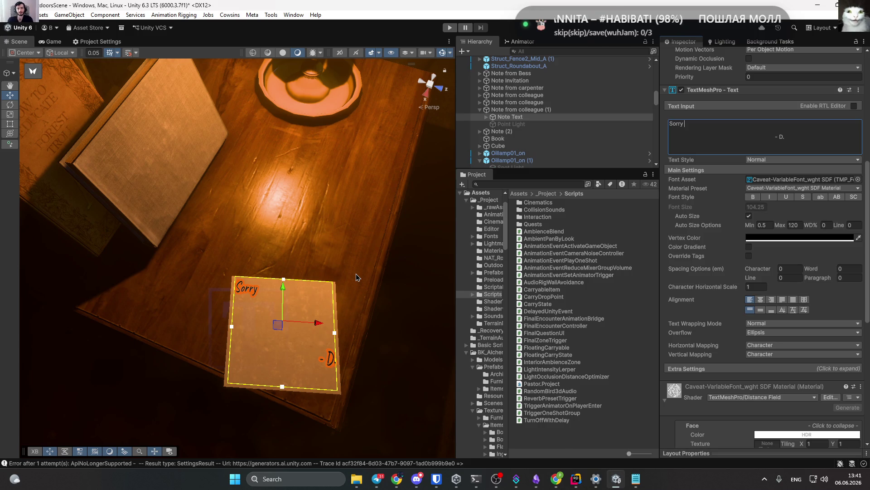
type("for the")
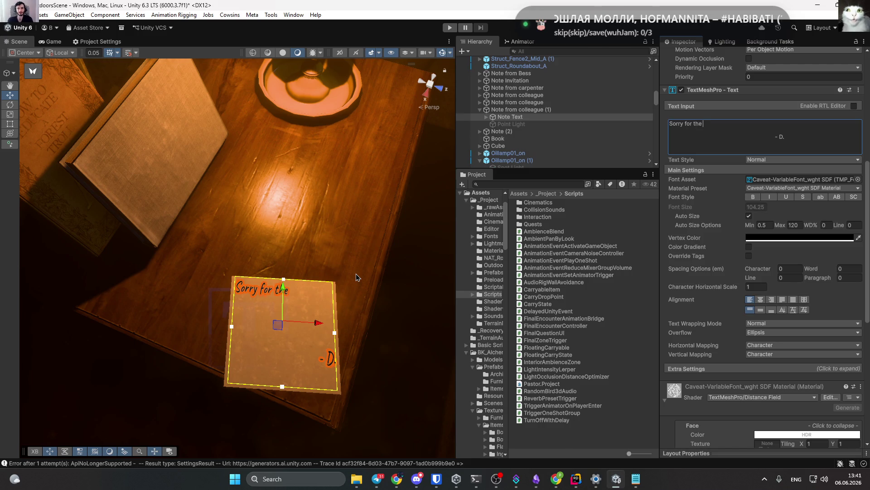
key("ctrl+shift+Left")
type("your lam")
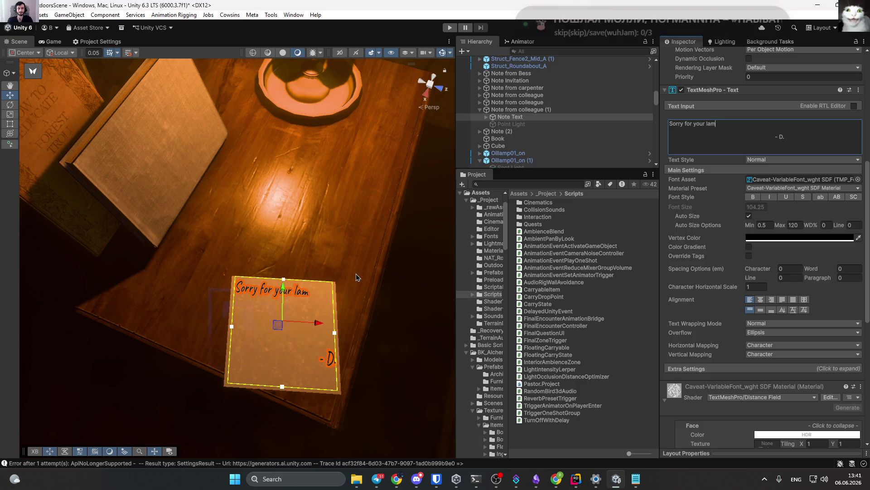
type("p. Igha")
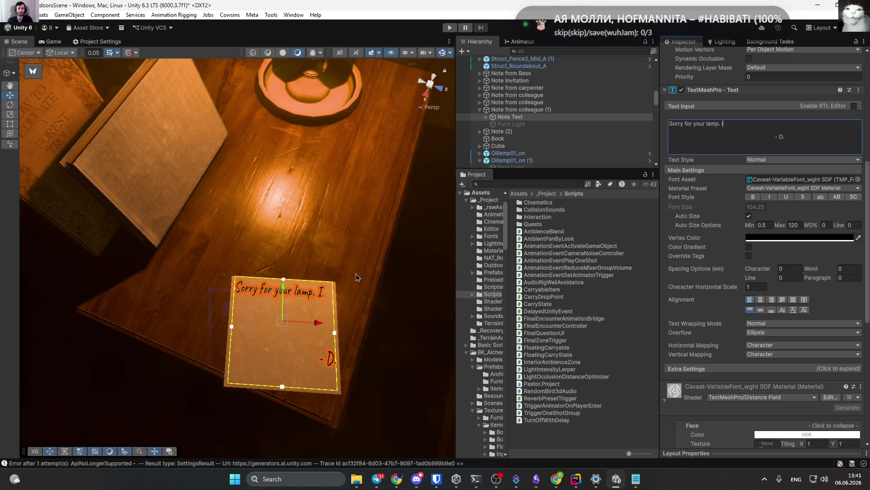
key("BackSpace")
key("BackSpace")
key("BackSpace")
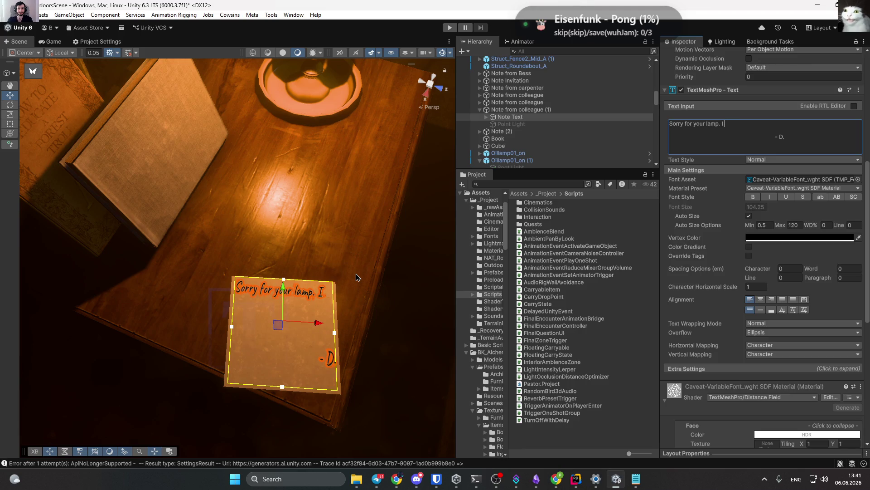
key("BackSpace")
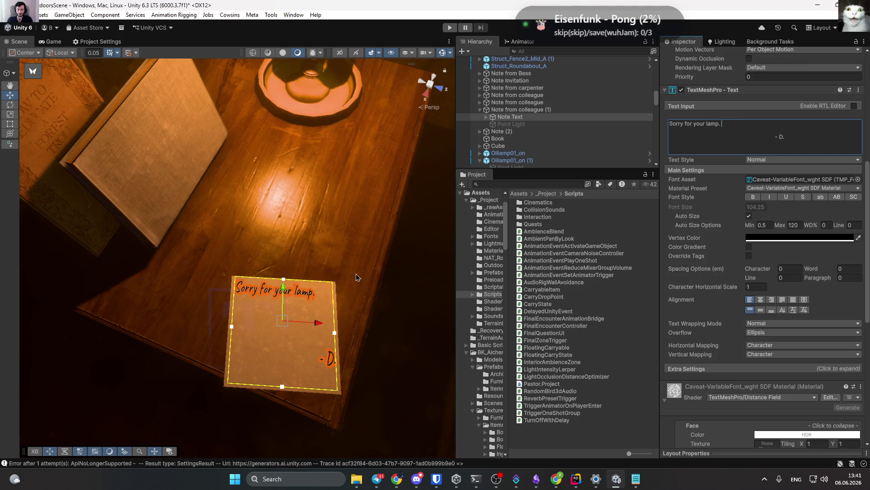
key("ctrl+a")
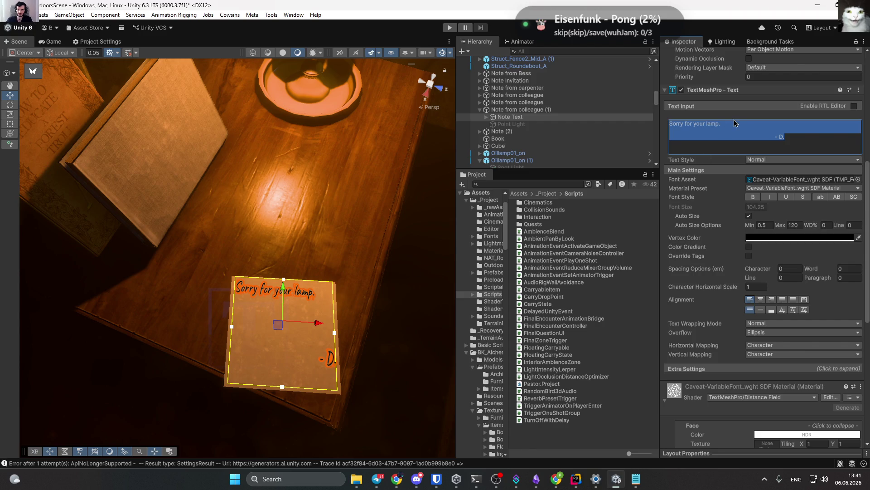
Start the note's second line with the word 'Something'.
left_click(742, 122)
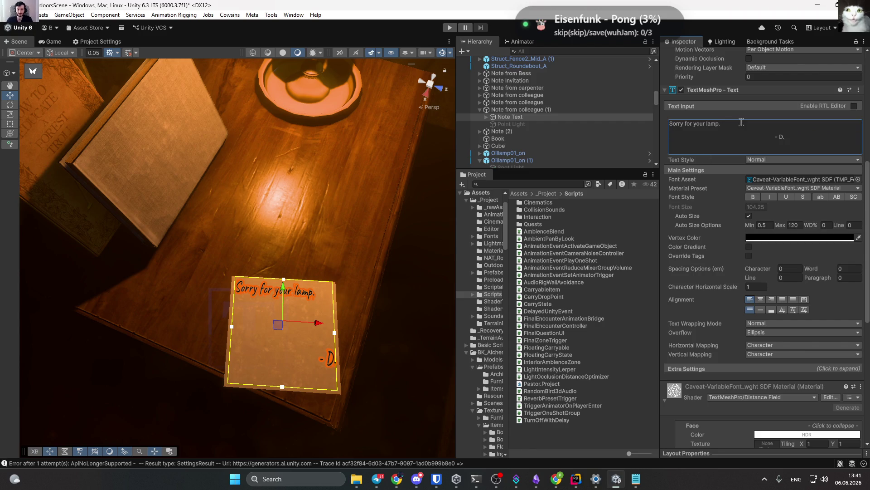
left_click(742, 122)
left_click(752, 126)
key("ctrl+a")
key("Delete")
key("ctrl+z")
left_click(740, 127)
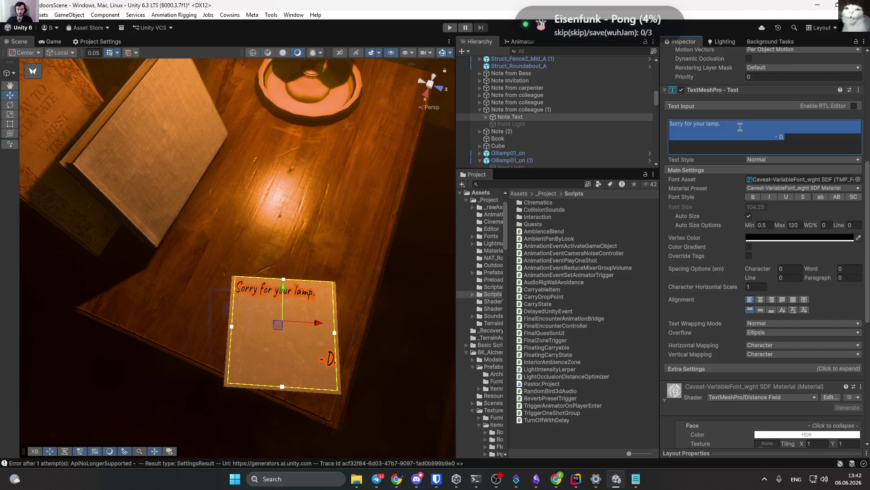
left_click(727, 142)
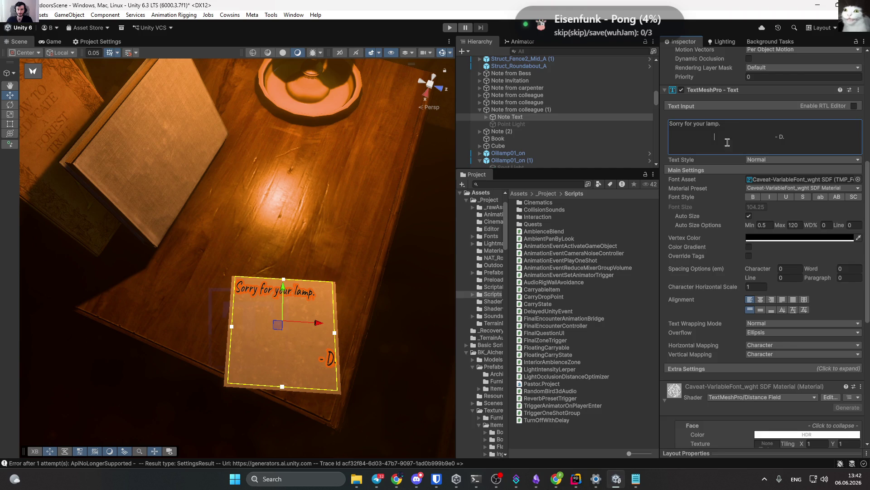
left_click(684, 137)
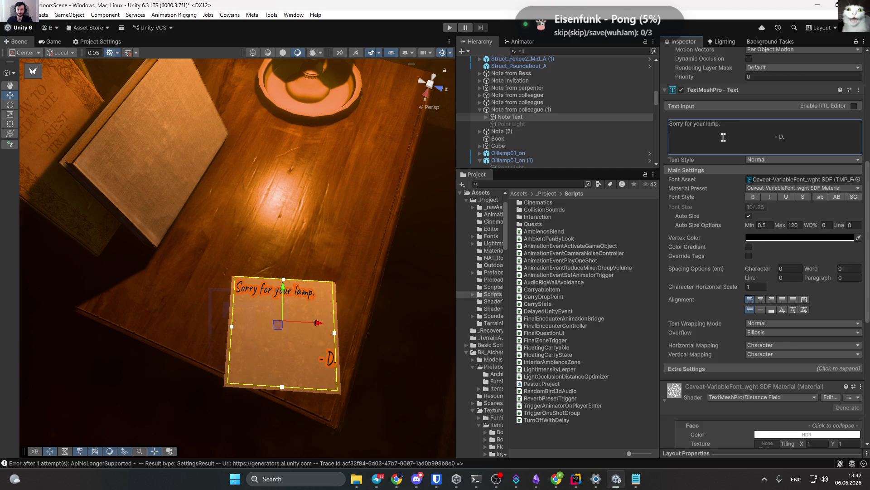
type("Something")
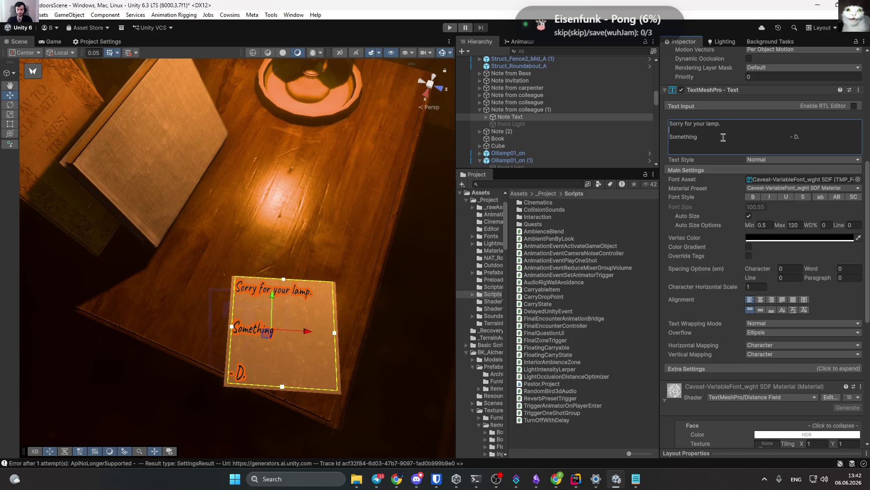
key("BackSpace")
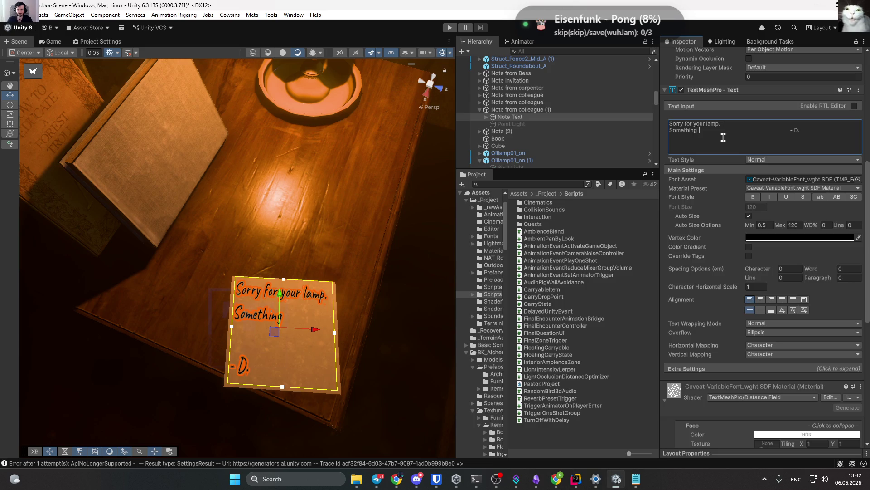
Close an extra browser window and change the second line to 'Somebody stole our oil'.
mouse_move(397, 478)
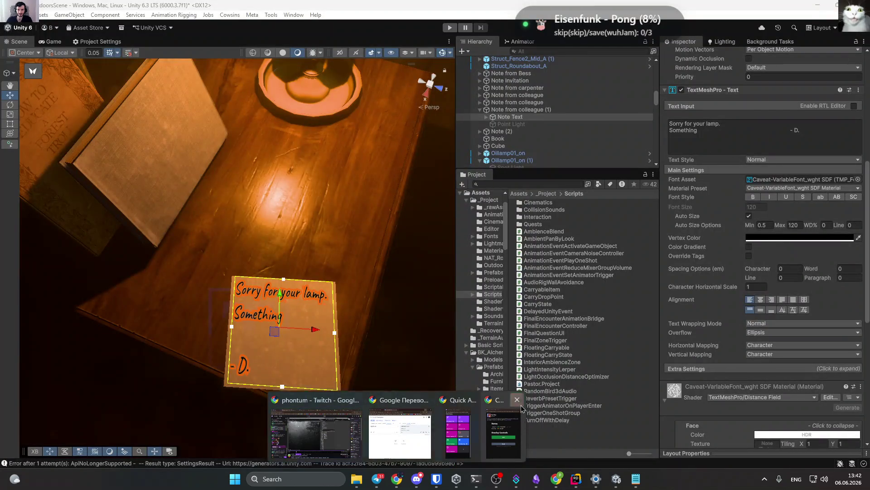
left_click(517, 401)
left_click(495, 399)
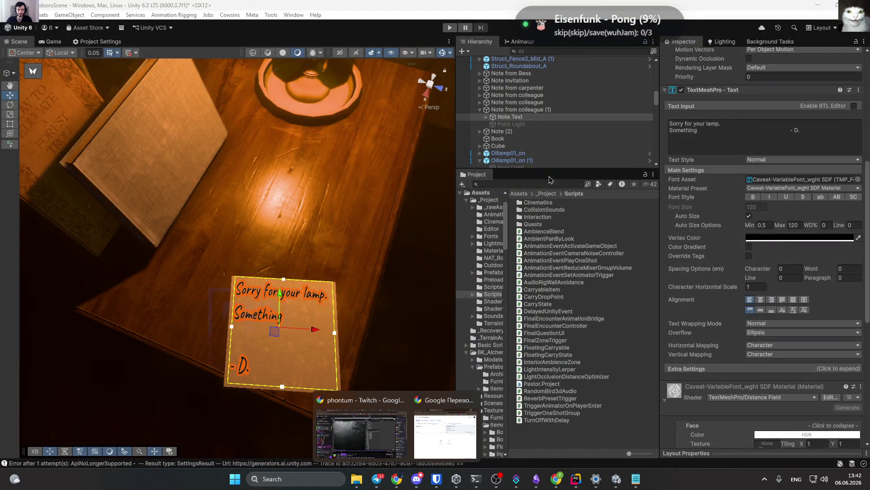
left_click(730, 134)
double_click(683, 130)
type("Somebo")
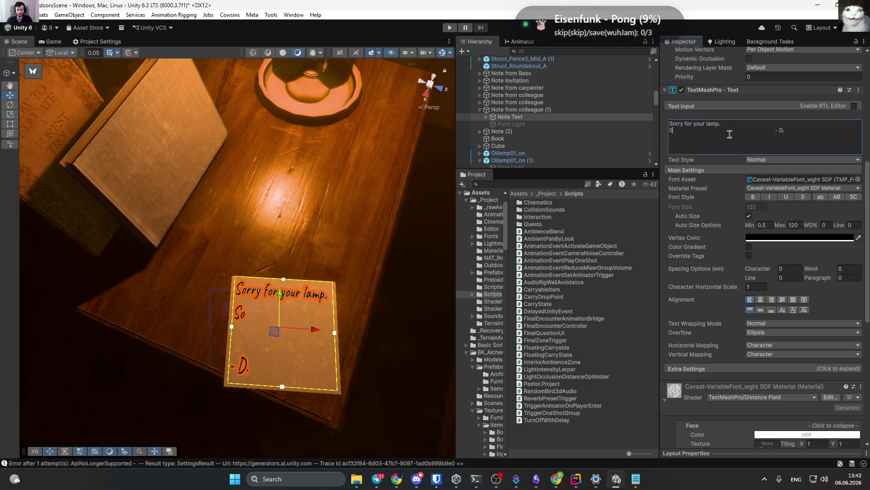
type("dy stole our")
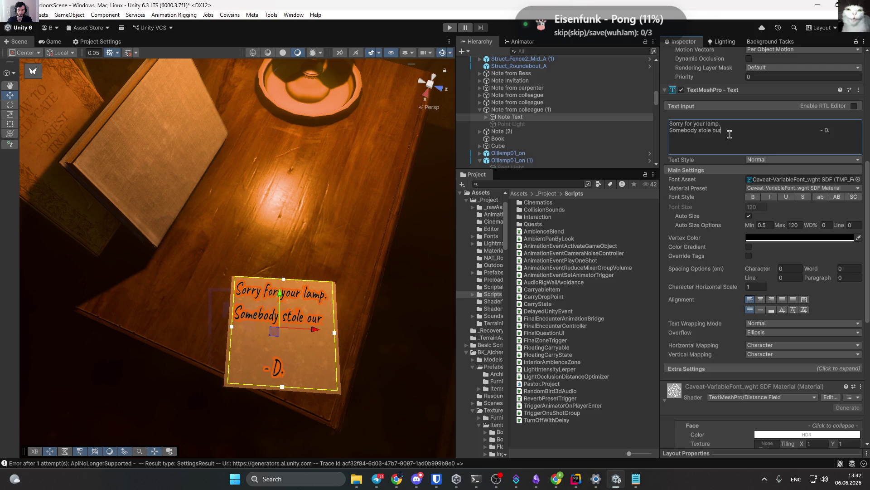
type(" oil")
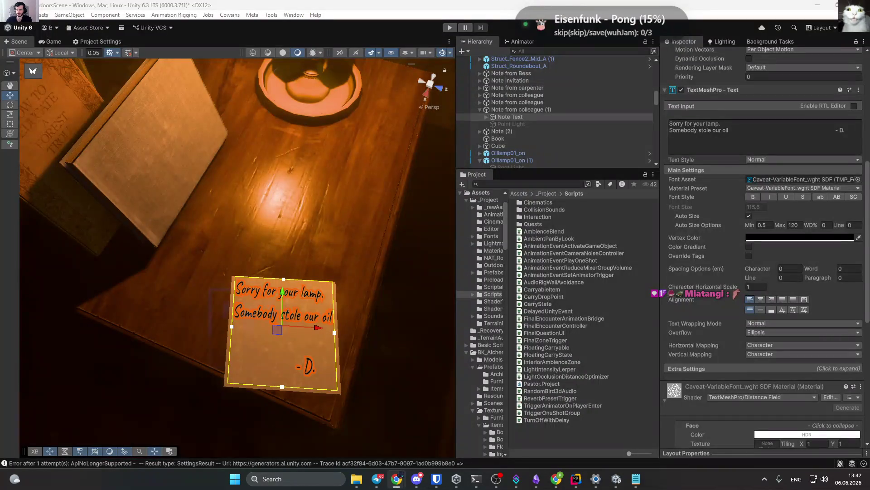
left_click(396, 479)
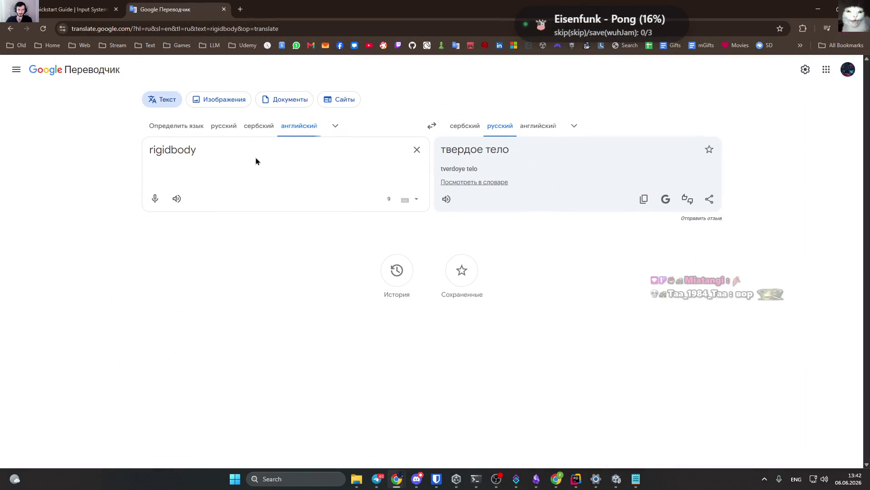
Set Google Translate to Russian→English and enter 'канистра' to get 'canister'.
key("ctrl+a")
left_click(432, 126)
key("ctrl+a")
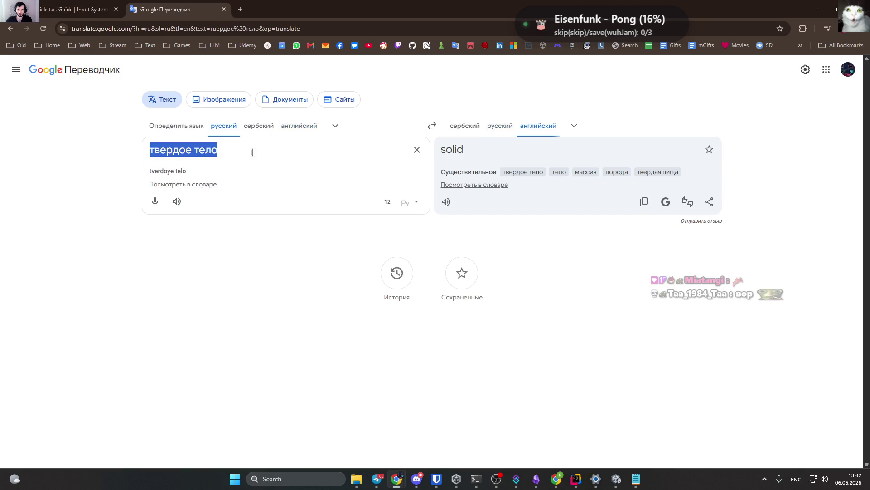
type("rf")
key("ctrl+a")
key("alt+shift")
type("кае")
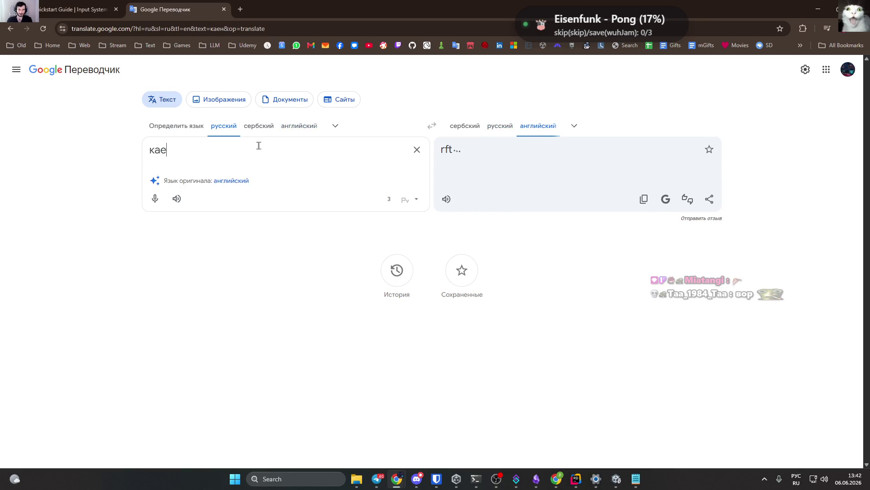
key("BackSpace")
type("нистра")
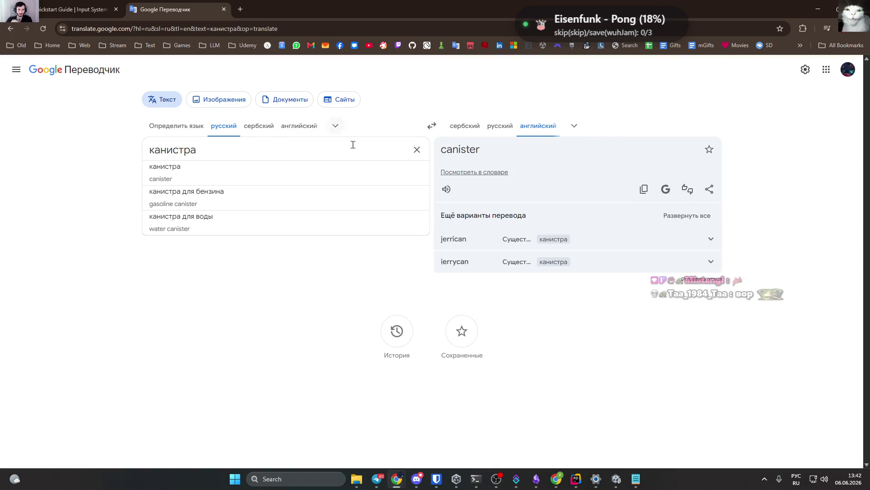
key("alt+Tab")
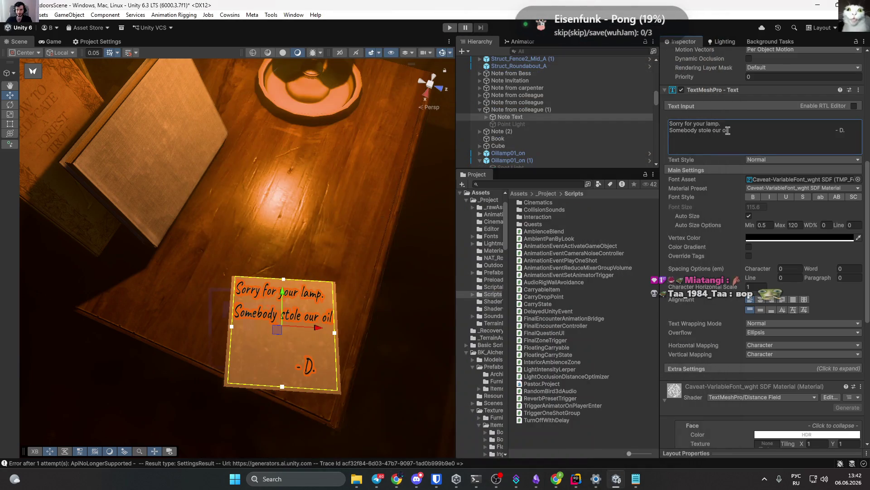
Continue the note after 'oil' with 'canister, I'll bring a new one from the backyard.'.
left_click(799, 134)
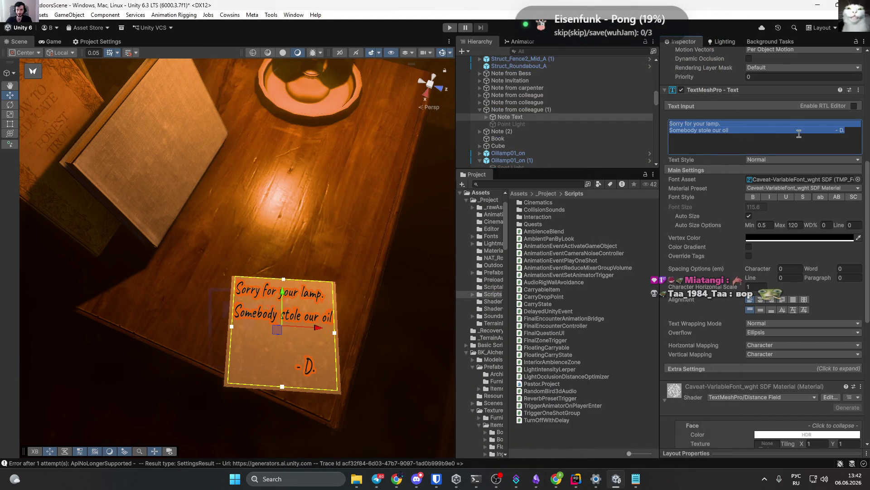
left_click(730, 132)
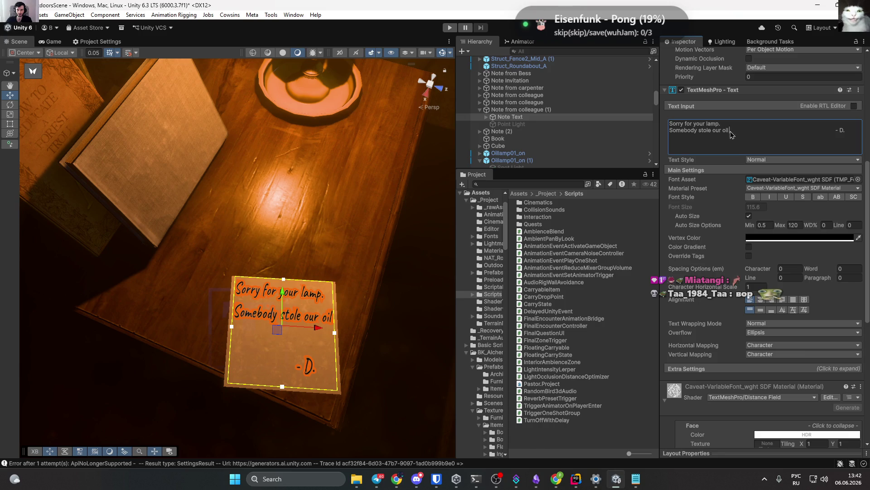
type(" сфтш")
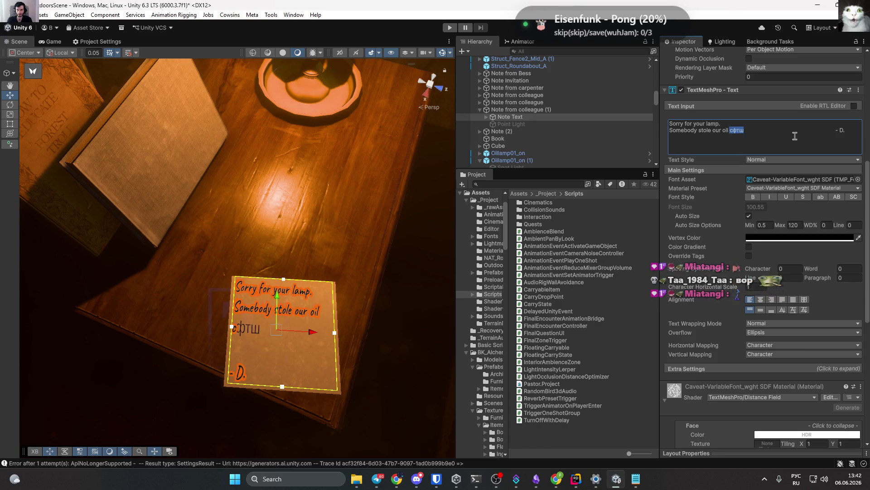
key("alt+shift")
type("canister,")
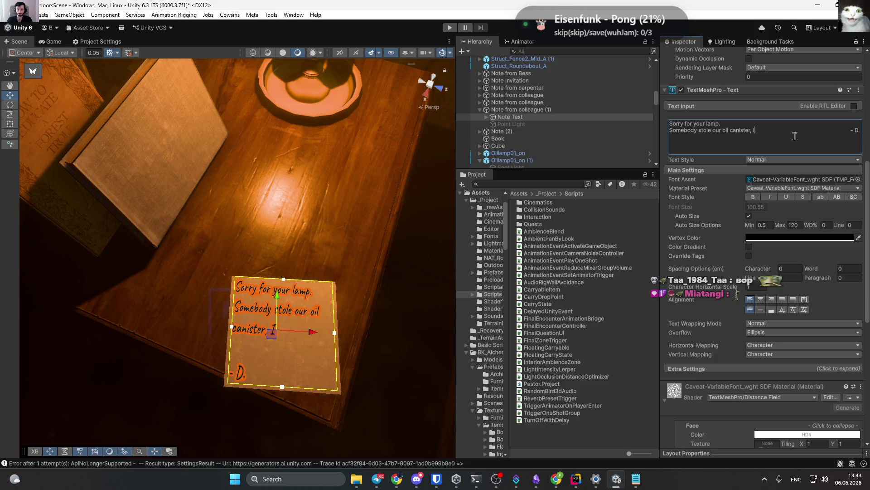
type("I'm")
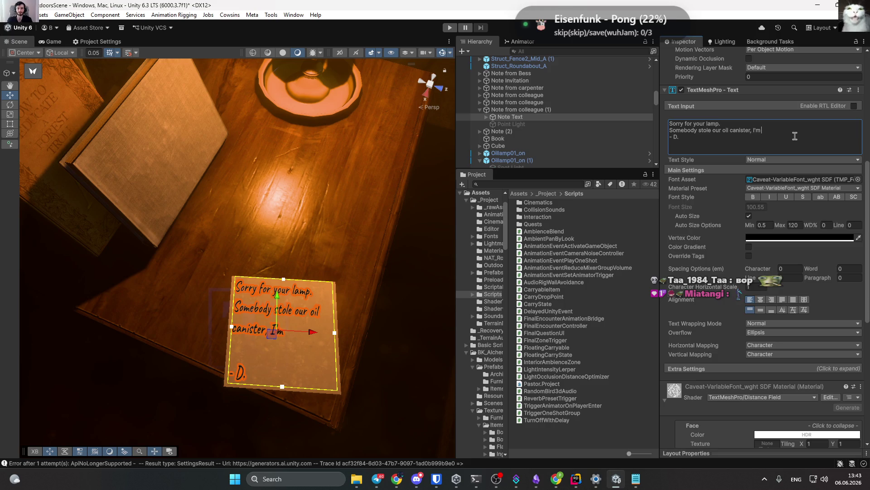
key("BackSpace")
key("BackSpace")
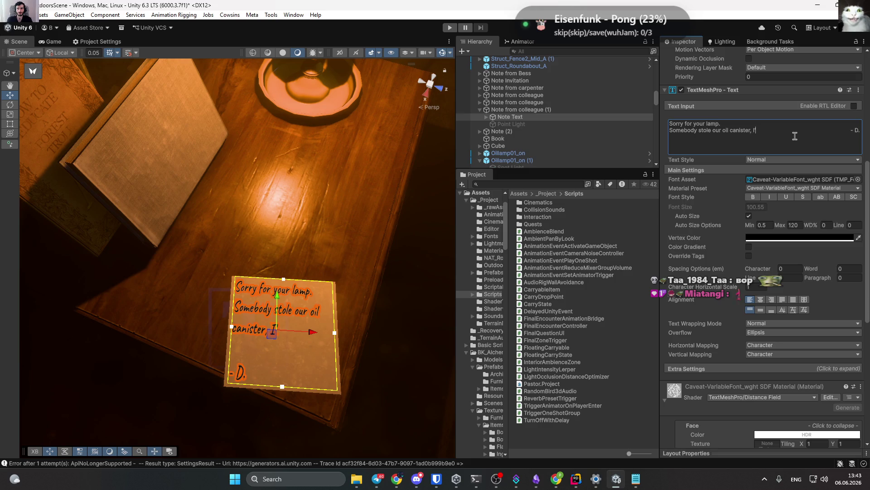
type("'llbring a new one")
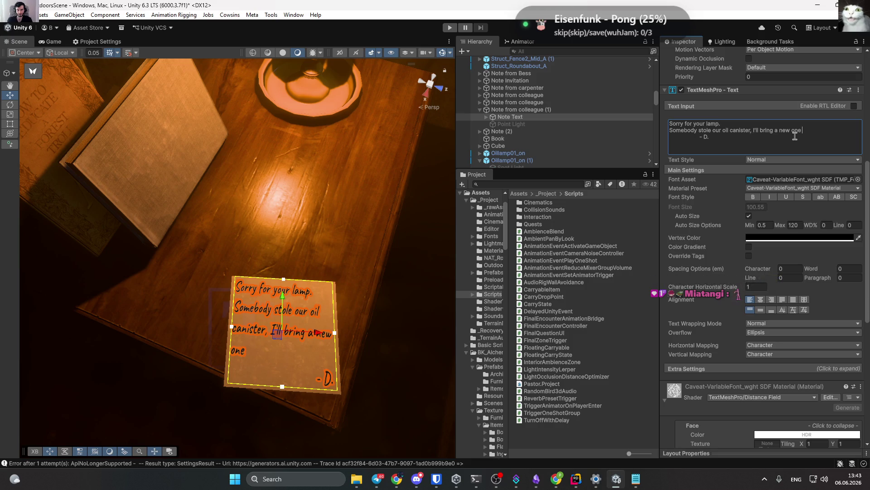
type(" from ")
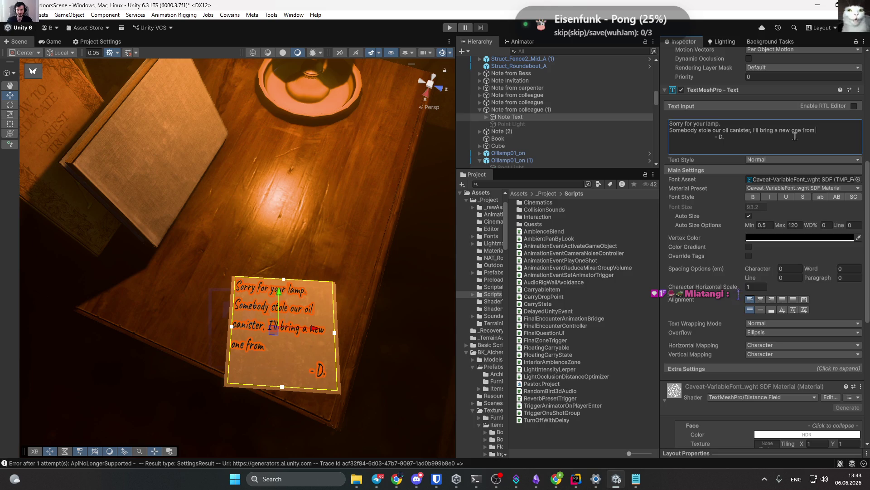
type("the")
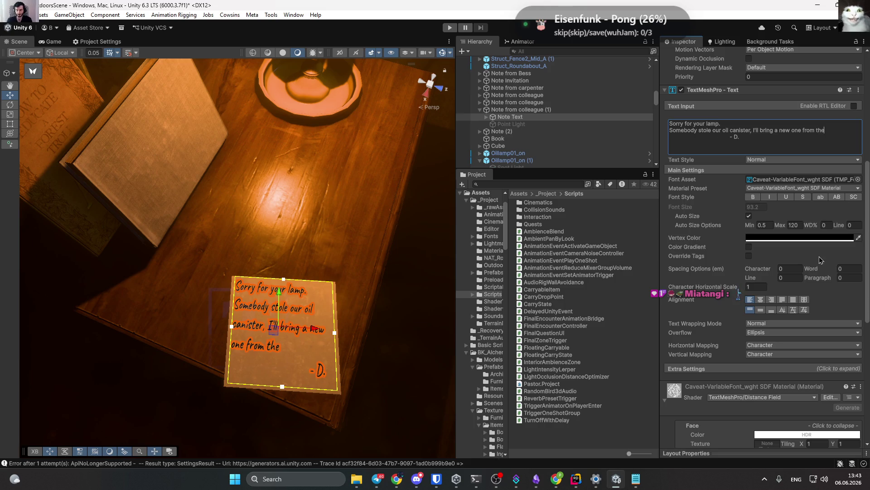
type(" backyard.")
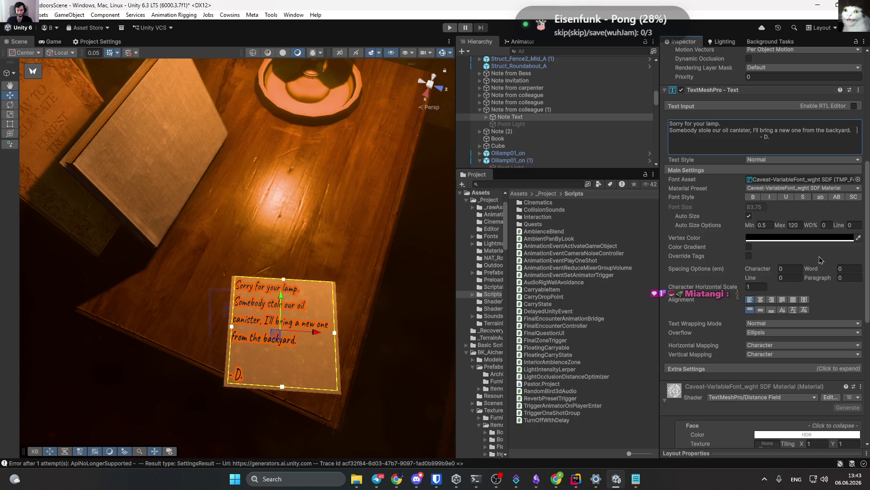
left_click(575, 436)
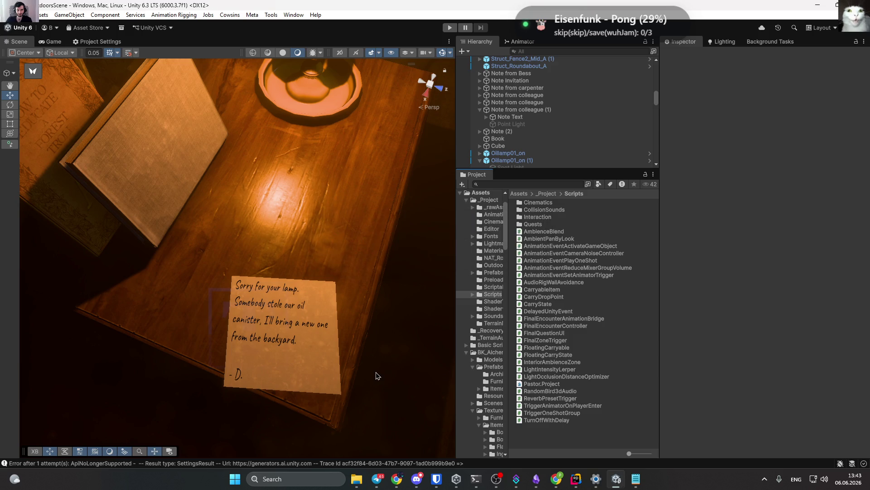
Select Note Text and place the cursor in the first line 'Sorry for your lamp.' of its Text Input.
left_click(513, 117)
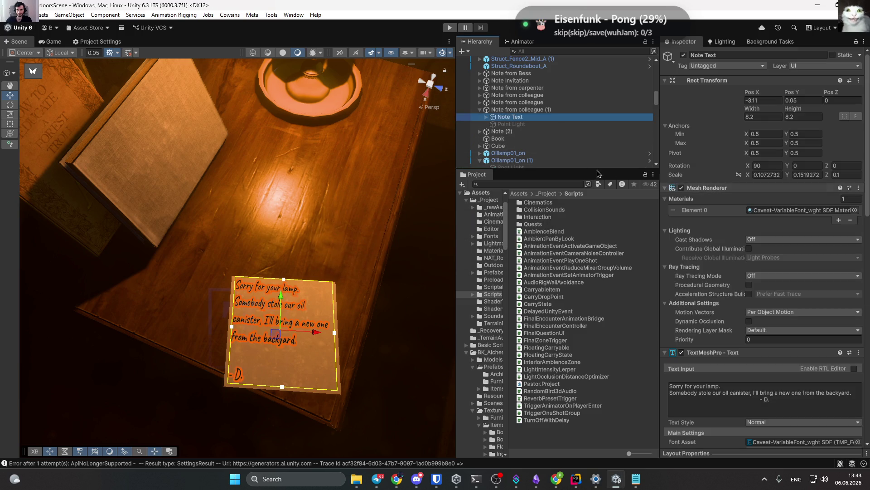
left_click(486, 117)
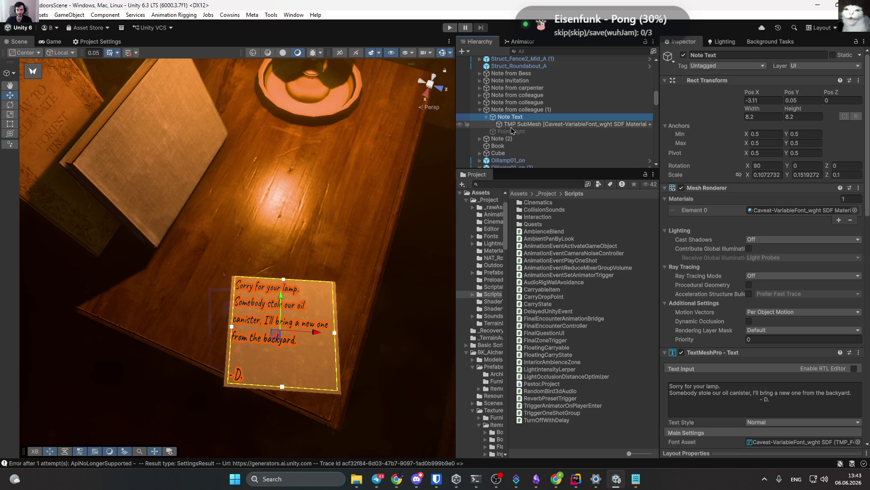
scroll(718, 206, "down", 5)
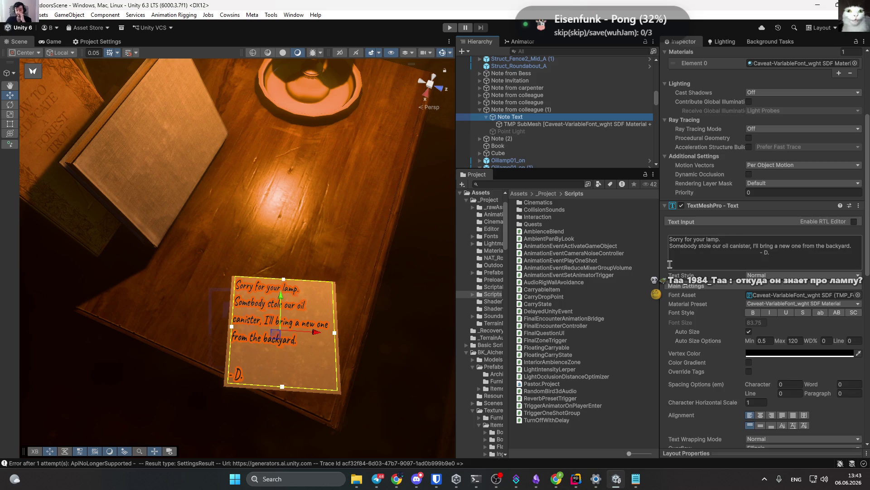
left_click(720, 242)
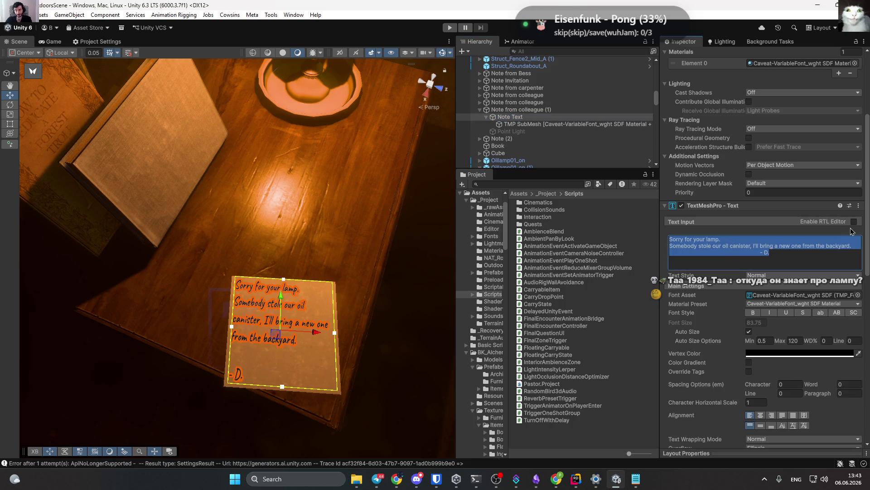
key("ctrl+Right")
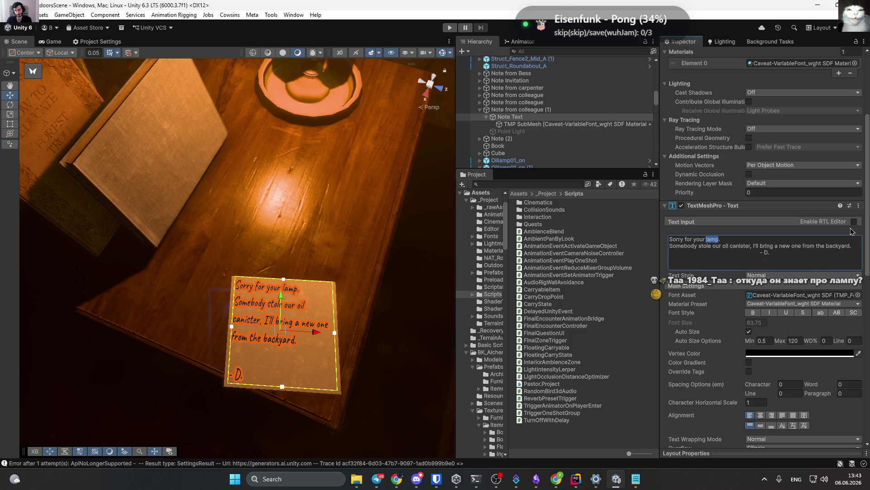
key("ctrl+shift+Left")
key("ctrl+shift+Left")
key("ctrl+shift+Left")
key("alt+shift")
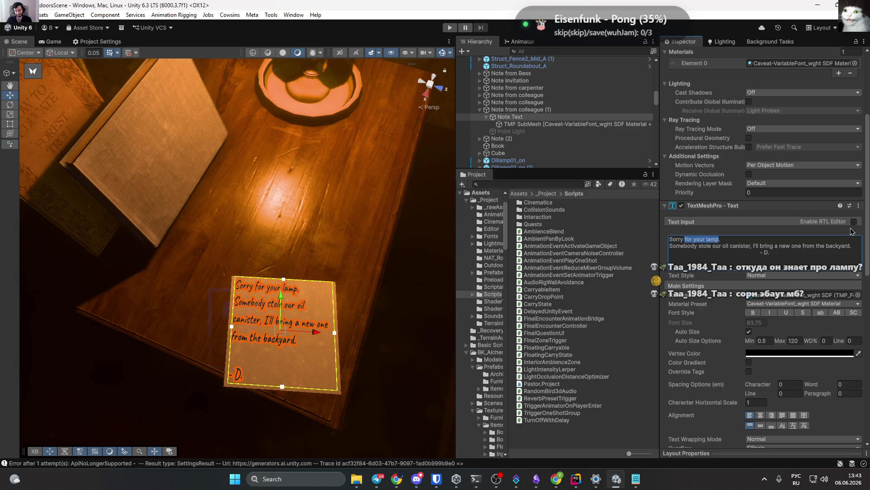
key("ctrl+shift+Left")
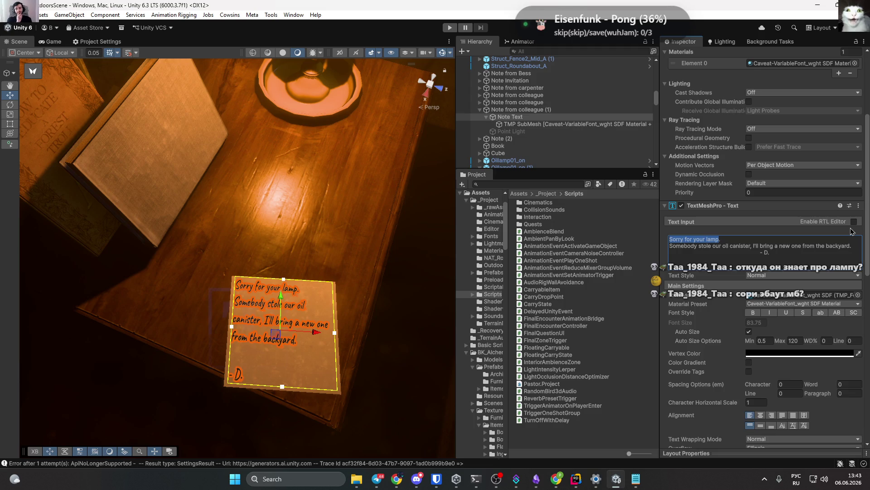
key("Left")
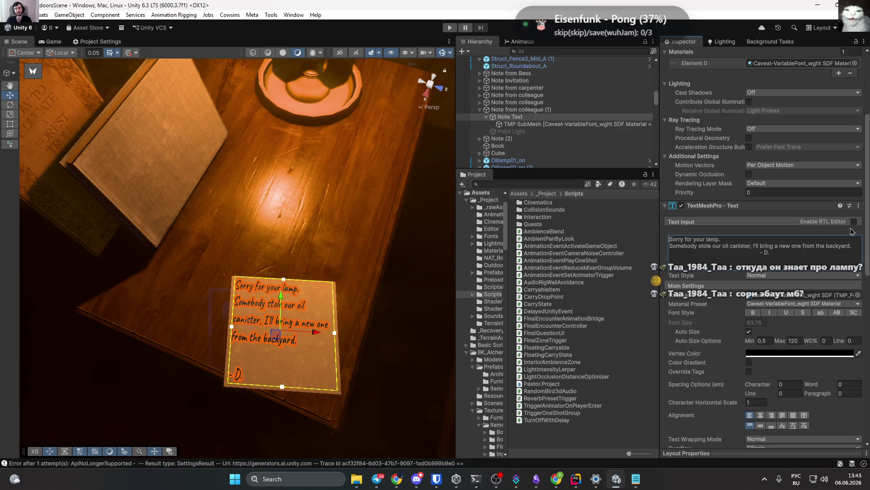
Reword the first line to 'I'm sorry about your lamp.'.
key("ctrl+Delete")
type("фищге")
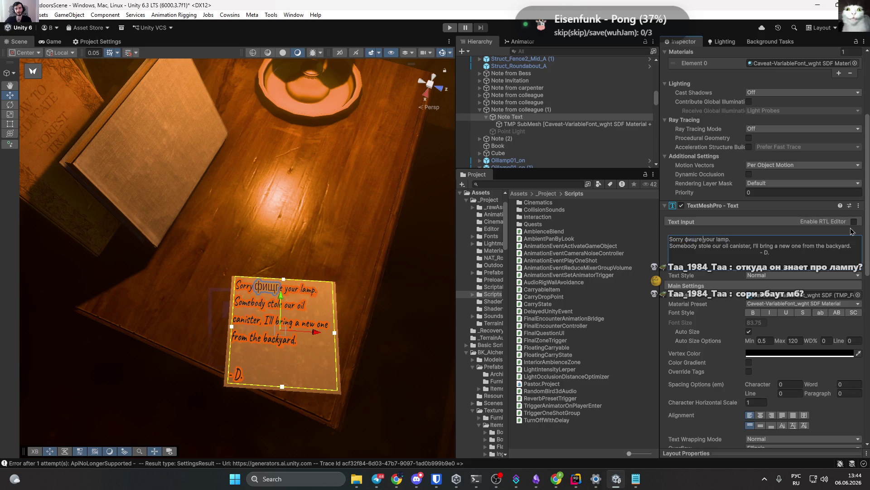
key("ctrl+BackSpace")
key("alt+shift")
type("a")
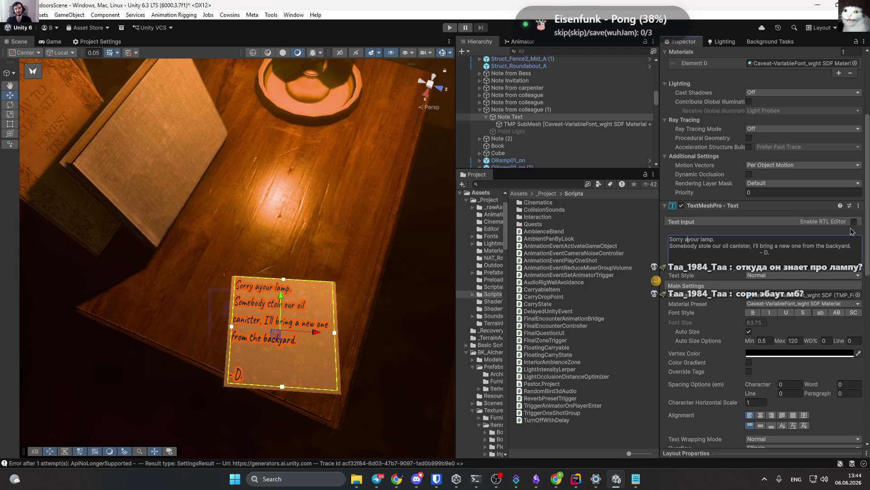
type("bout")
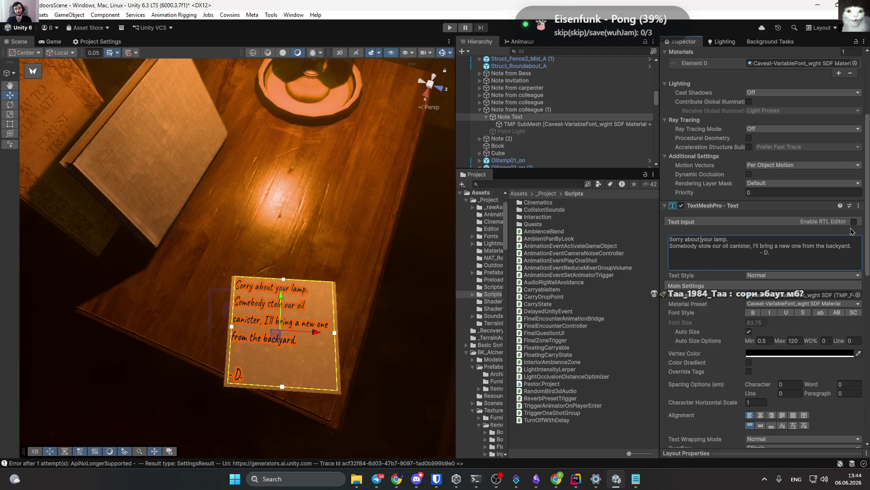
key("Home")
type("I'm")
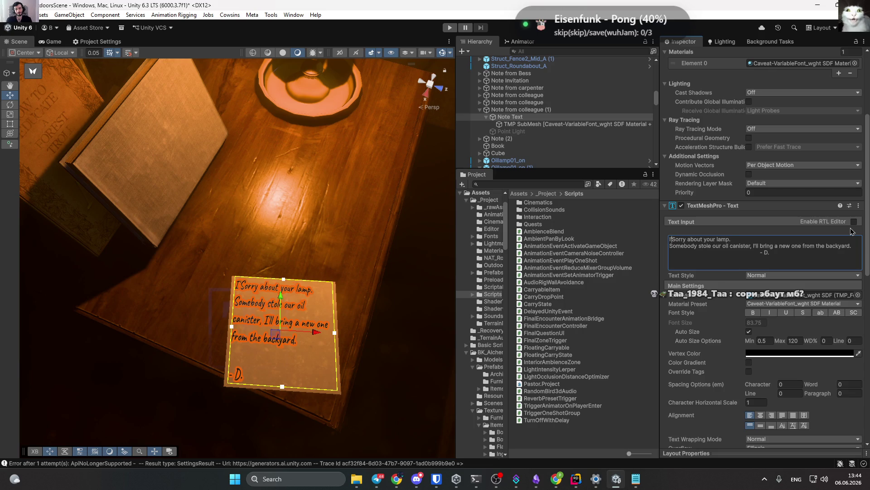
key("Delete")
type("s")
Replace the first line with 'Church lamps might get.' and fly the Scene camera closer.
key("ctrl+Right")
key("ctrl+Right")
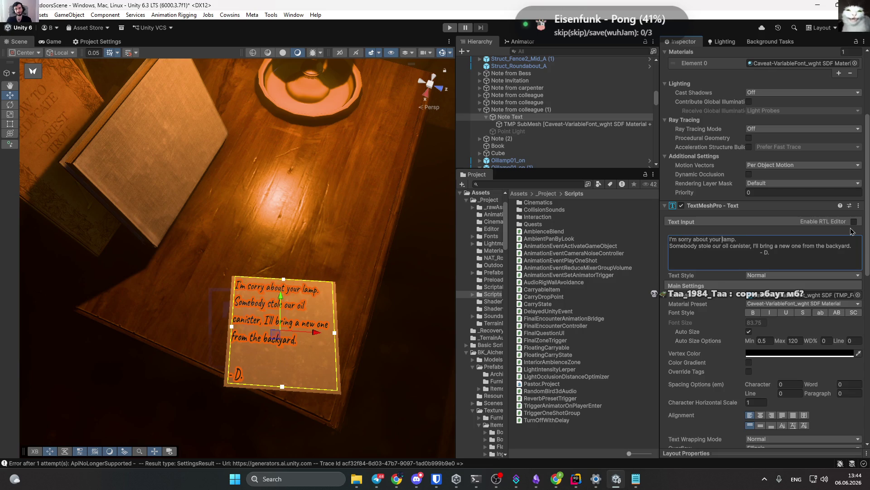
key("ctrl+shift+Left")
key("ctrl+shift+Left")
key("ctrl+shift+Left")
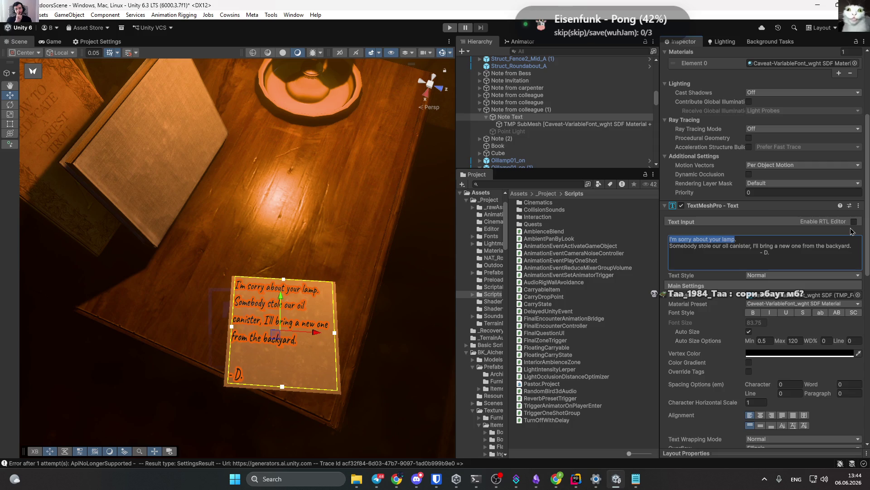
type("Yiu")
key("BackSpace")
key("BackSpace")
type("our l.")
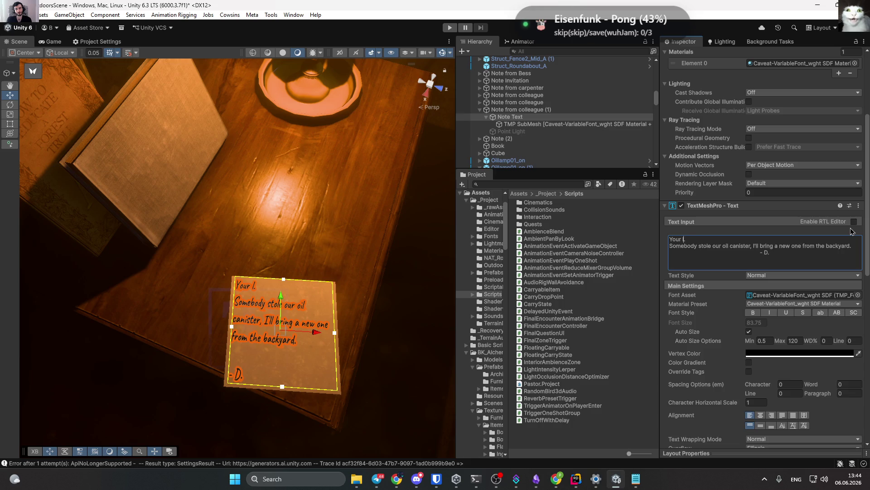
key("ctrl+shift+Left")
type("Church lamps ")
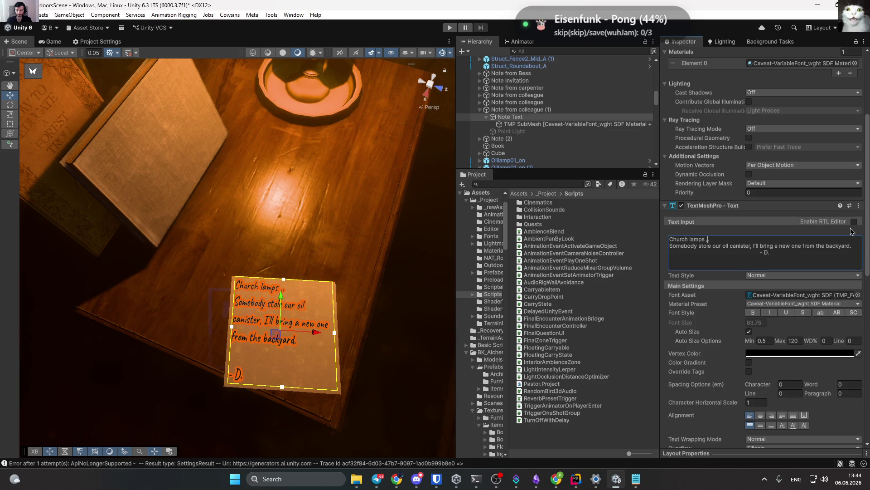
type("might")
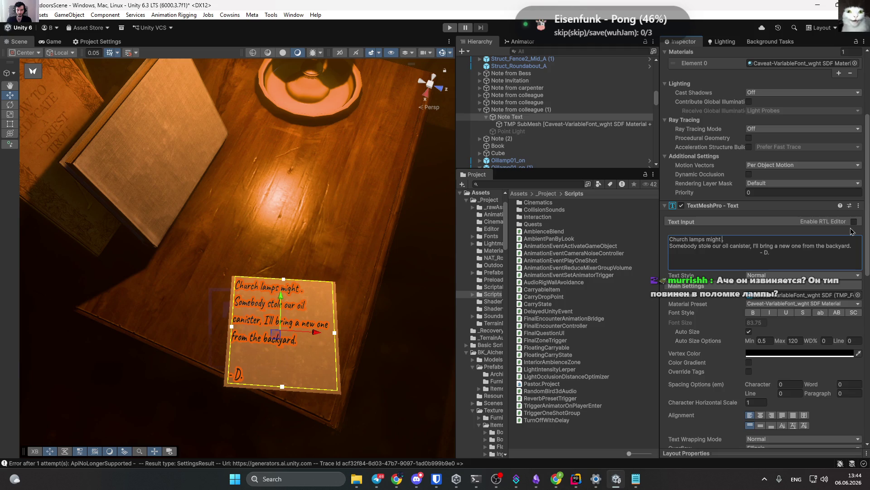
type("get")
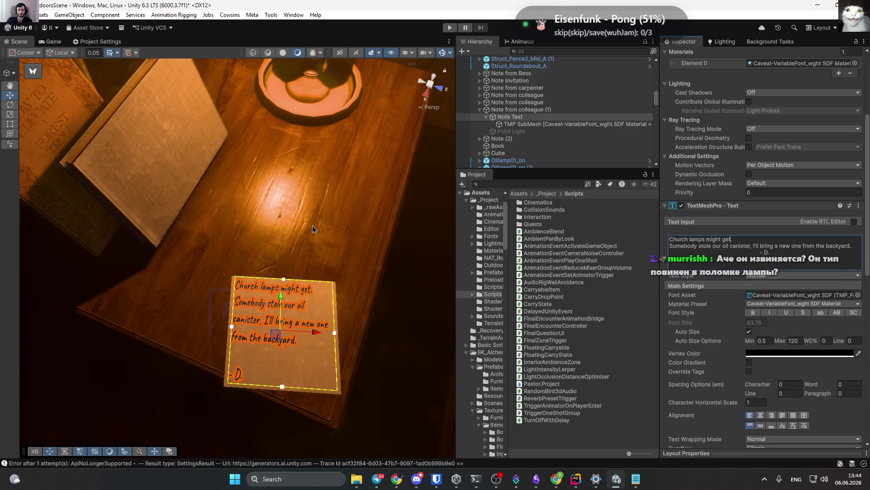
mouse_move(296, 243)
left_mouse_down()
mouse_move(317, 216)
mouse_move(303, 177)
left_mouse_up()
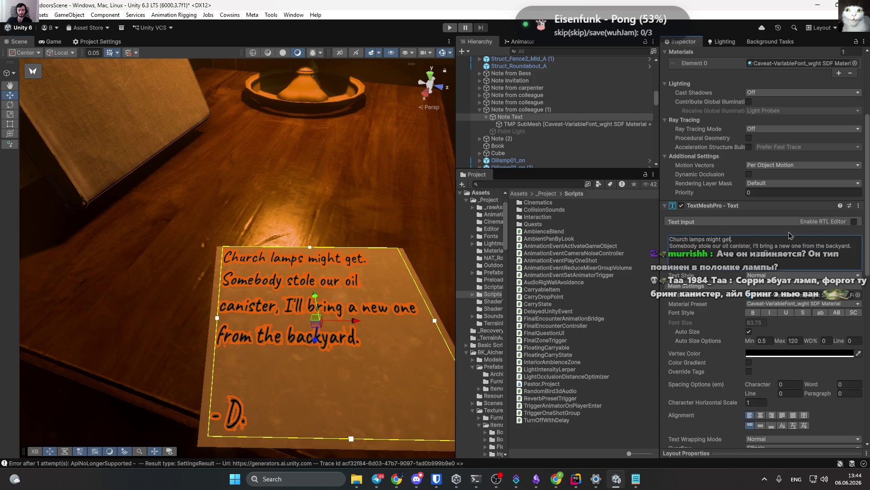
Delete the 'Church lamps might get.' line and its empty line so 'Somebody' comes first.
key("ctrl+shift+Left")
key("ctrl+shift+Left")
key("ctrl+shift+Left")
key("BackSpace")
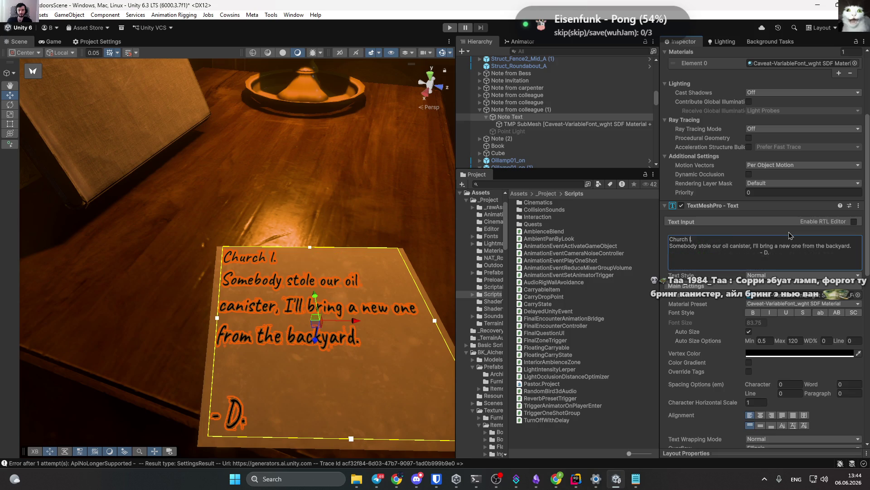
type("lamp")
key("ctrl+shift+Left")
key("ctrl+shift+Left")
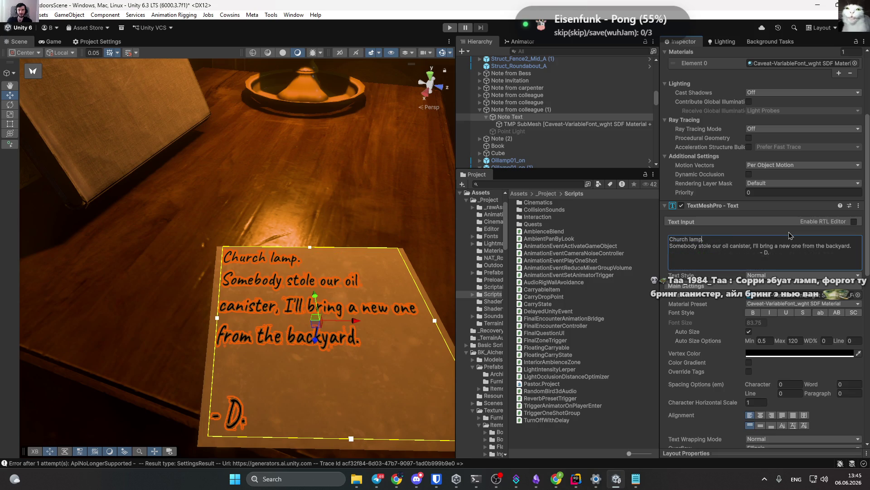
key("shift+Right")
key("BackSpace")
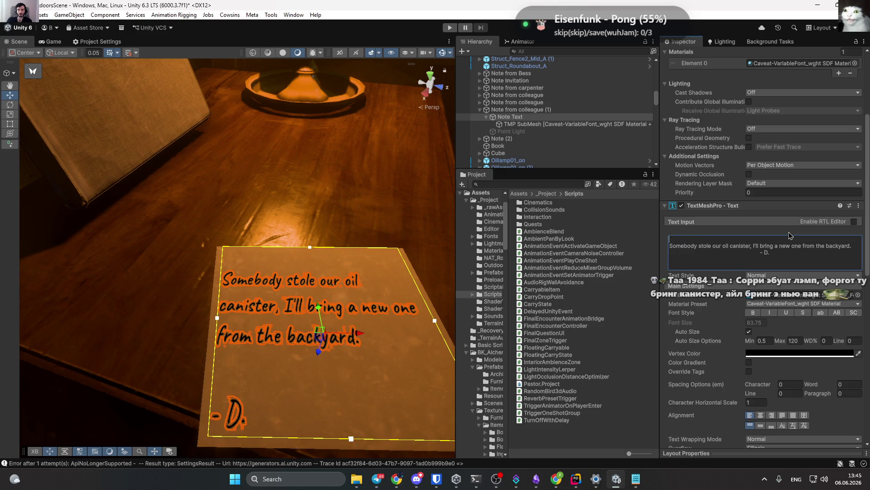
key("Delete")
key("BackSpace")
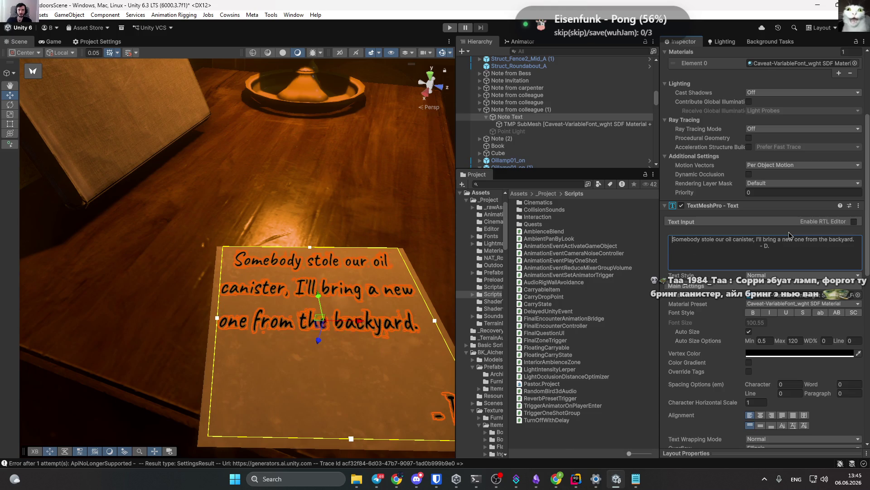
scroll(308, 299, "down", 6)
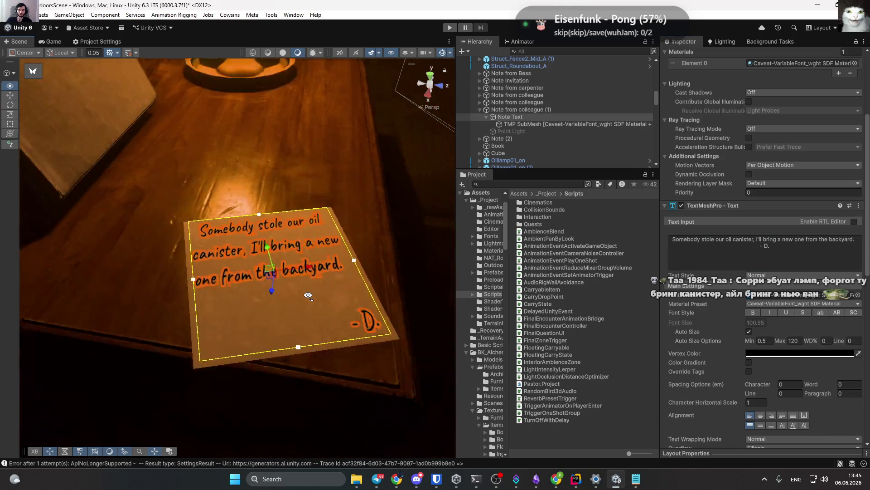
Delete the leading space before 'Somebody' at the very start of the note text.
left_click(719, 249)
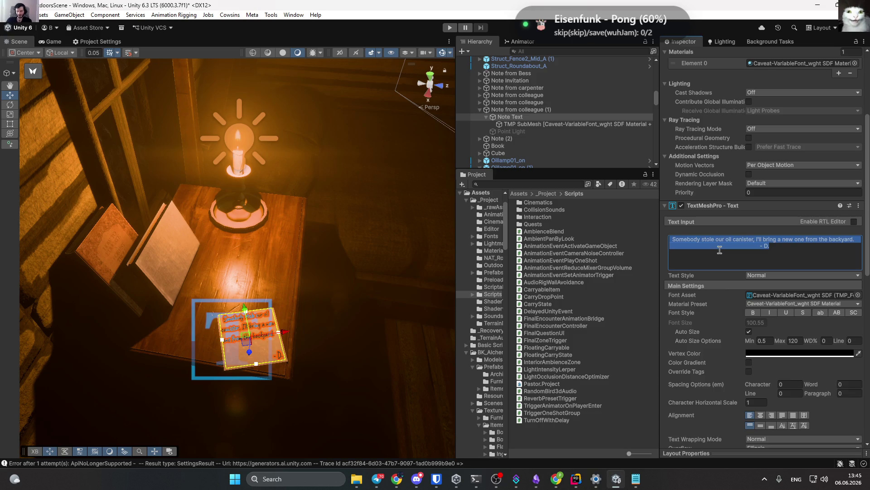
scroll(275, 298, "up", 5)
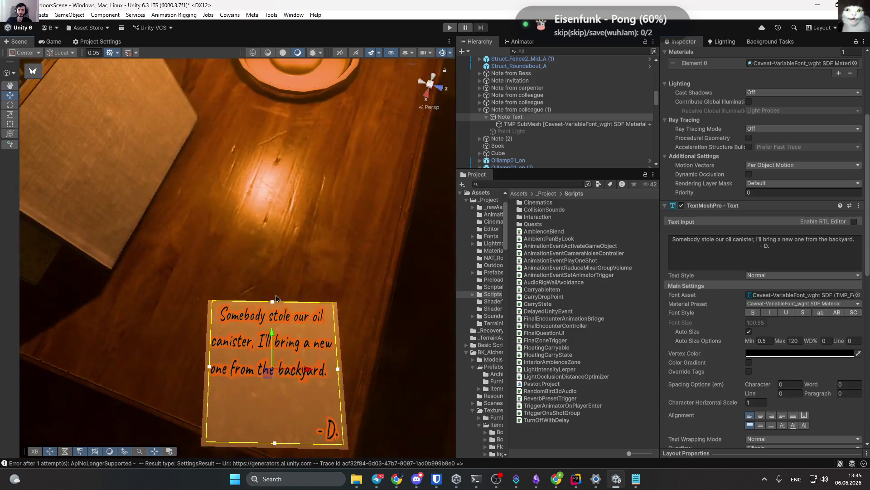
left_click(678, 240)
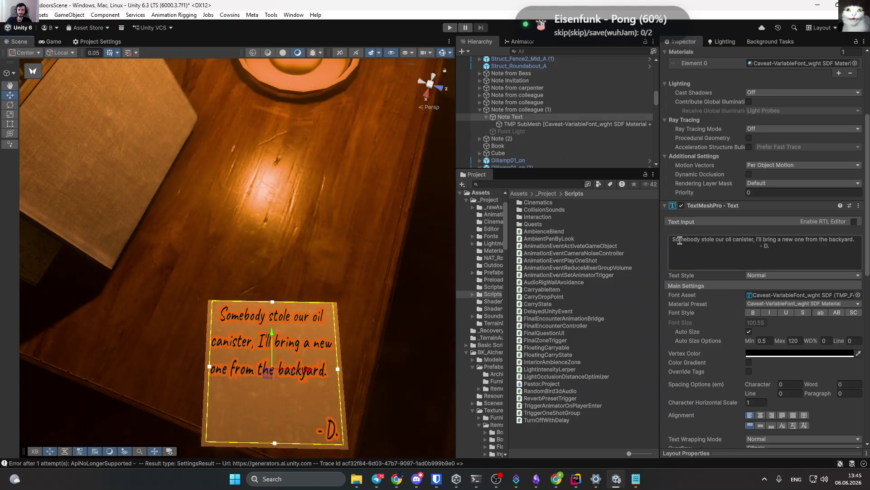
key("ctrl+a")
key("ctrl+v")
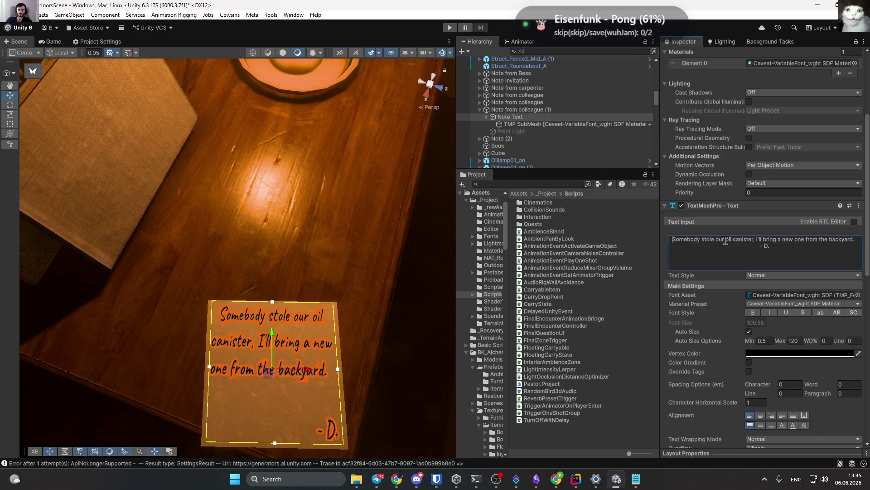
key("Delete")
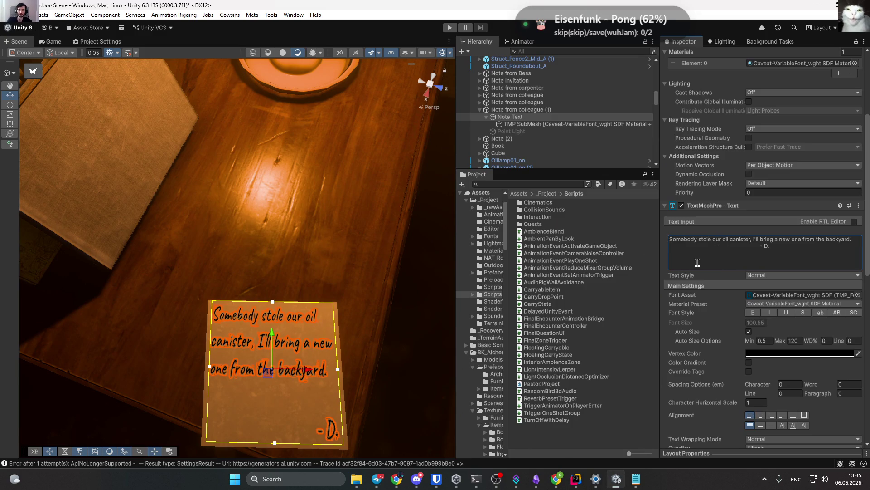
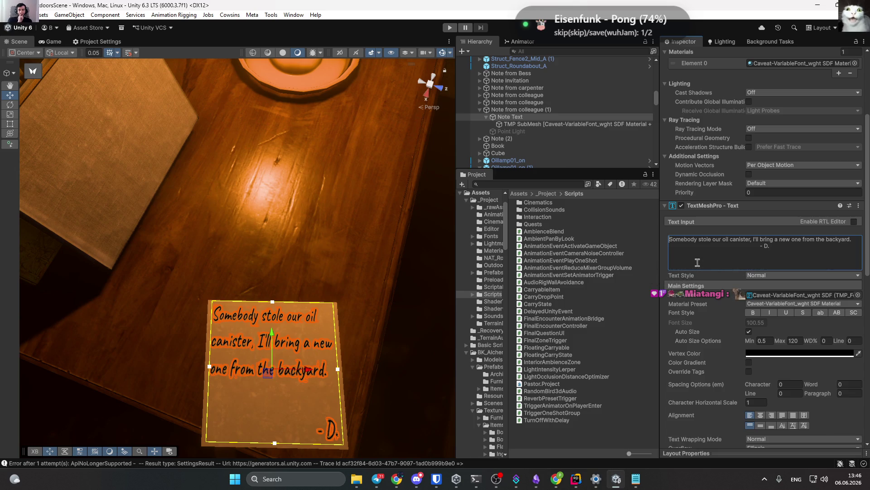
Swing the view out to the foggy forest and review Staff01's quest setup in the Inspector.
mouse_move(204, 317)
left_mouse_down()
mouse_move(172, 335)
mouse_move(269, 200)
mouse_move(359, 169)
mouse_move(317, 195)
mouse_move(282, 236)
mouse_move(472, 326)
left_mouse_up()
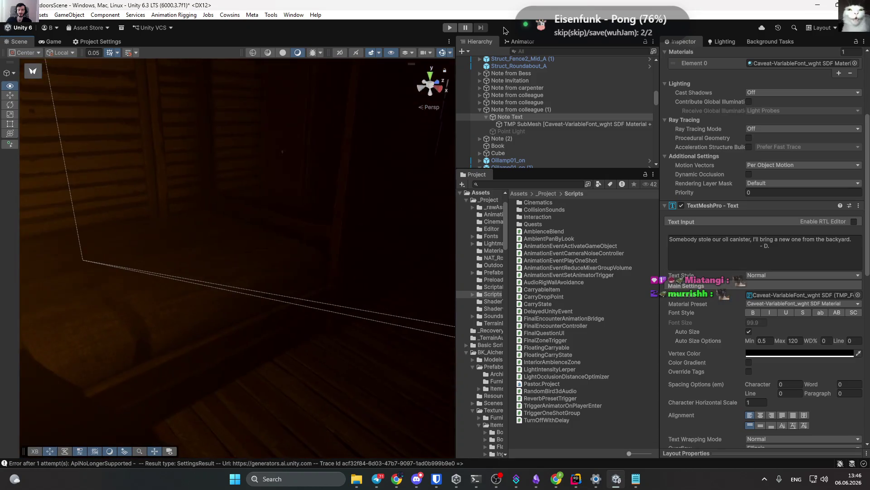
mouse_move(709, 473)
left_mouse_down()
mouse_move(286, 294)
mouse_move(301, 262)
mouse_move(336, 295)
mouse_move(413, 286)
mouse_move(435, 293)
left_mouse_up()
key("f")
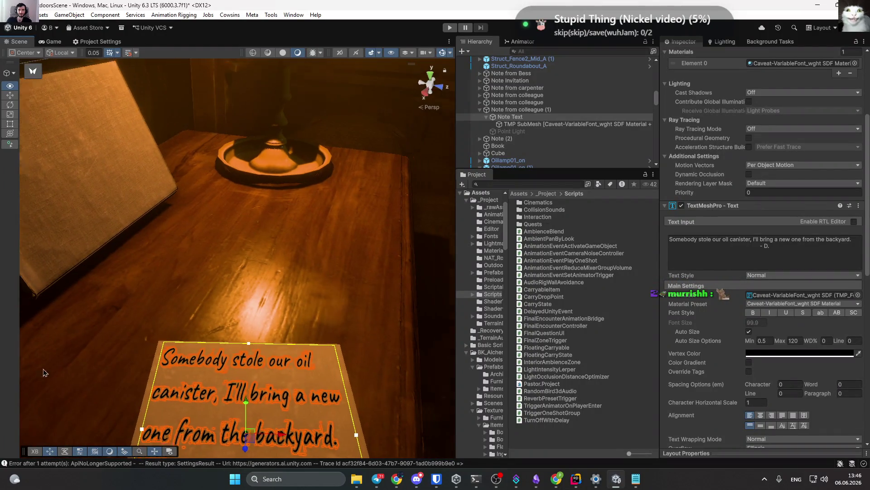
mouse_move(272, 290)
left_mouse_down()
mouse_move(240, 300)
mouse_move(331, 313)
mouse_move(253, 288)
mouse_move(148, 288)
mouse_move(299, 260)
mouse_move(194, 290)
mouse_move(233, 305)
mouse_move(624, 302)
left_mouse_up()
mouse_move(431, 294)
left_mouse_down()
mouse_move(97, 288)
mouse_move(443, 290)
mouse_move(272, 290)
mouse_move(472, 325)
mouse_move(469, 277)
mouse_move(496, 293)
mouse_move(326, 305)
mouse_move(375, 311)
mouse_move(359, 336)
left_mouse_up()
left_click(380, 317)
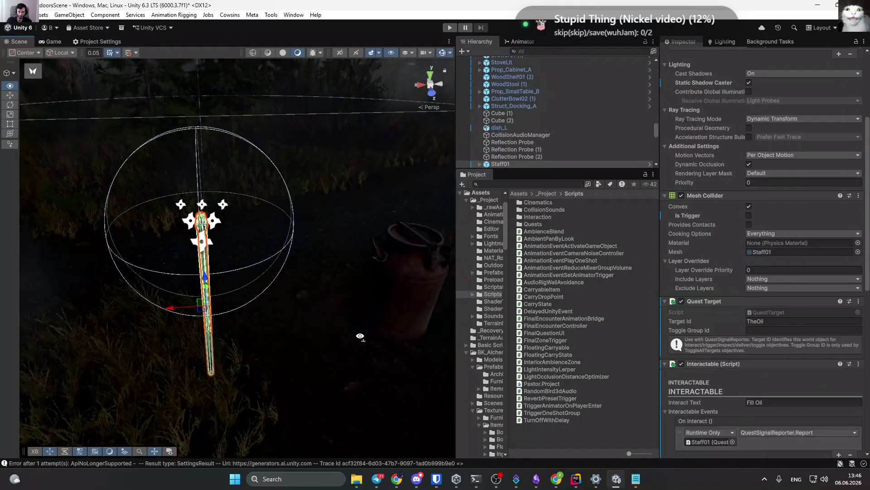
scroll(747, 317, "down", 6)
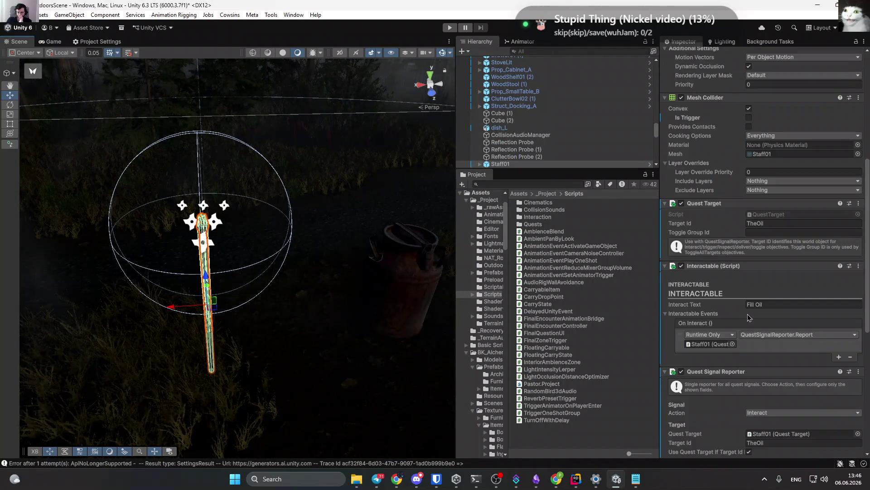
scroll(747, 320, "up", 4)
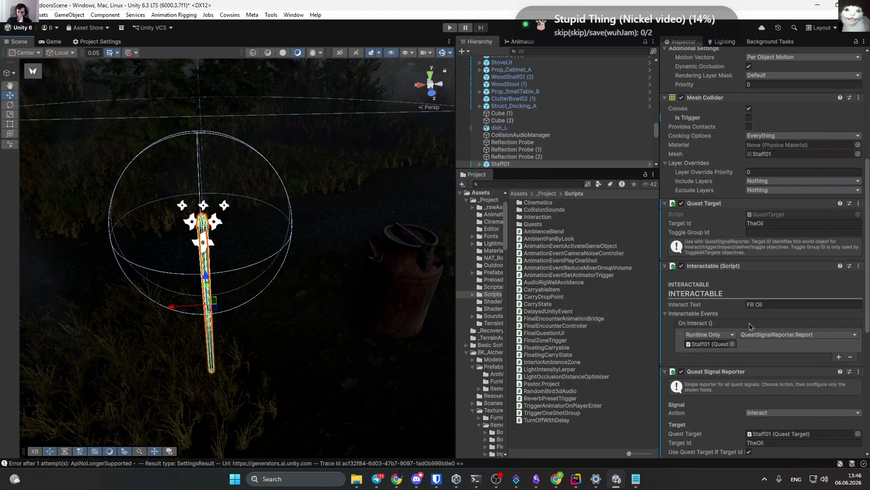
Select the rusty canister and collapse its Mesh Renderer component.
left_click(383, 283)
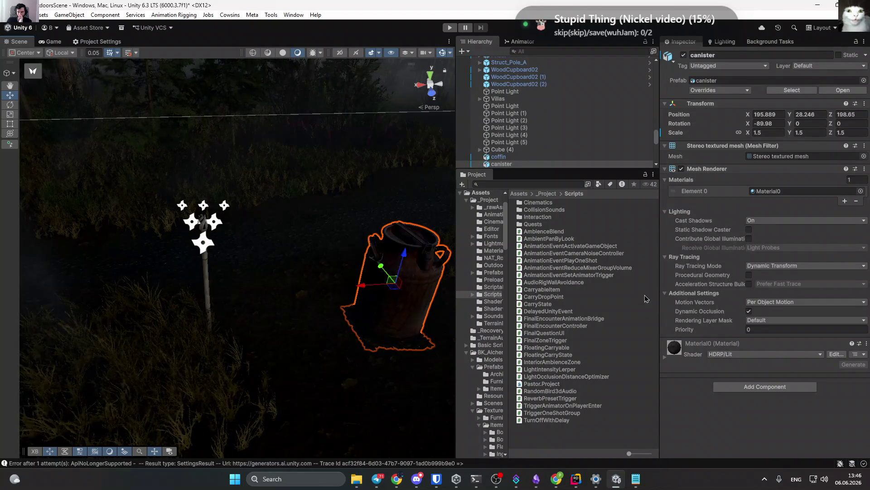
left_click(668, 170)
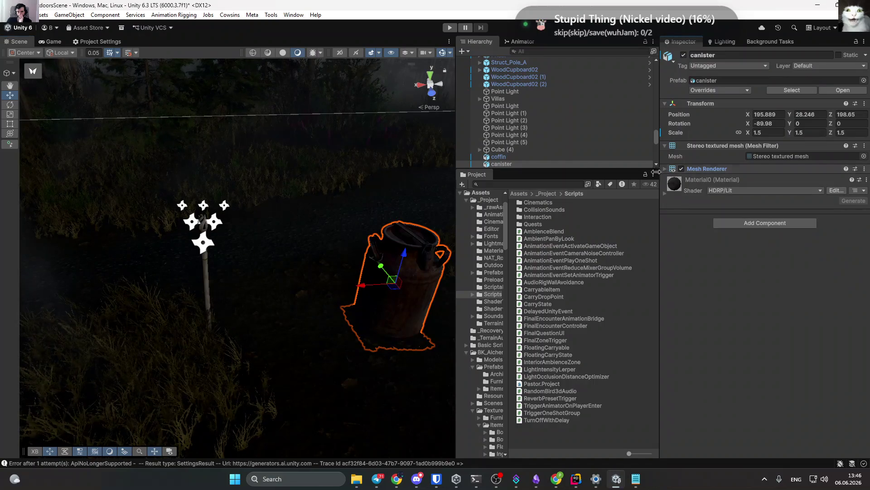
mouse_move(233, 224)
left_mouse_down()
mouse_move(315, 161)
mouse_move(381, 127)
left_mouse_up()
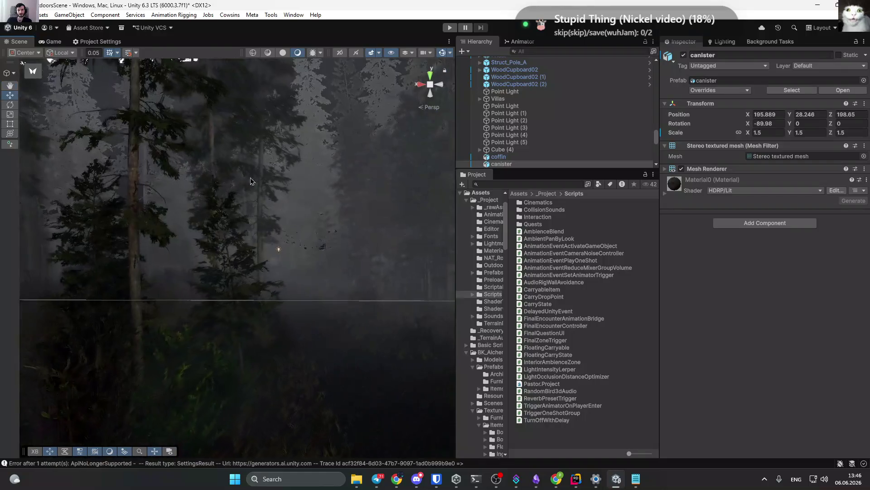
Go up to the Assets root and look inside the Vefects and Resources folders.
left_click(547, 194)
left_click_drag(381, 235, 322, 190)
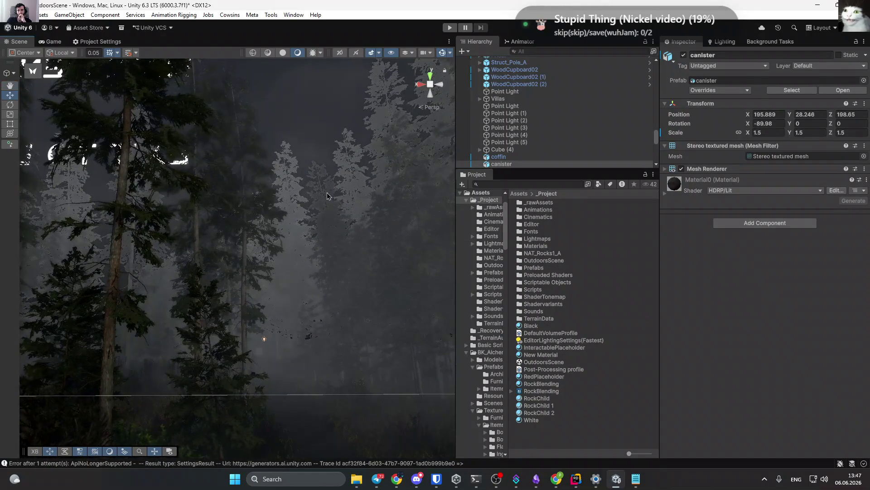
left_click(519, 194)
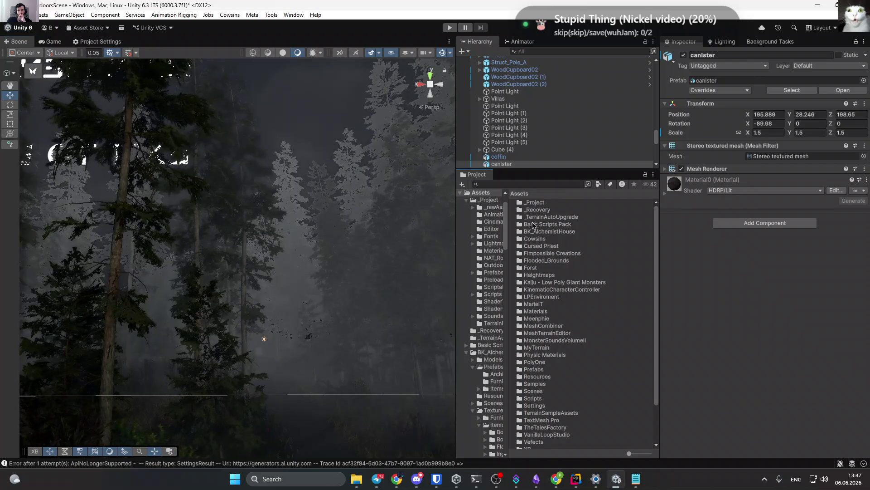
scroll(538, 263, "down", 3)
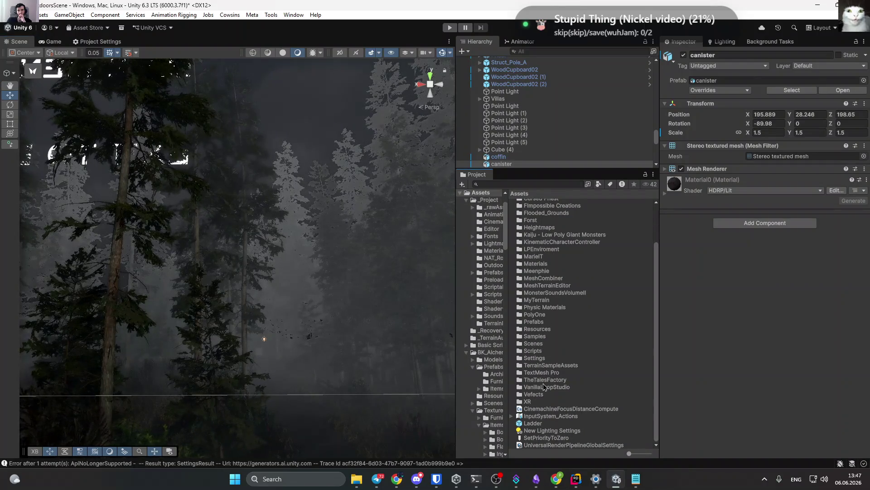
double_click(535, 395)
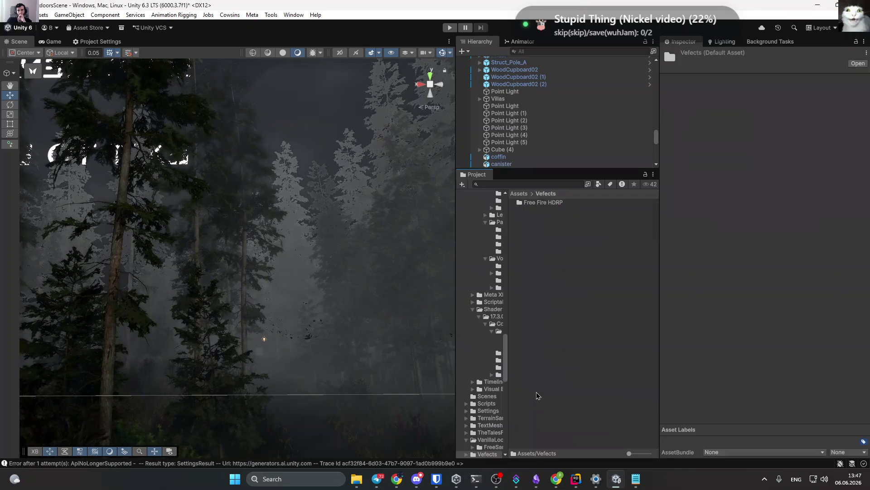
left_click(520, 194)
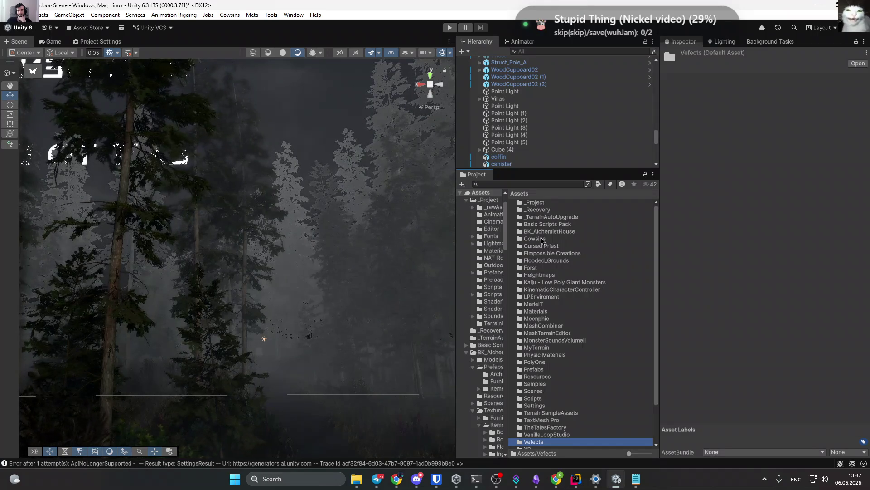
double_click(552, 377)
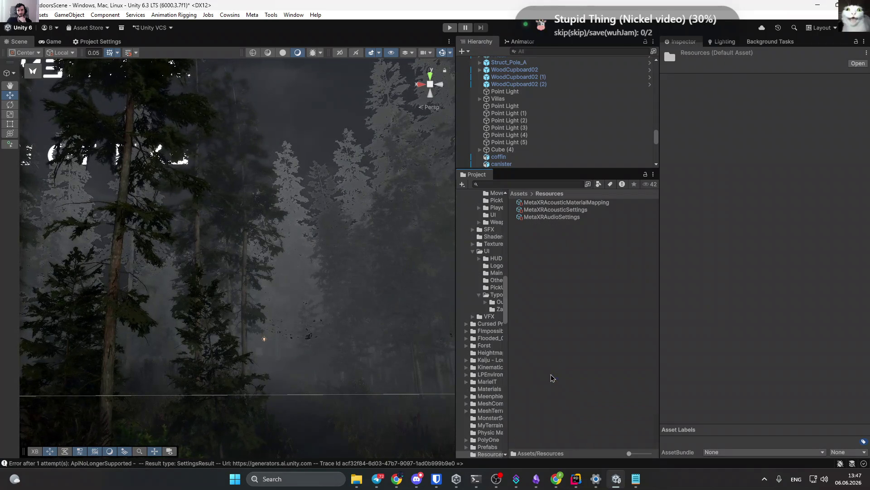
left_click(524, 195)
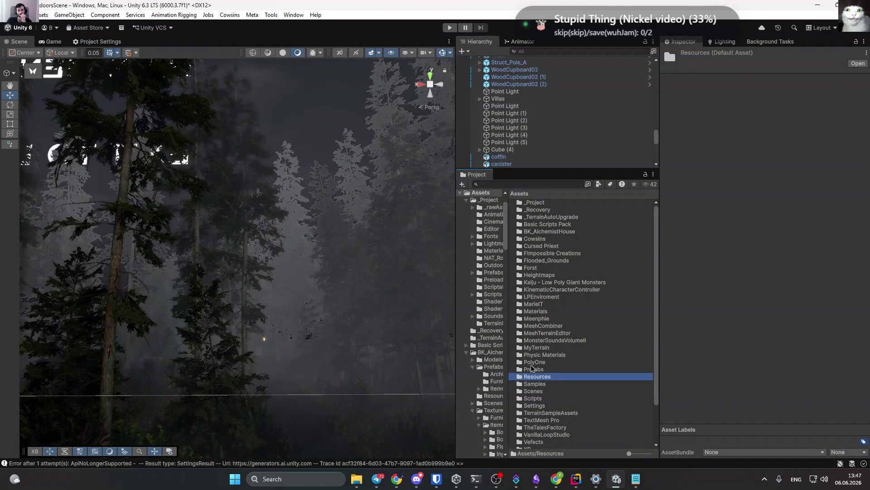
Browse Samples > High Definition Render Pipeline > 17.3.0 particle shader folders, then return to Assets.
double_click(534, 384)
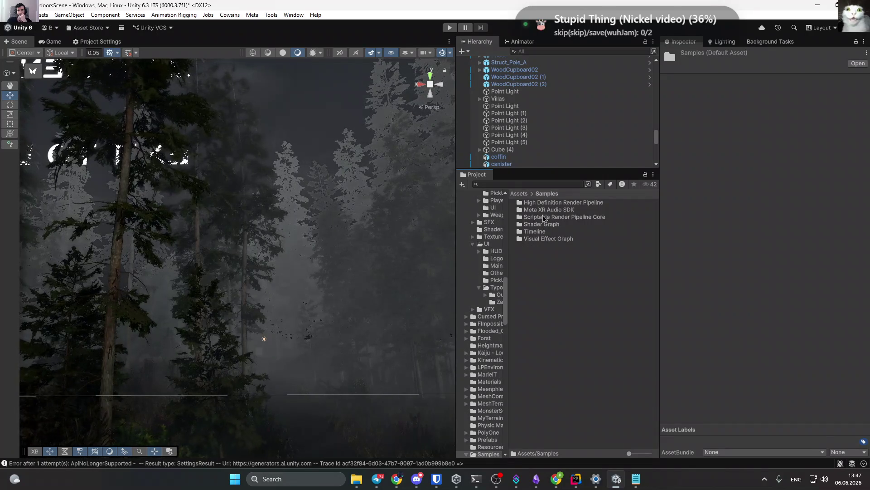
double_click(551, 205)
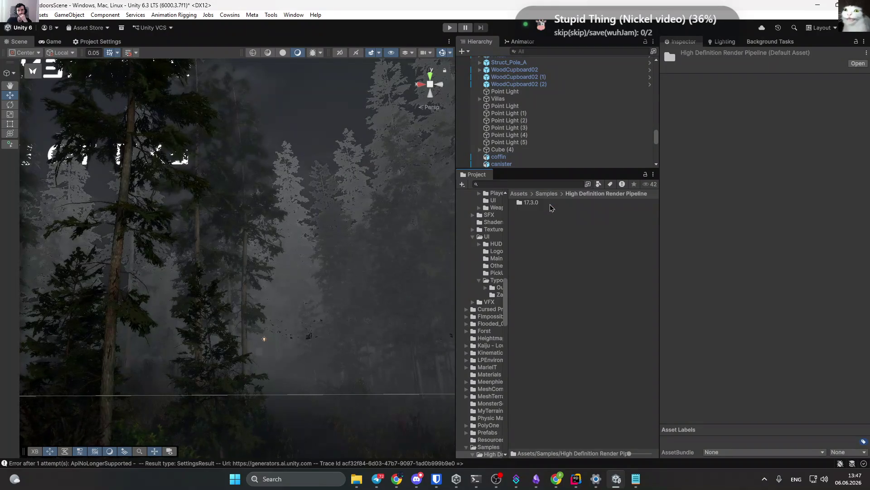
double_click(533, 205)
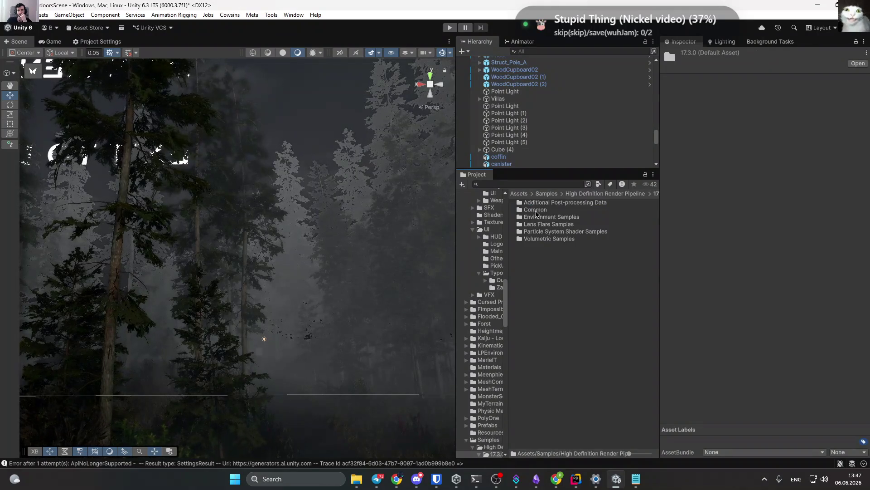
double_click(548, 233)
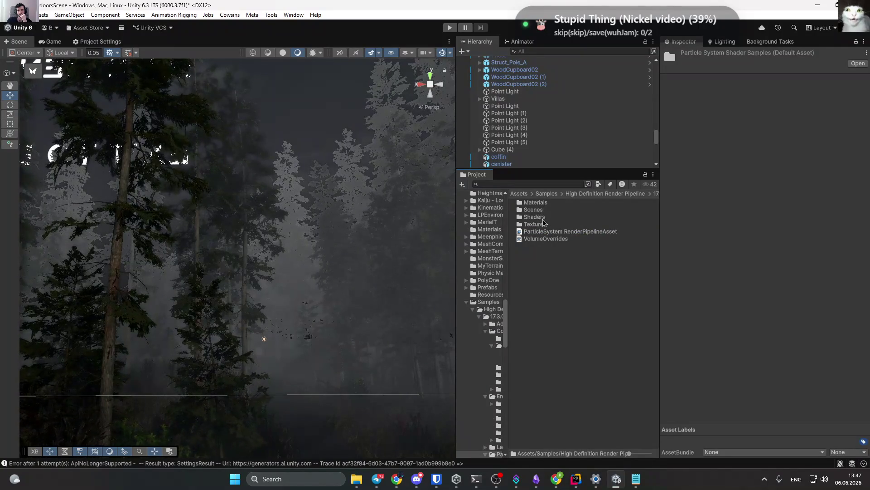
double_click(543, 218)
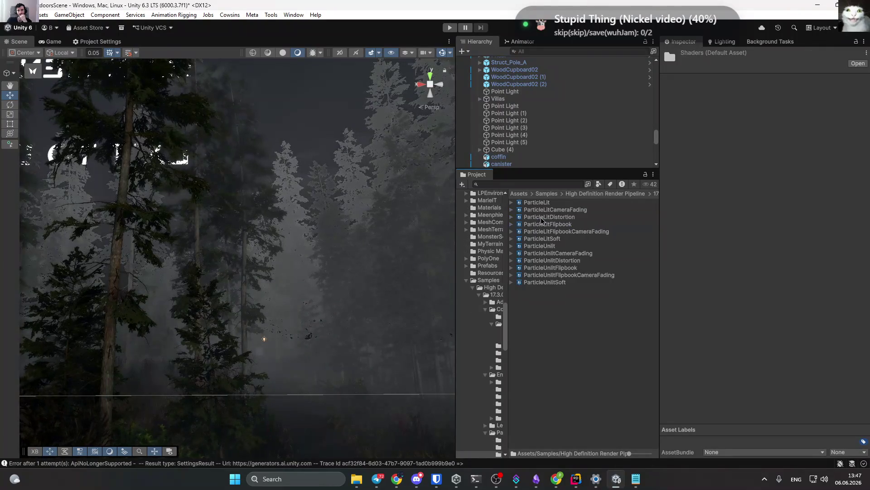
left_click(603, 195)
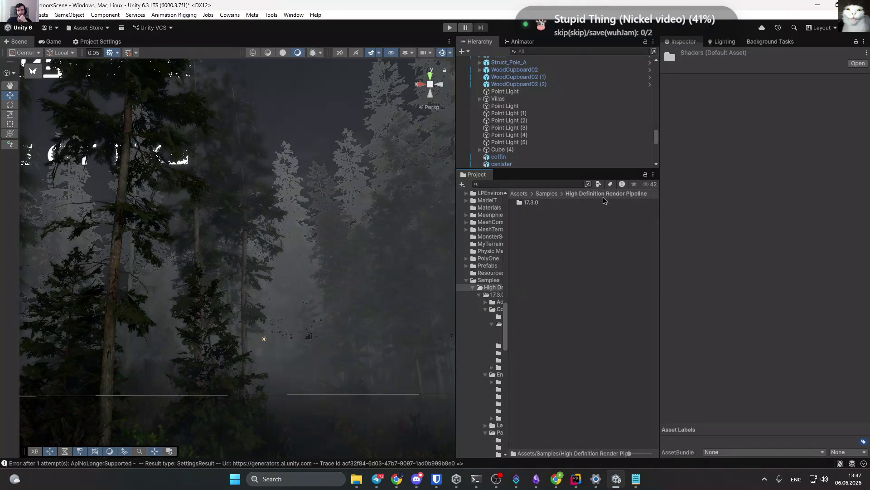
double_click(533, 204)
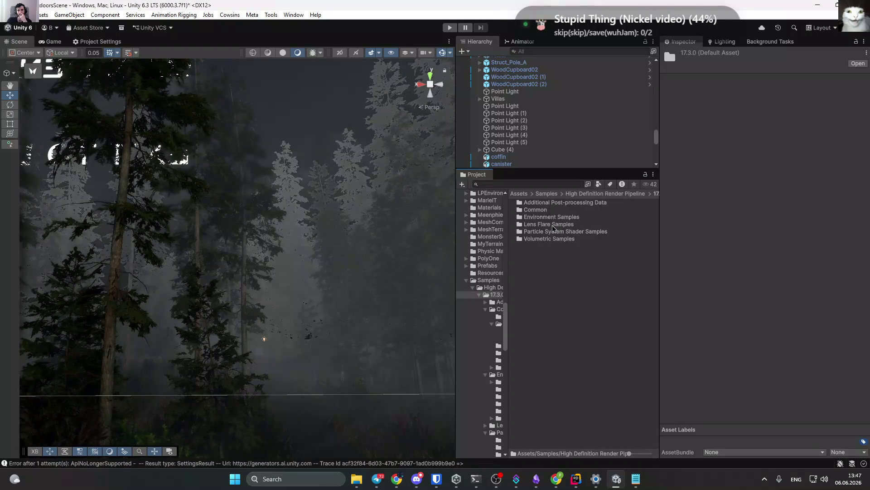
left_click(528, 195)
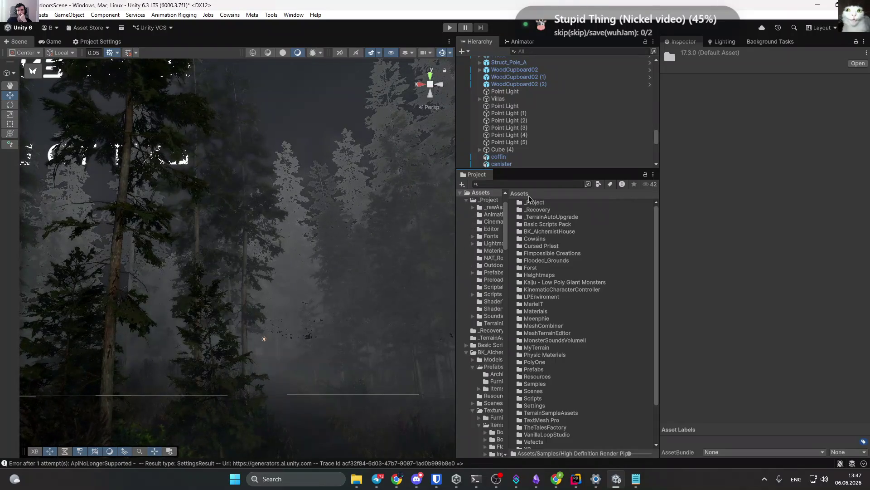
mouse_move(307, 226)
left_mouse_down()
mouse_move(359, 210)
mouse_move(377, 396)
mouse_move(354, 398)
mouse_move(382, 355)
mouse_move(299, 356)
mouse_move(282, 380)
left_mouse_up()
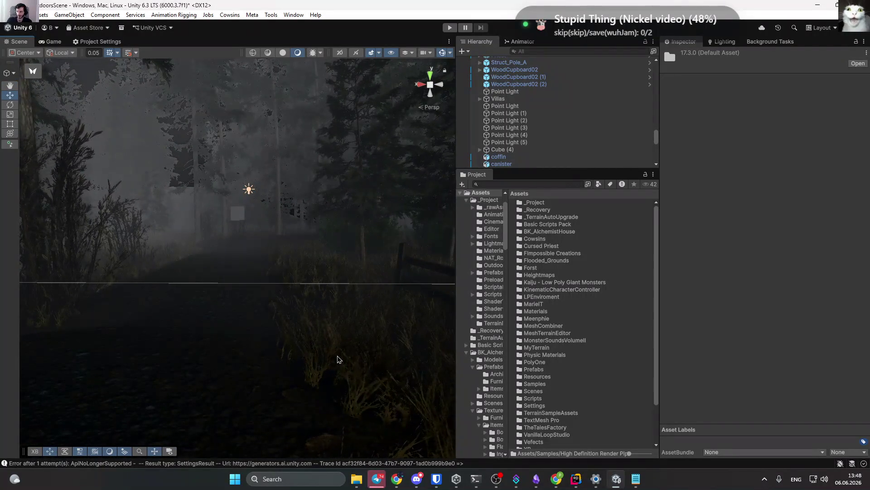
Select the cabin's 4400 K Point Light and frame it in the Scene view.
mouse_move(177, 287)
left_mouse_down()
mouse_move(178, 246)
mouse_move(94, 259)
mouse_move(161, 238)
mouse_move(198, 263)
mouse_move(357, 274)
mouse_move(448, 268)
left_mouse_up()
mouse_move(616, 259)
left_mouse_down()
mouse_move(652, 272)
mouse_move(670, 264)
mouse_move(594, 281)
mouse_move(357, 266)
mouse_move(605, 269)
mouse_move(684, 258)
mouse_move(703, 276)
mouse_move(757, 287)
mouse_move(605, 296)
mouse_move(641, 296)
mouse_move(629, 325)
mouse_move(599, 301)
mouse_move(647, 301)
mouse_move(621, 295)
mouse_move(622, 269)
mouse_move(708, 252)
left_mouse_up()
left_click(248, 205)
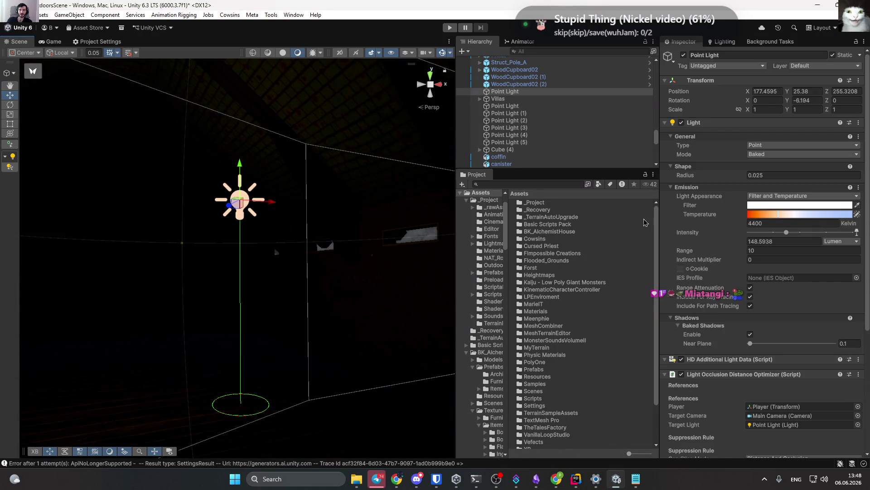
left_click_drag(706, 194, 479, 207)
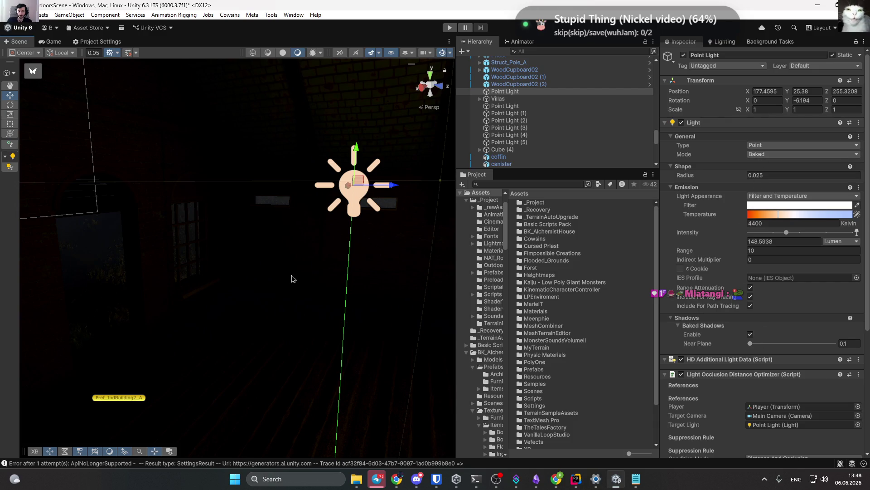
mouse_move(291, 278)
left_mouse_down()
mouse_move(230, 278)
mouse_move(81, 249)
mouse_move(217, 217)
mouse_move(159, 225)
left_mouse_up()
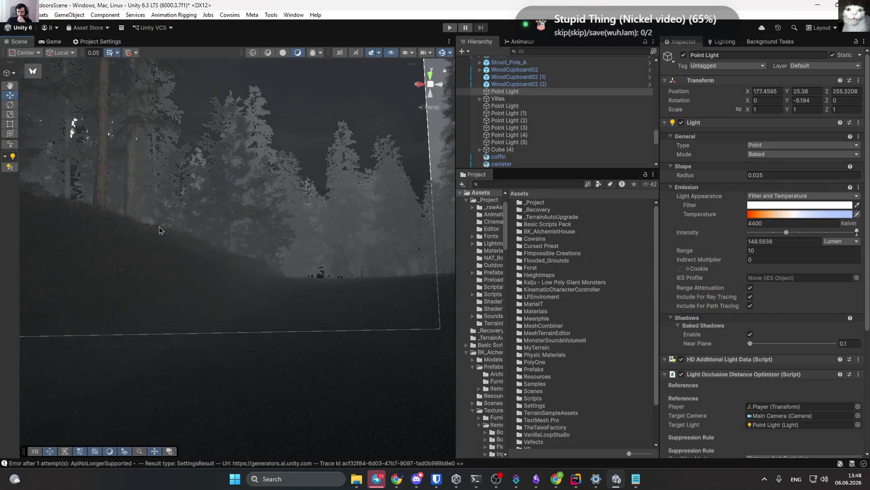
key("f")
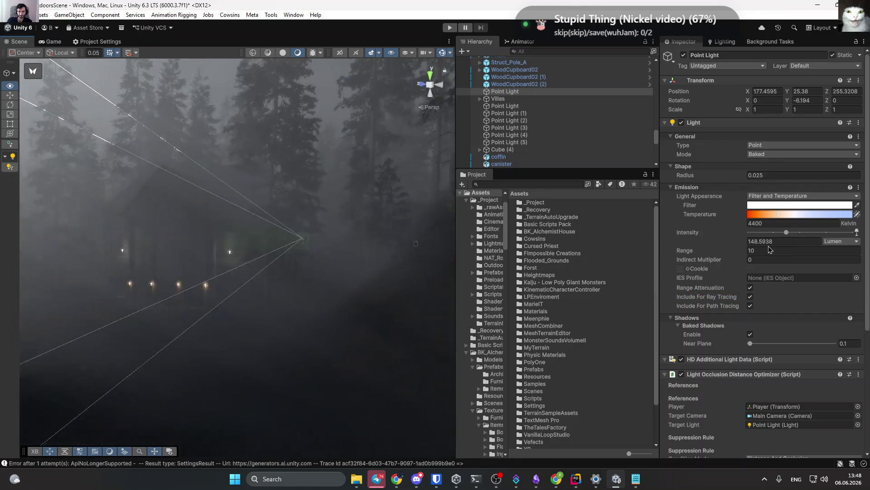
key("f")
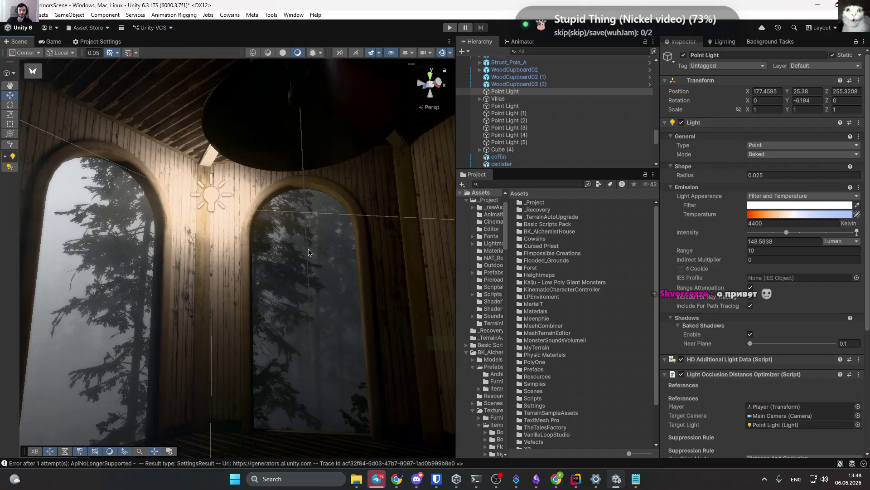
Select BellInteractTrigger and review its Bell quest and Ring interaction settings.
left_click(308, 248)
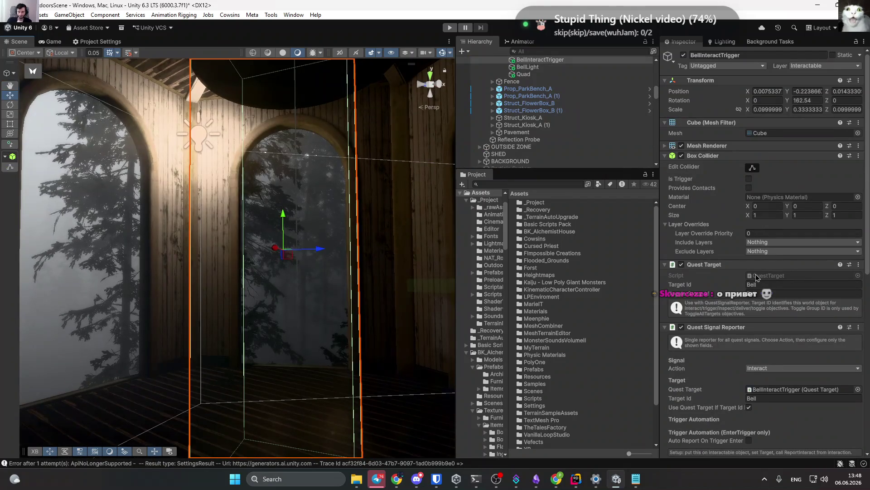
scroll(770, 286, "down", 10)
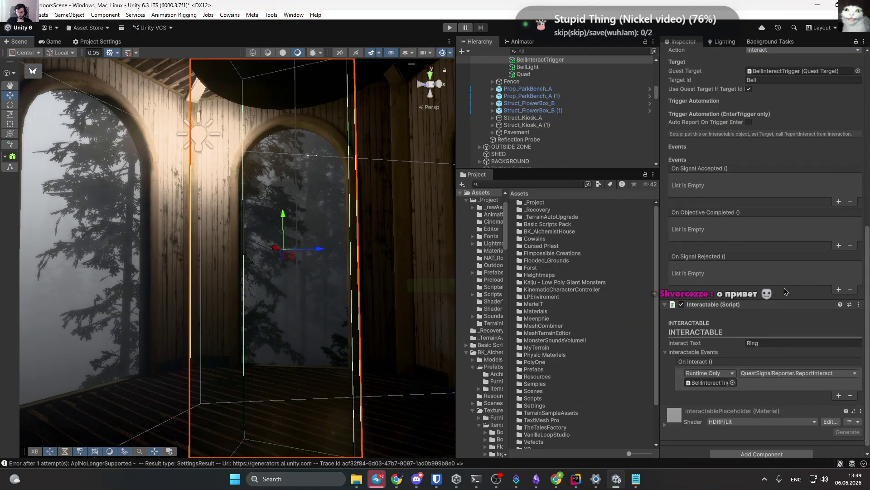
scroll(771, 272, "up", 5)
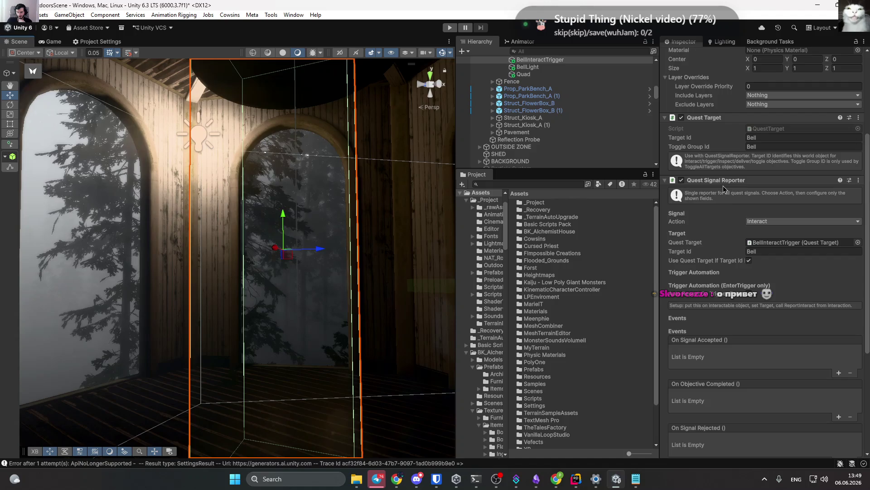
scroll(724, 188, "up", 3)
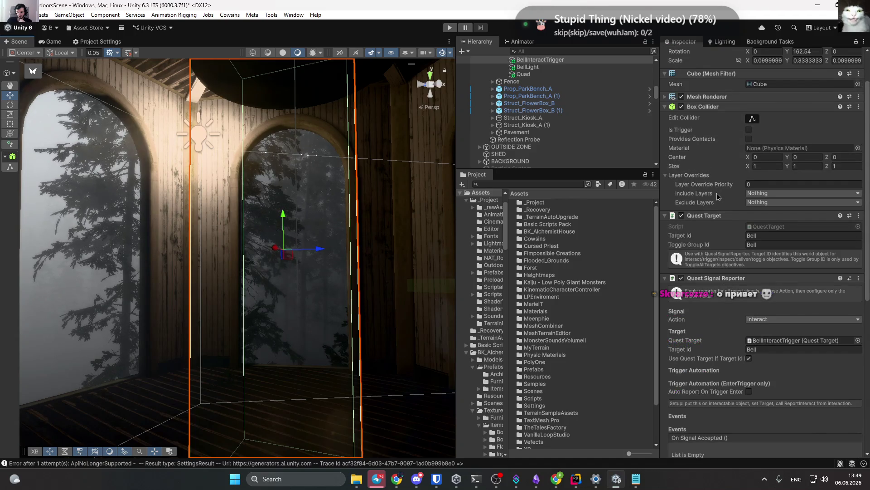
scroll(760, 290, "up", 2)
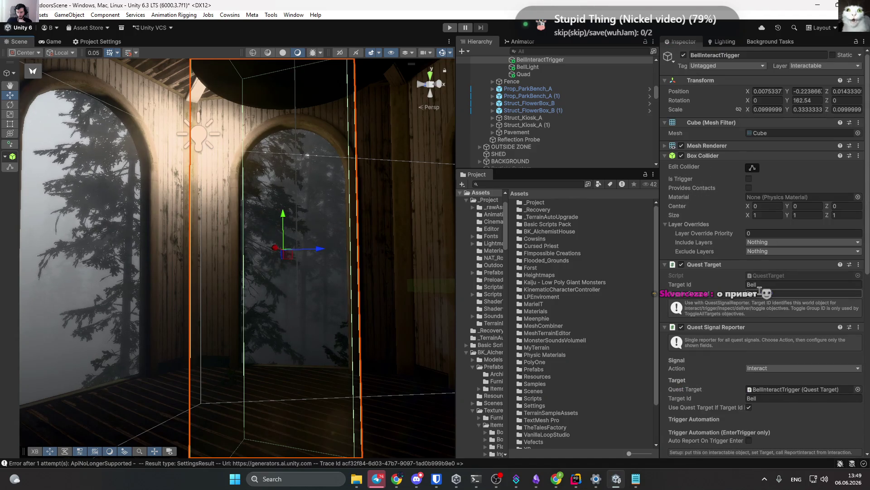
scroll(755, 233, "down", 10)
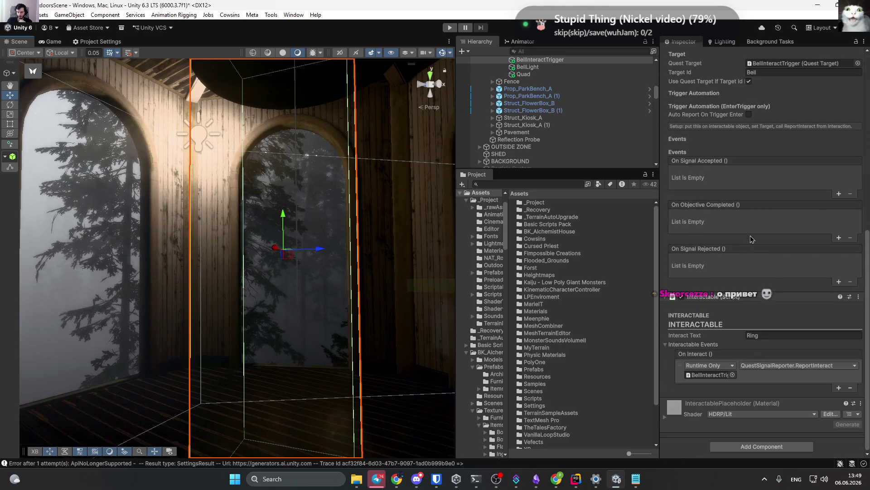
scroll(544, 136, "up", 5)
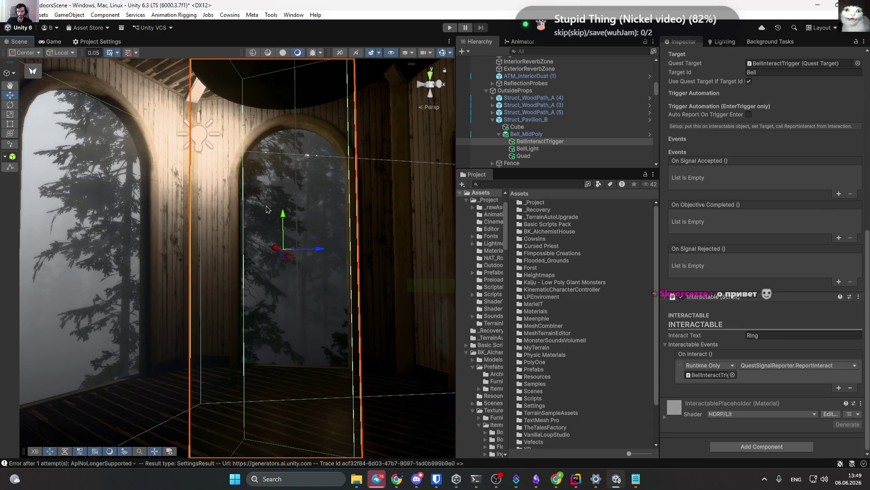
Select the pavilion and trigger, then bring up BellLight's 4690 K, 600 lumen settings.
mouse_move(267, 209)
left_mouse_down()
mouse_move(301, 97)
mouse_move(352, 182)
mouse_move(313, 227)
mouse_move(311, 287)
mouse_move(319, 281)
left_mouse_up()
left_click(323, 196)
left_click(313, 226)
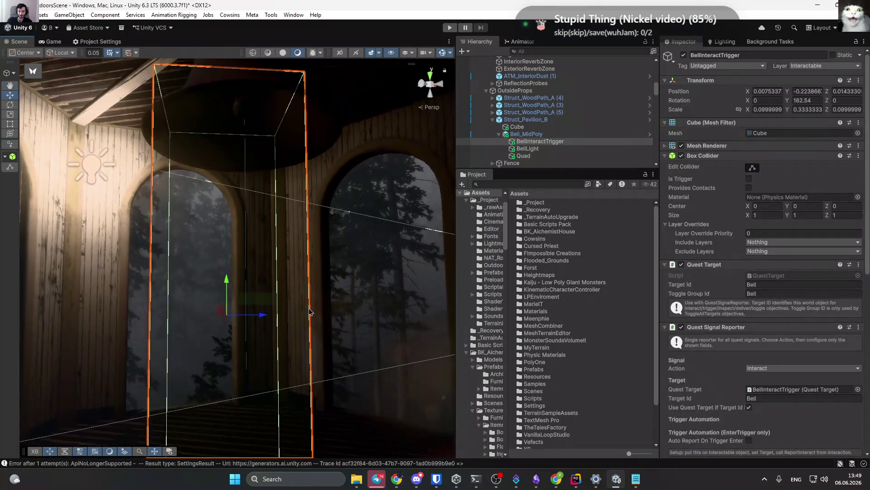
scroll(762, 272, "down", 4)
left_click(528, 149)
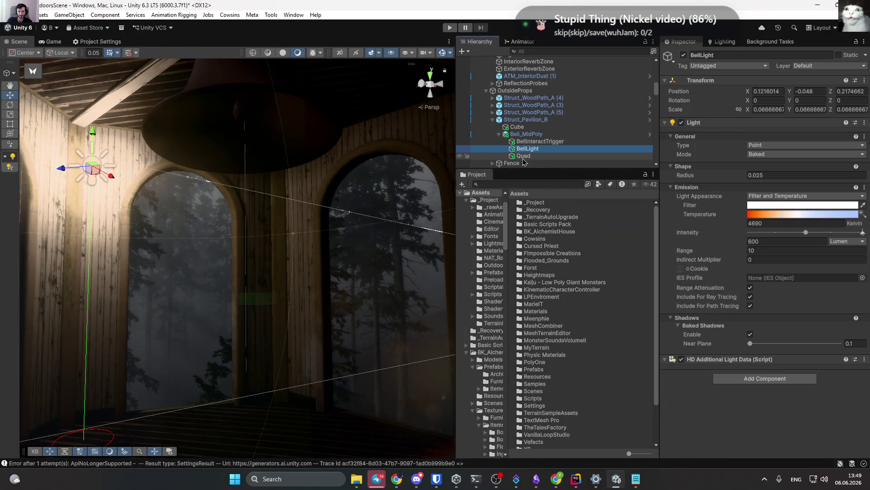
Select the Quad under the bell and try scale edits, cancelling the mistaken entry.
left_click(524, 156)
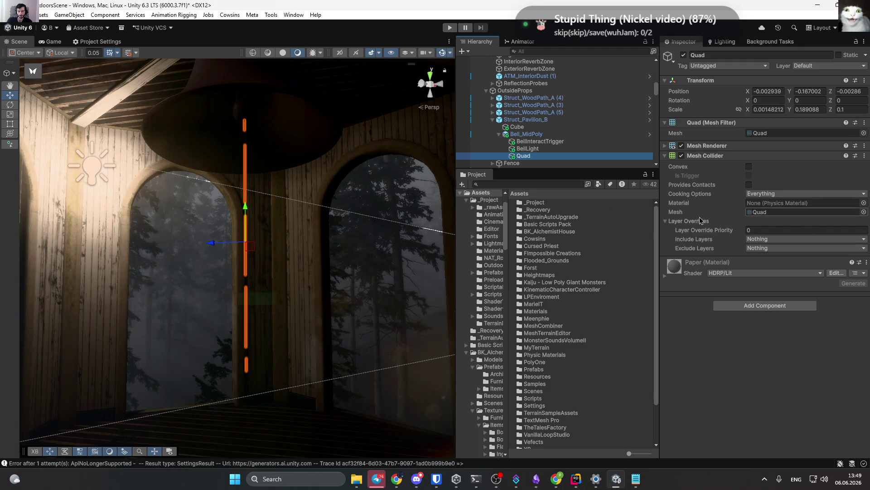
mouse_move(254, 190)
left_mouse_down()
mouse_move(227, 184)
mouse_move(298, 196)
mouse_move(209, 135)
left_mouse_up()
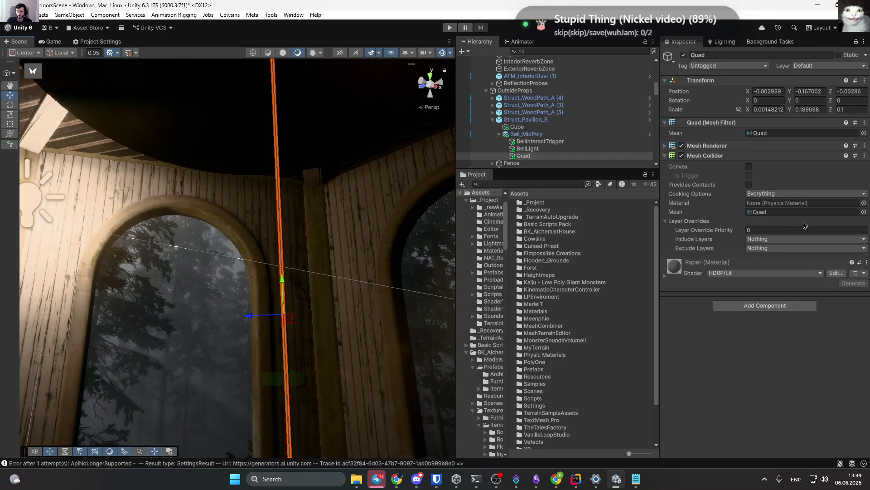
left_click(797, 110)
type("0.46")
key("BackSpace")
key("BackSpace")
key("BackSpace")
type("2.75")
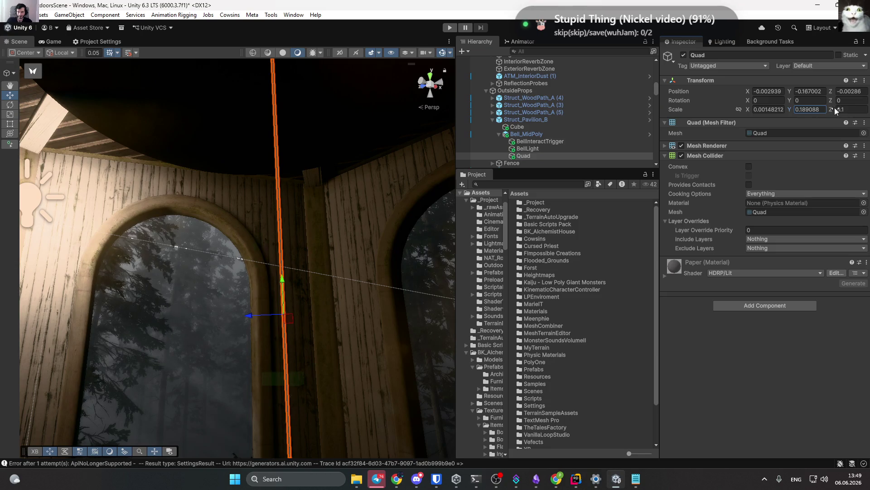
type("-0.2")
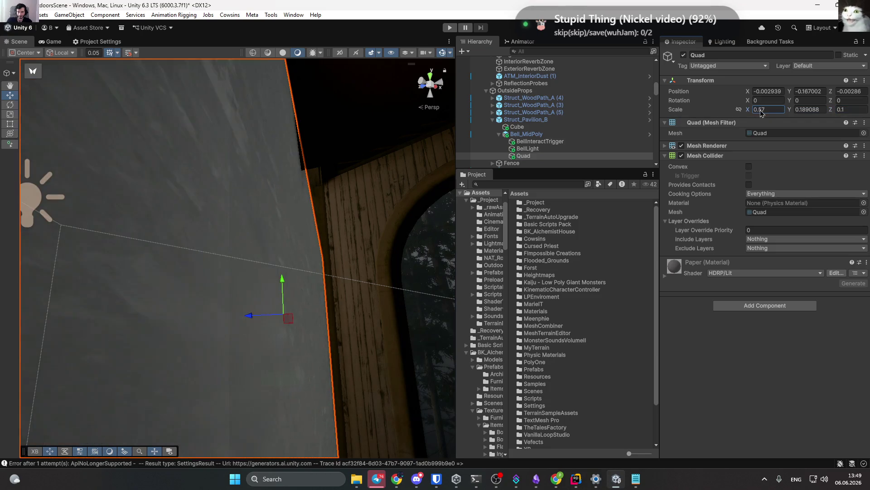
key("BackSpace")
type("02")
key("Escape")
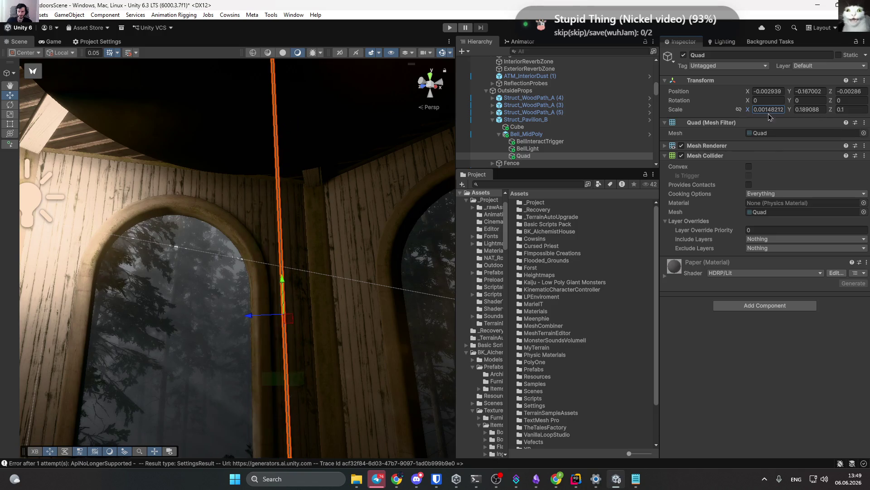
Set the Quad's X scale to 0.002, then reselect BellLight.
left_click(781, 113)
type("0.001")
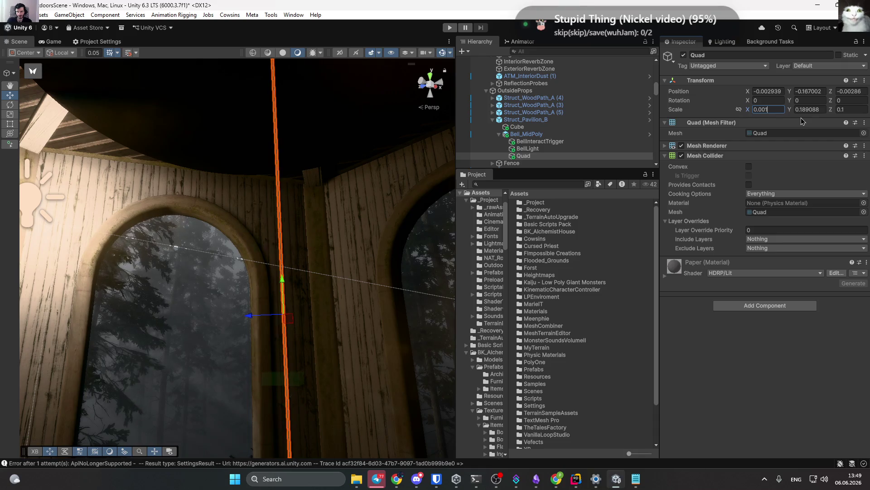
key("BackSpace")
type("2")
key("Return")
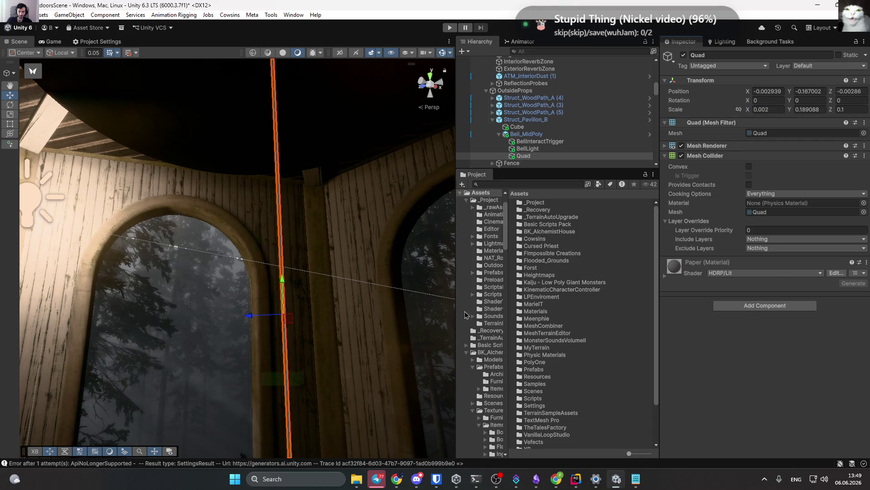
left_click(528, 148)
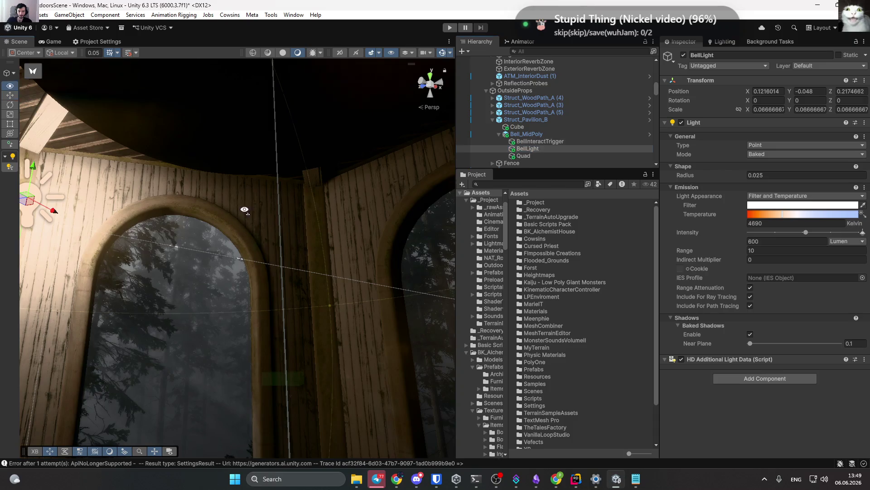
key("f")
mouse_move(252, 241)
left_mouse_down()
mouse_move(272, 272)
mouse_move(361, 293)
mouse_move(350, 224)
mouse_move(232, 231)
mouse_move(239, 253)
mouse_move(97, 268)
mouse_move(60, 262)
mouse_move(84, 197)
mouse_move(195, 340)
mouse_move(101, 213)
mouse_move(117, 202)
mouse_move(199, 344)
mouse_move(165, 311)
mouse_move(110, 312)
mouse_move(101, 276)
mouse_move(143, 285)
mouse_move(68, 266)
mouse_move(189, 266)
mouse_move(194, 257)
mouse_move(170, 270)
mouse_move(173, 251)
mouse_move(283, 243)
mouse_move(690, 247)
mouse_move(492, 285)
mouse_move(455, 268)
mouse_move(457, 304)
mouse_move(580, 270)
mouse_move(80, 282)
mouse_move(78, 296)
left_mouse_up()
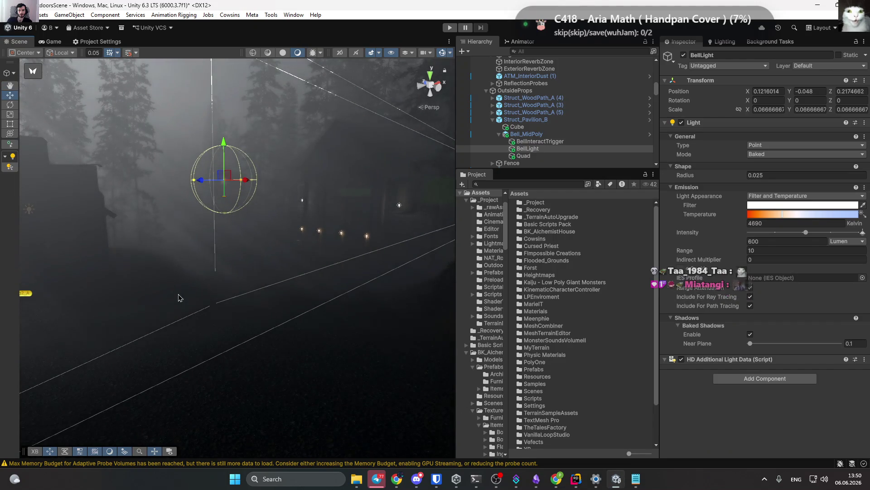
left_click_drag(213, 254, 186, 245)
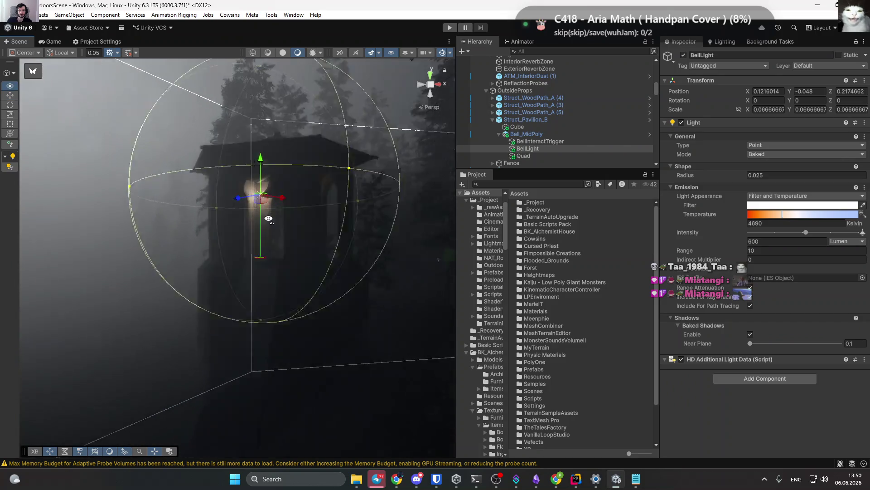
mouse_move(268, 219)
left_mouse_down()
mouse_move(297, 232)
mouse_move(303, 255)
left_mouse_up()
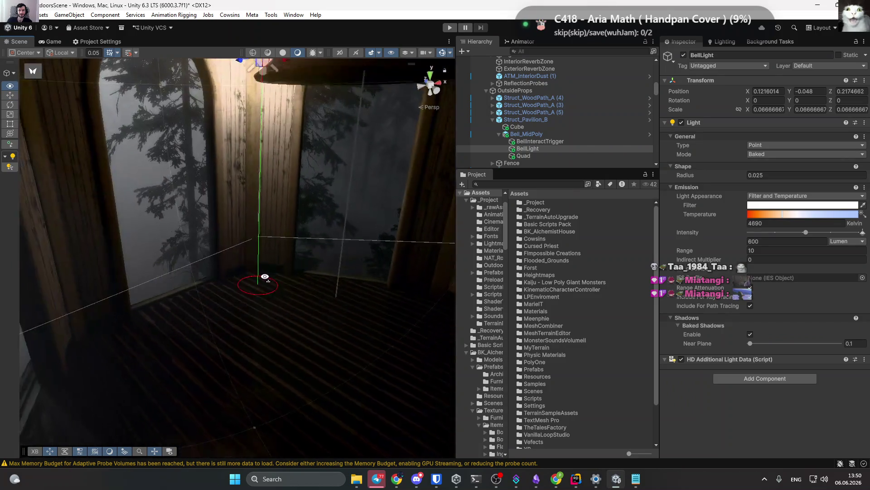
mouse_move(264, 276)
left_mouse_down()
mouse_move(260, 284)
mouse_move(332, 272)
mouse_move(321, 311)
mouse_move(296, 228)
mouse_move(35, 194)
mouse_move(149, 219)
mouse_move(449, 219)
left_mouse_up()
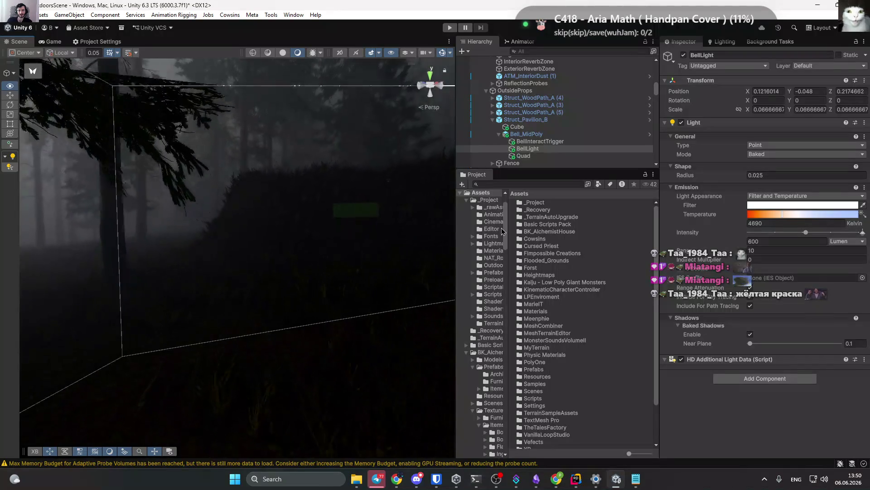
mouse_move(502, 231)
left_mouse_down()
mouse_move(360, 229)
mouse_move(253, 237)
mouse_move(491, 231)
mouse_move(99, 249)
mouse_move(237, 229)
mouse_move(323, 232)
mouse_move(358, 222)
mouse_move(375, 224)
mouse_move(326, 229)
mouse_move(400, 229)
mouse_move(332, 222)
mouse_move(373, 224)
mouse_move(361, 244)
left_mouse_up()
mouse_move(29, 247)
left_mouse_down()
mouse_move(314, 243)
mouse_move(342, 219)
mouse_move(461, 248)
mouse_move(427, 250)
mouse_move(426, 270)
mouse_move(443, 243)
mouse_move(376, 187)
mouse_move(303, 181)
mouse_move(290, 204)
mouse_move(203, 239)
mouse_move(16, 227)
mouse_move(240, 225)
mouse_move(178, 208)
mouse_move(175, 188)
mouse_move(140, 190)
mouse_move(108, 216)
mouse_move(127, 183)
left_mouse_up()
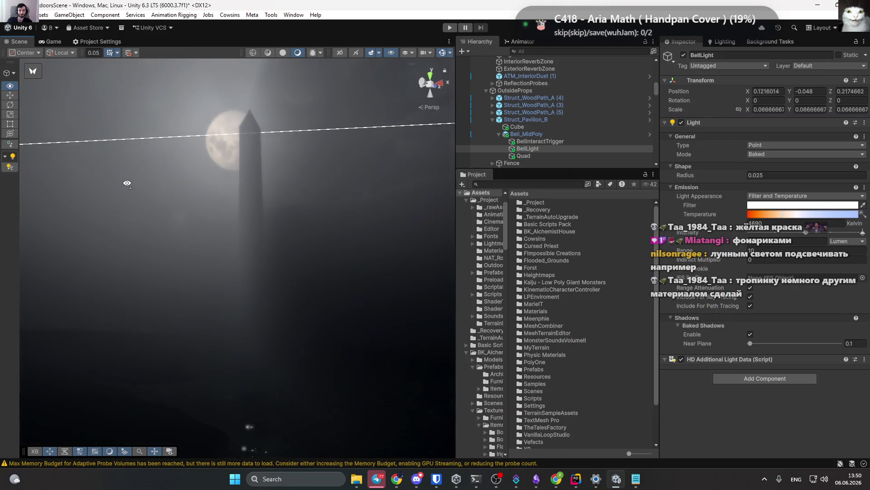
scroll(569, 114, "up", 15)
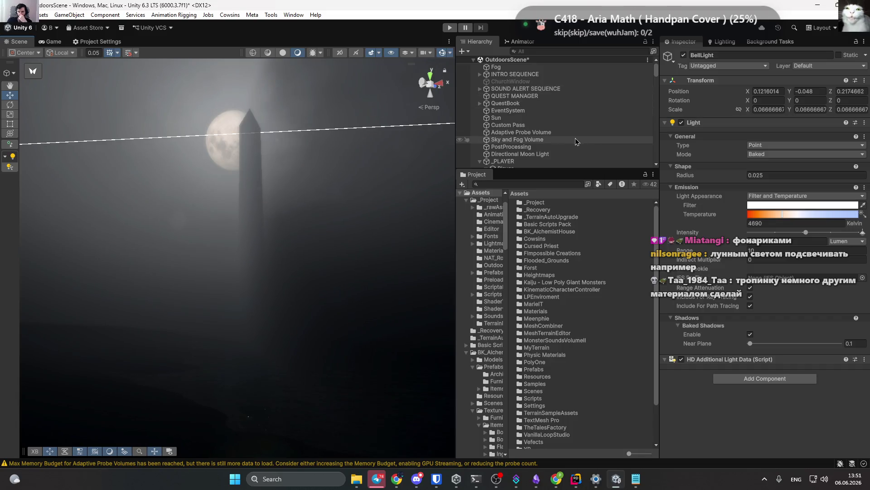
scroll(503, 136, "down", 3)
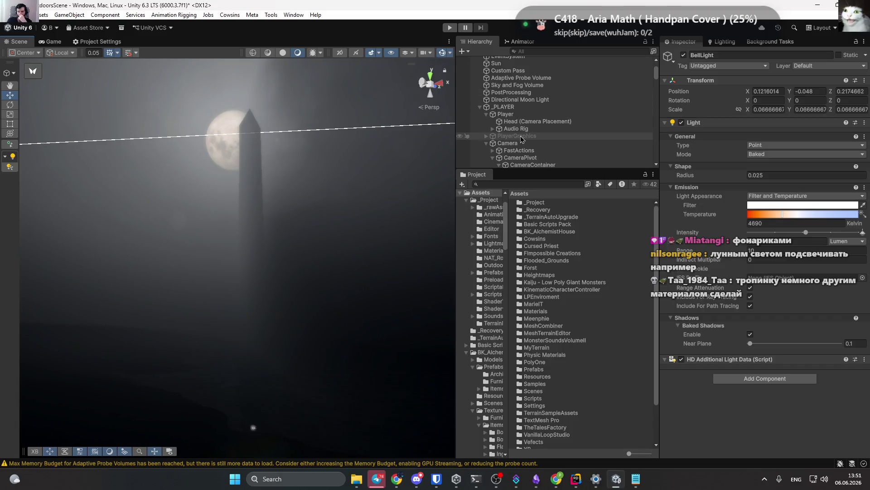
left_click(481, 108)
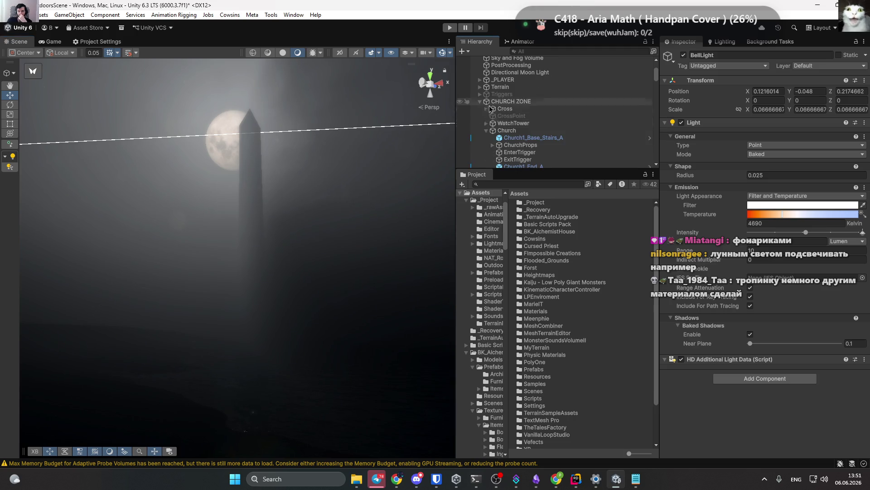
scroll(503, 127, "down", 2)
left_click(505, 125)
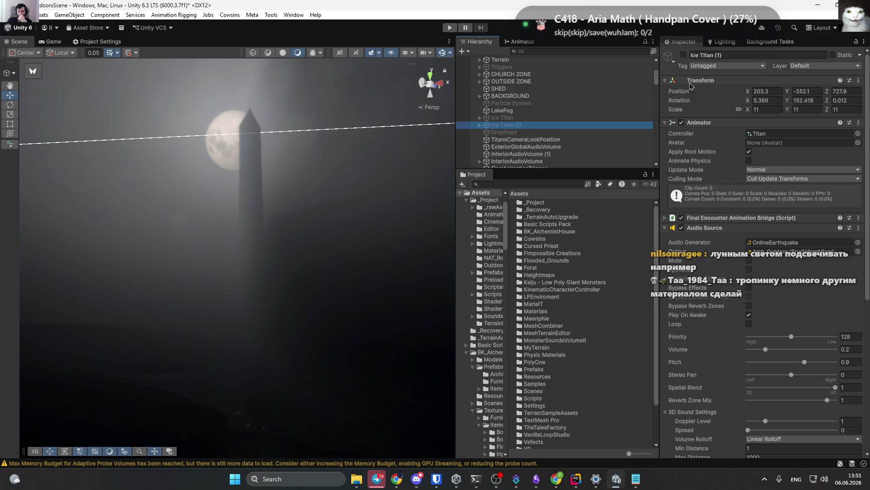
left_click(683, 55)
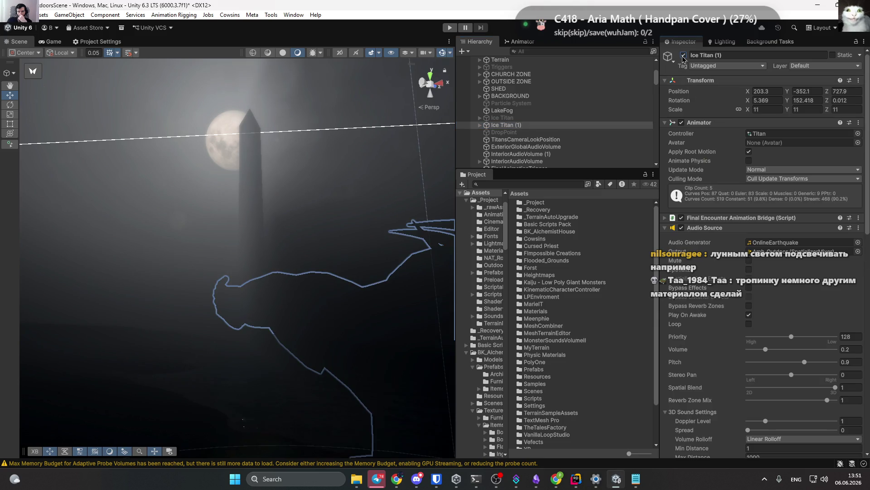
left_click(510, 42)
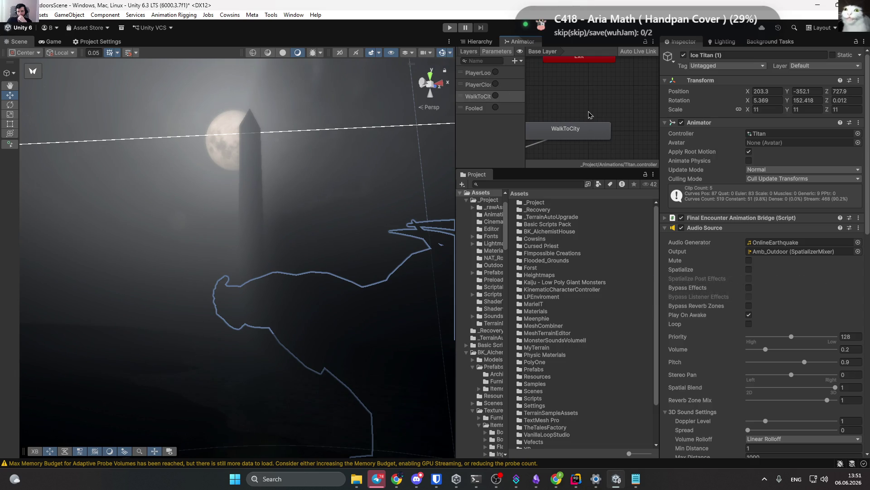
scroll(589, 115, "down", 5)
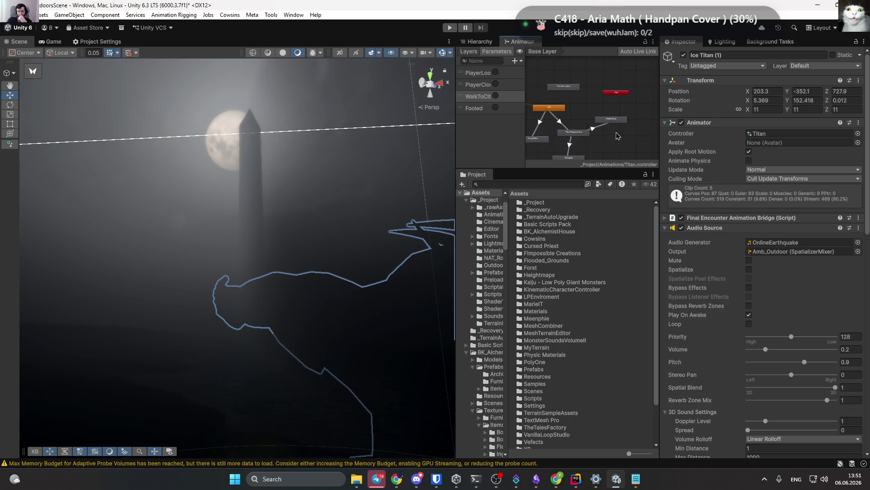
scroll(618, 136, "up", 1)
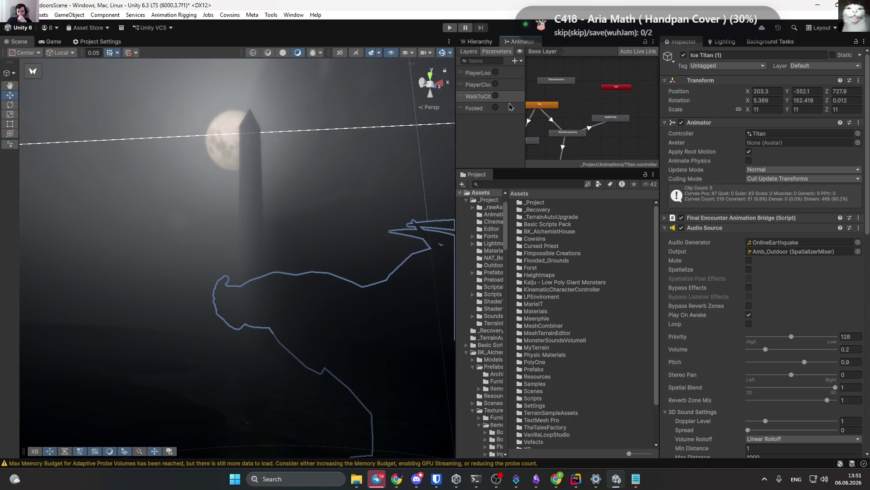
left_click(477, 41)
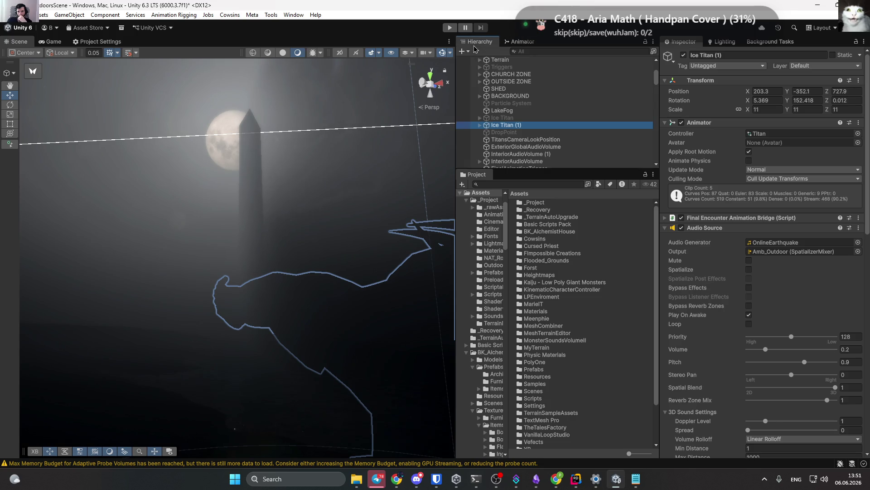
scroll(728, 224, "down", 4)
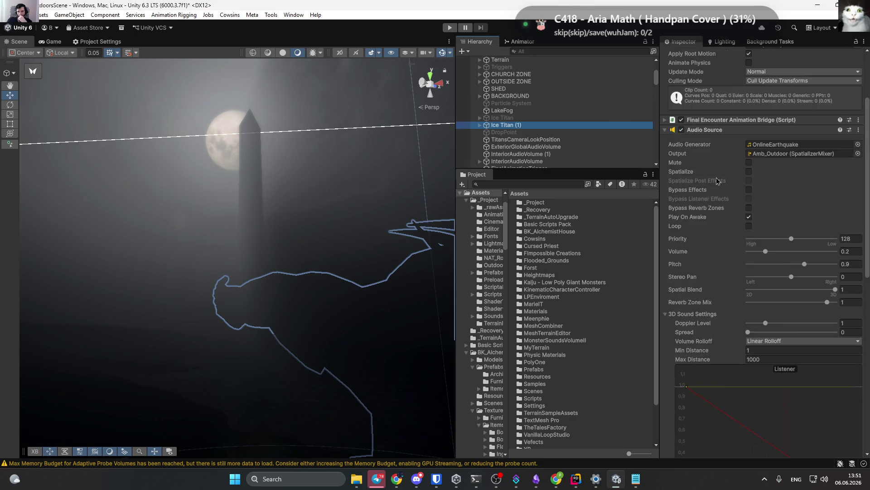
scroll(718, 180, "down", 15)
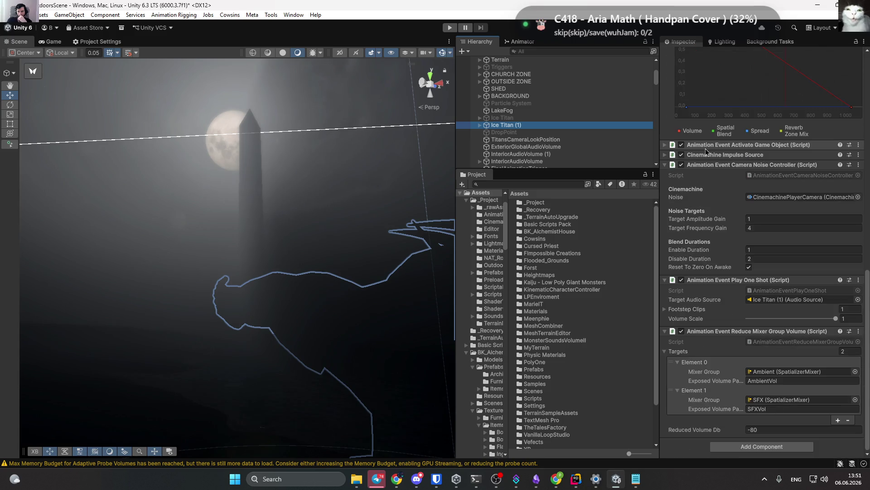
scroll(705, 148, "up", 19)
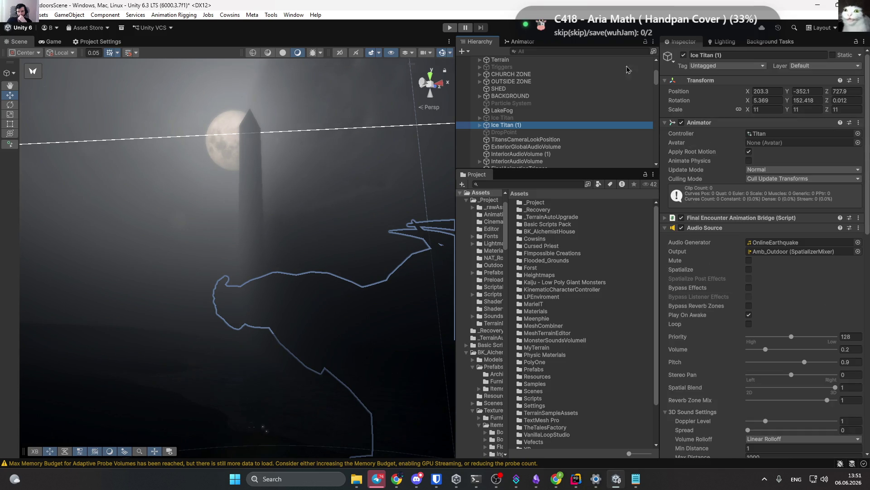
left_click(684, 55)
left_click(502, 117)
left_click(684, 55)
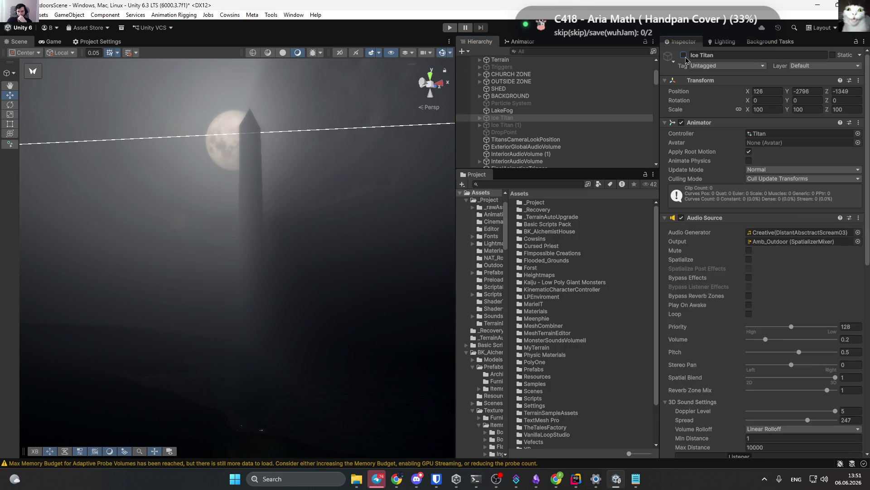
left_click(520, 41)
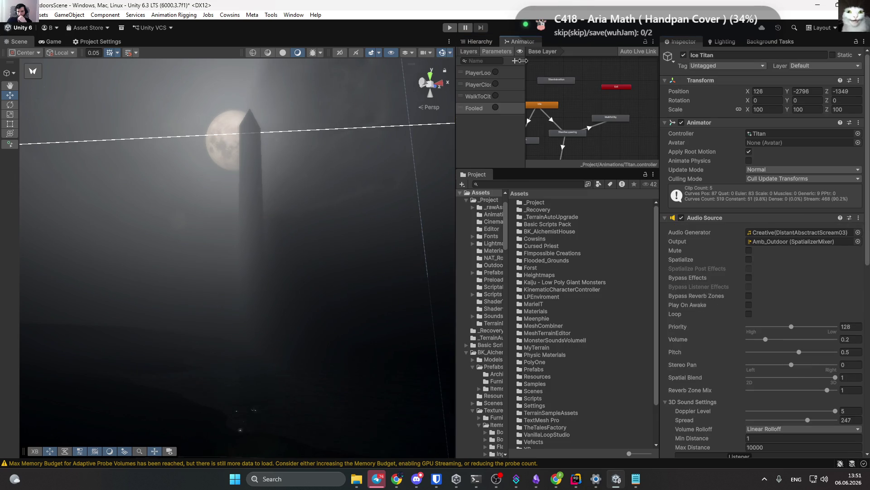
left_click(480, 41)
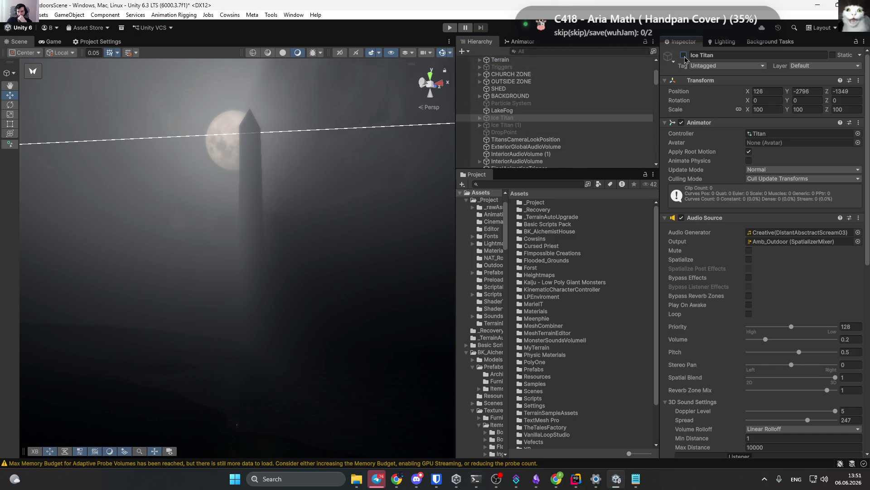
left_click(506, 125)
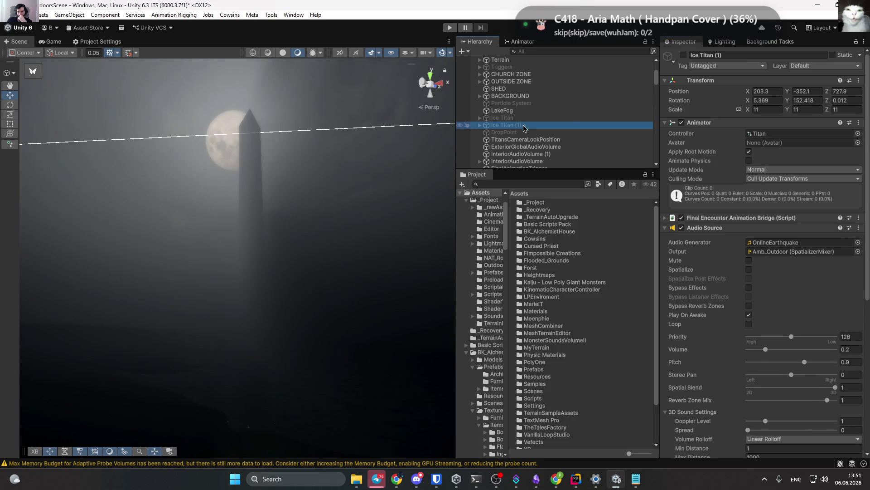
left_click(684, 55)
key("f")
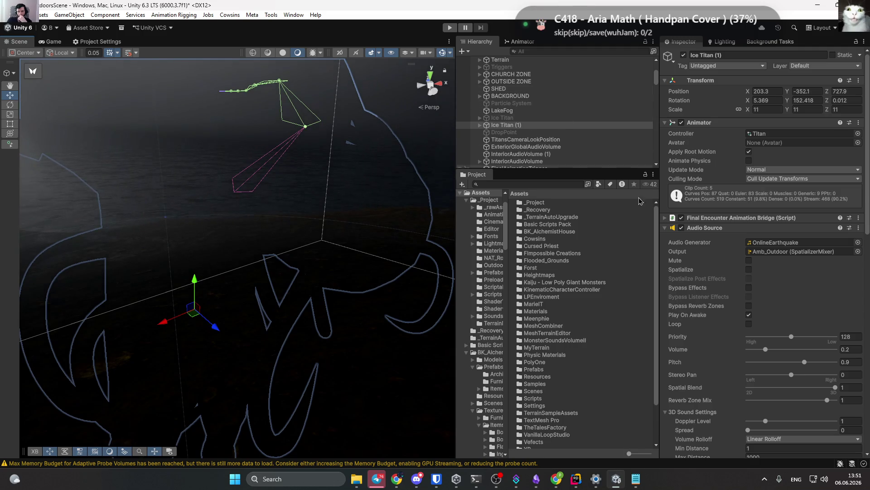
scroll(763, 243, "down", 10)
scroll(763, 243, "up", 2)
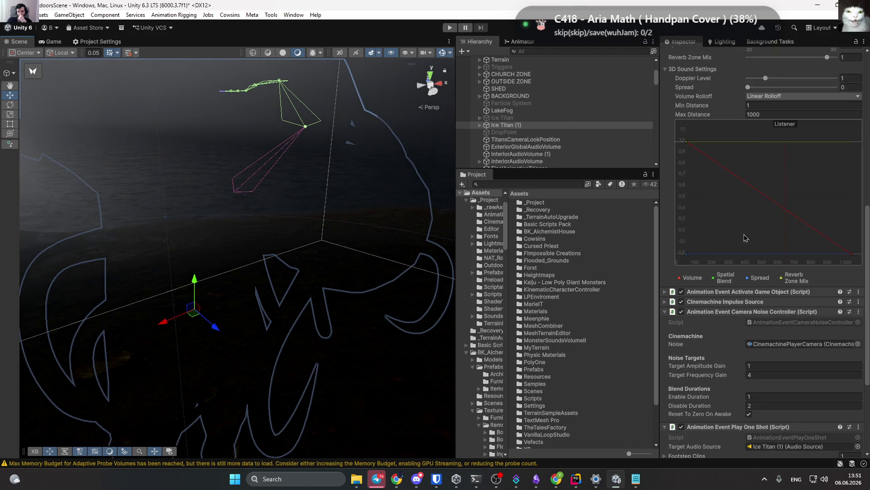
left_click(715, 301)
left_click(715, 302)
scroll(730, 272, "up", 10)
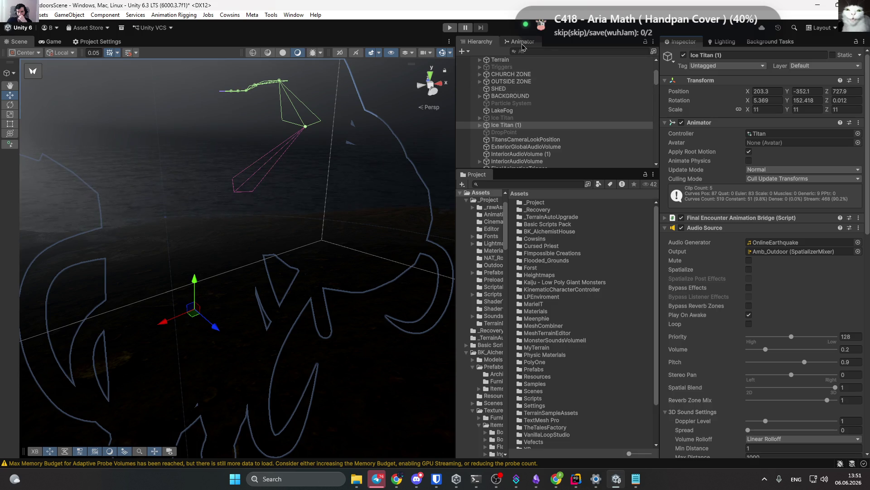
left_click(521, 41)
left_click_drag(576, 143, 646, 141)
left_click(646, 131)
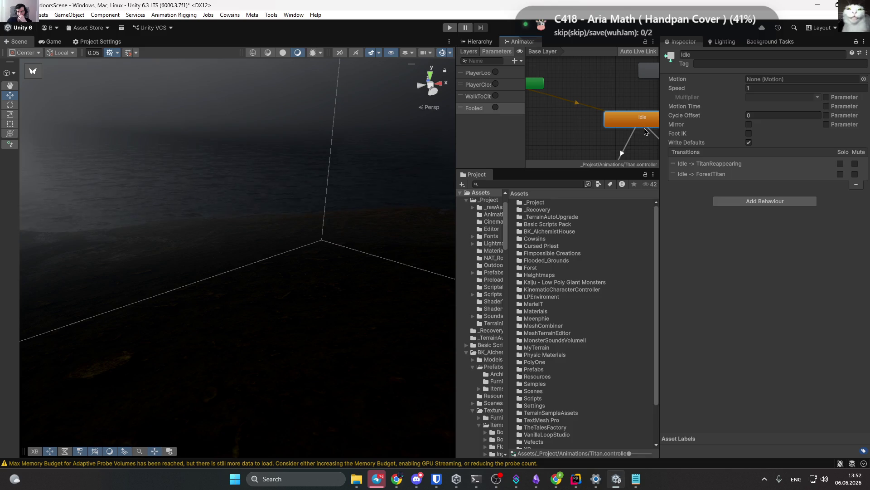
left_click_drag(389, 153, 324, 79)
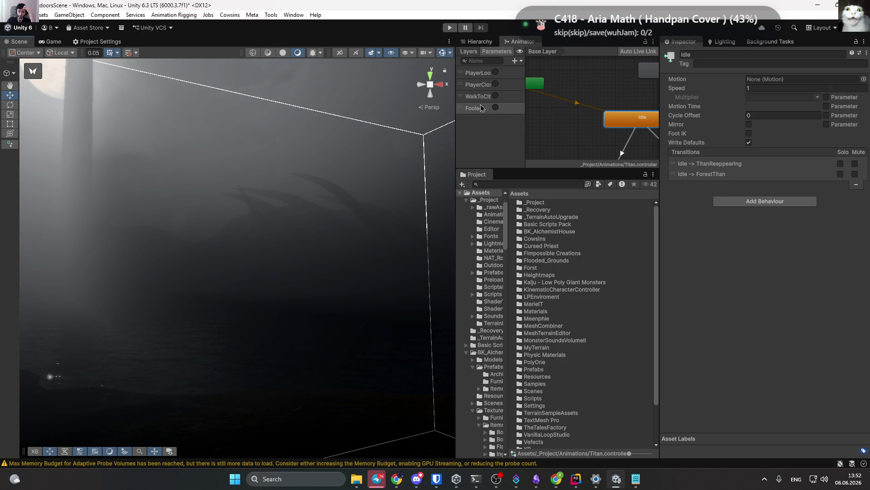
left_click_drag(290, 161, 330, 156)
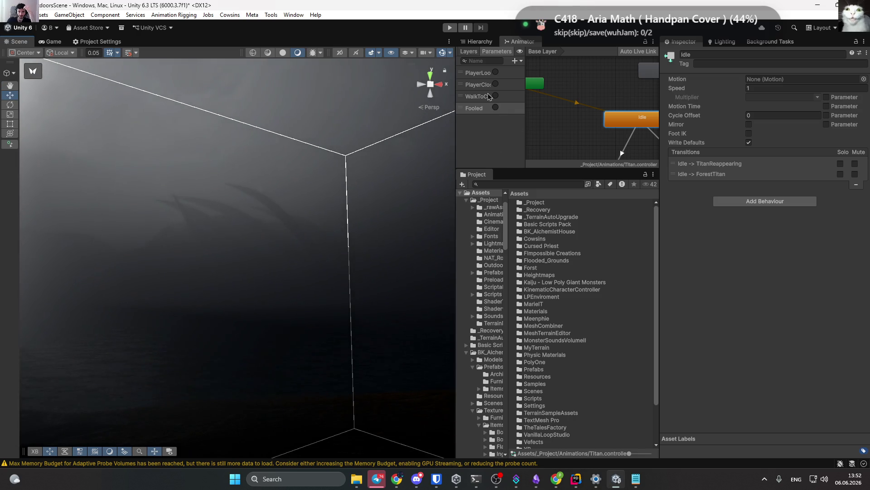
left_click(485, 44)
left_click(504, 125)
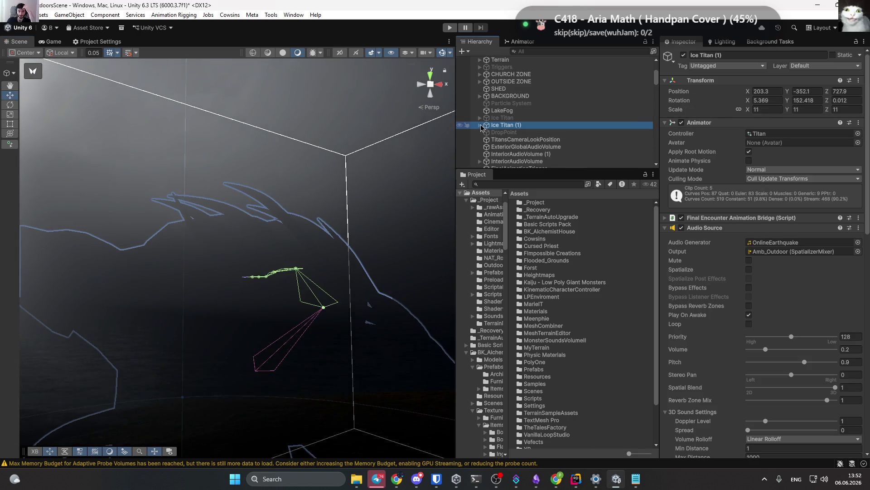
Expand Ice Titan (1)'s bone hierarchy and give spine.001 an X rotation of -9.85.
left_click(479, 124)
left_click(529, 140)
left_click(487, 140)
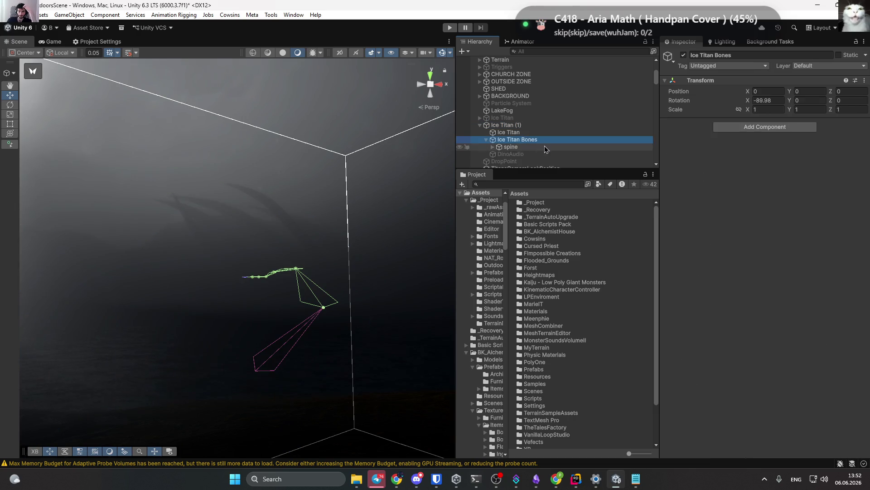
left_click(493, 148)
left_click(493, 147)
scroll(521, 145, "down", 1)
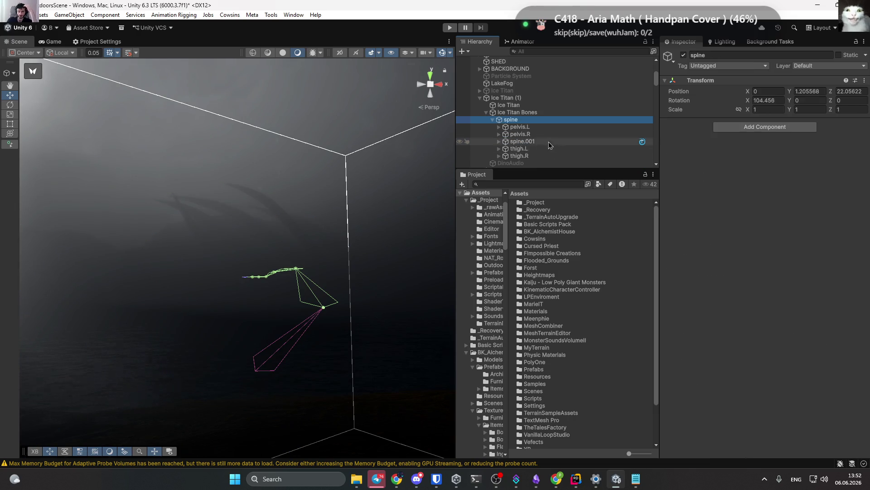
left_click(553, 142)
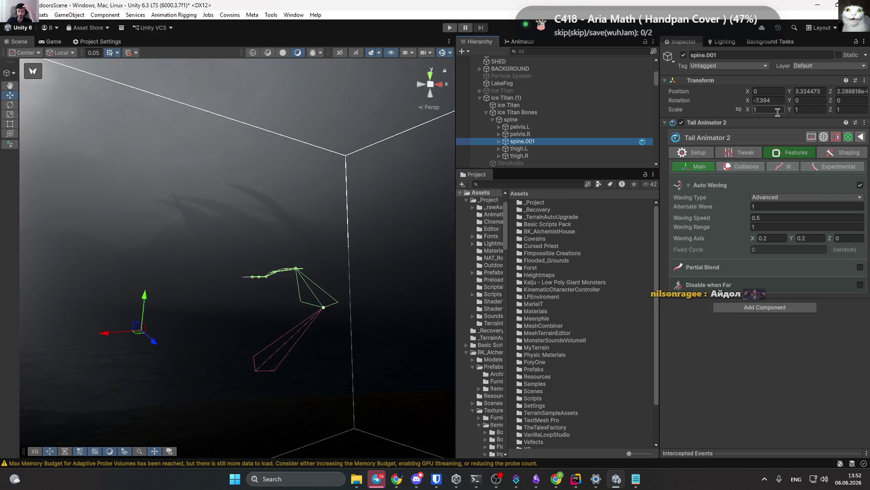
left_click_drag(748, 107, 732, 108)
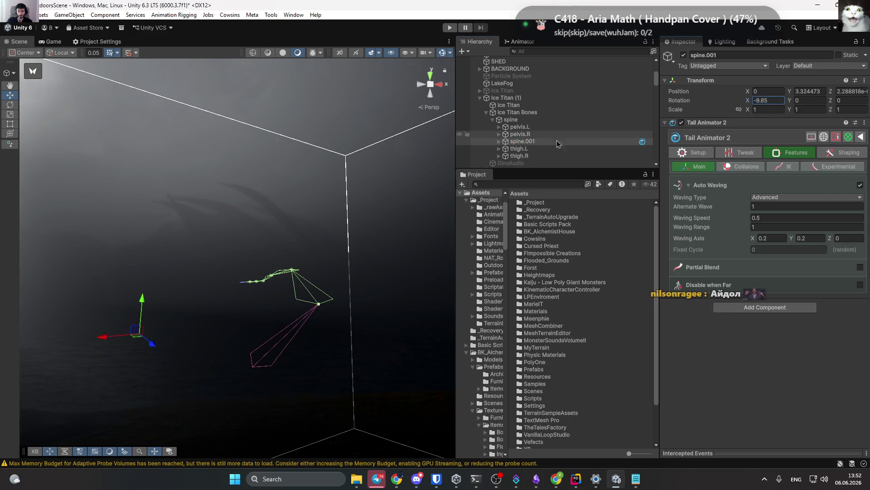
Test rotating spine.002 and the whole spine, undoing both changes.
left_click(499, 142)
left_click(529, 148)
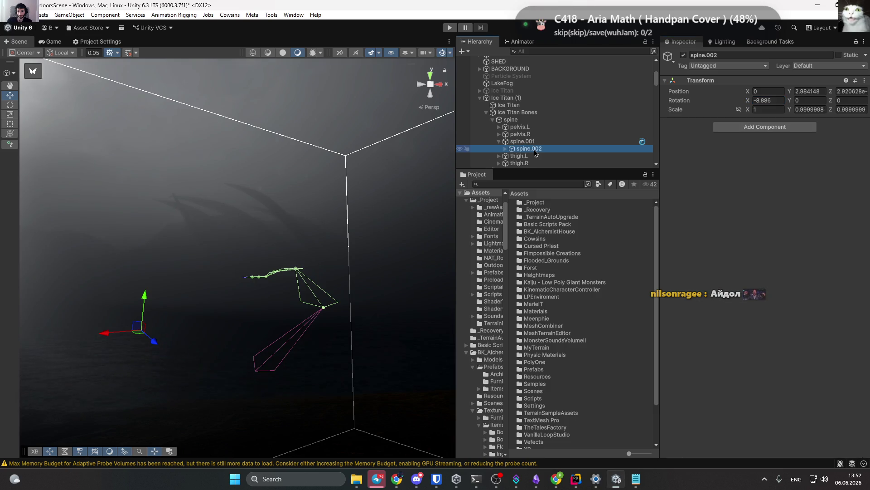
left_click_drag(762, 97, 369, 127)
key("ctrl+z")
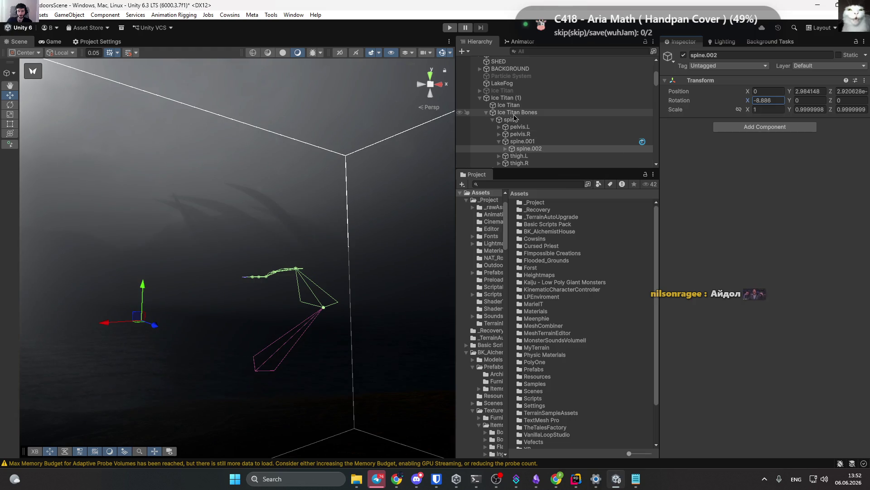
left_click(512, 121)
left_click_drag(740, 105, 480, 117)
key("ctrl+z")
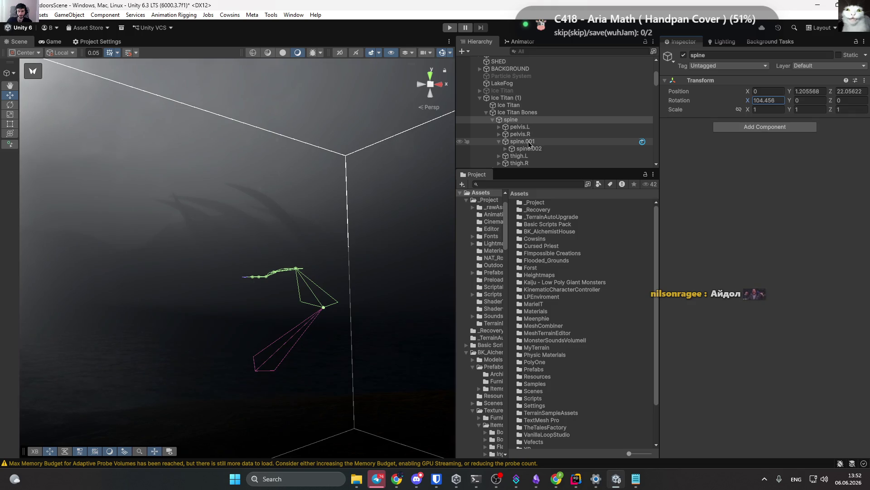
Expand down to spine.003 and set its X rotation to -8.7.
left_click(528, 148)
left_click(505, 149)
left_click(522, 156)
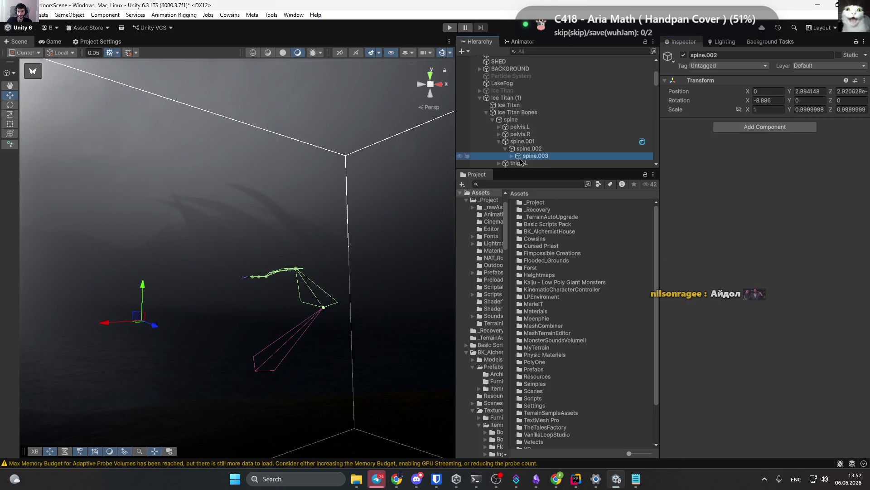
mouse_move(747, 100)
left_mouse_down()
mouse_move(576, 97)
mouse_move(591, 104)
mouse_move(587, 100)
left_mouse_up()
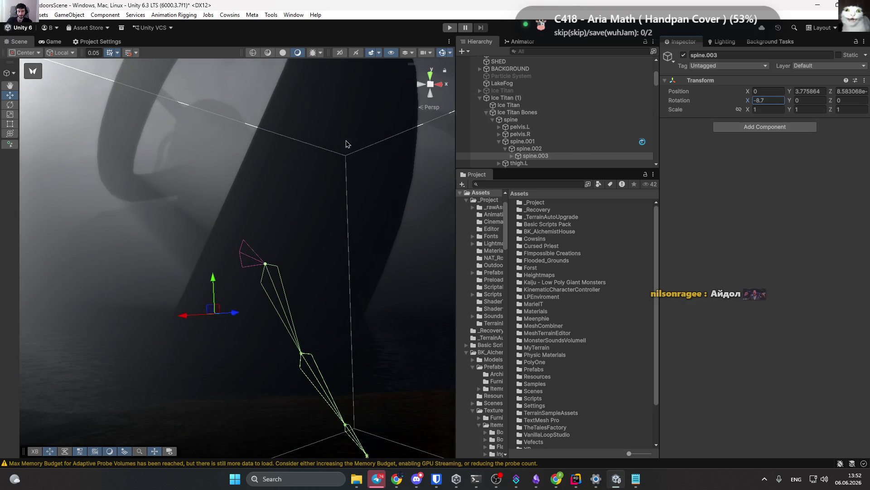
mouse_move(346, 142)
left_mouse_down()
mouse_move(113, 149)
mouse_move(229, 162)
mouse_move(388, 159)
mouse_move(362, 203)
mouse_move(316, 342)
mouse_move(301, 301)
mouse_move(195, 195)
mouse_move(87, 156)
mouse_move(26, 162)
mouse_move(199, 153)
mouse_move(23, 151)
mouse_move(272, 181)
mouse_move(699, 201)
mouse_move(619, 232)
mouse_move(518, 197)
mouse_move(472, 224)
mouse_move(550, 256)
left_mouse_up()
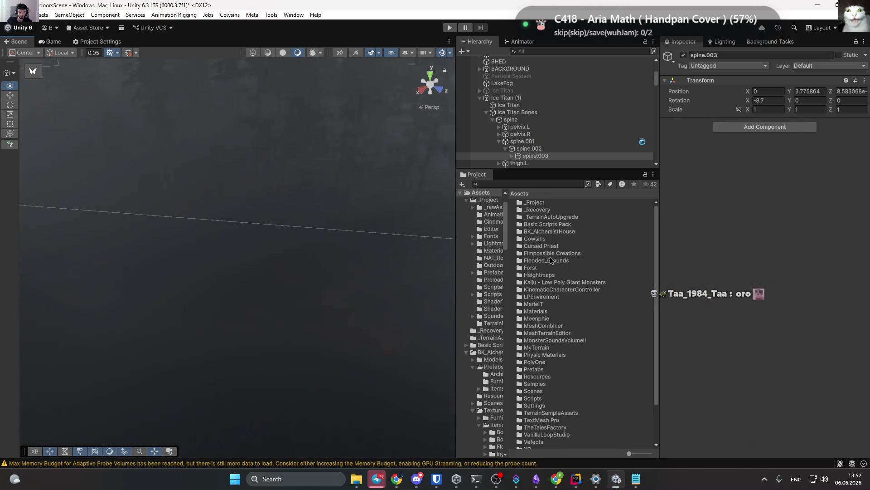
left_click(380, 53)
left_click(382, 78)
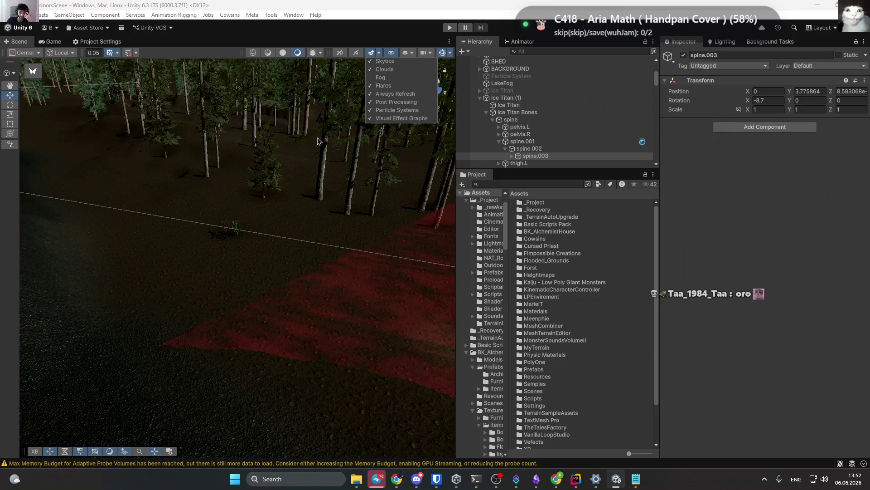
mouse_move(317, 141)
left_mouse_down()
mouse_move(222, 223)
mouse_move(227, 259)
mouse_move(140, 237)
mouse_move(141, 224)
mouse_move(371, 196)
mouse_move(408, 213)
mouse_move(473, 326)
mouse_move(548, 228)
mouse_move(165, 216)
mouse_move(697, 191)
mouse_move(687, 183)
mouse_move(624, 190)
mouse_move(592, 139)
mouse_move(567, 132)
left_mouse_up()
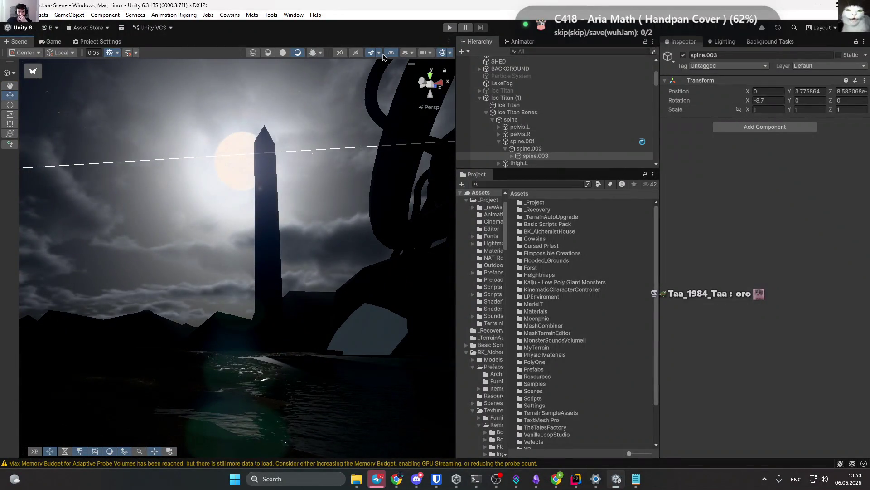
left_click(380, 53)
left_click(383, 82)
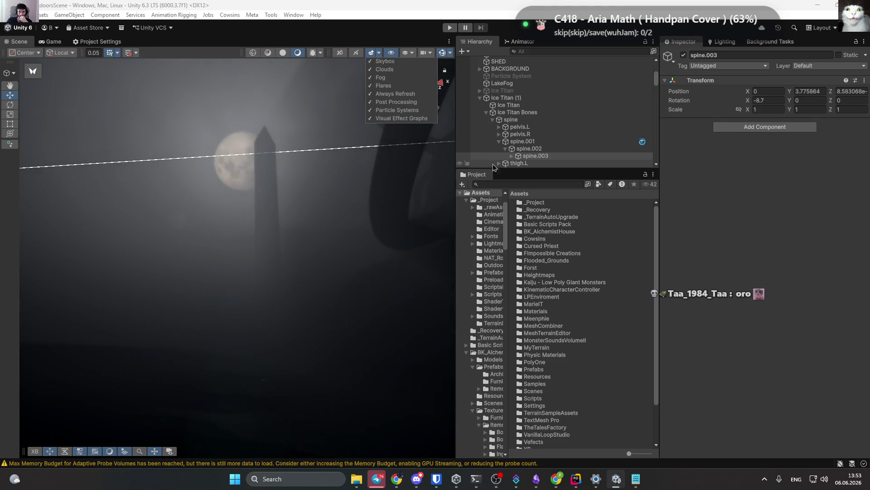
left_click(510, 99)
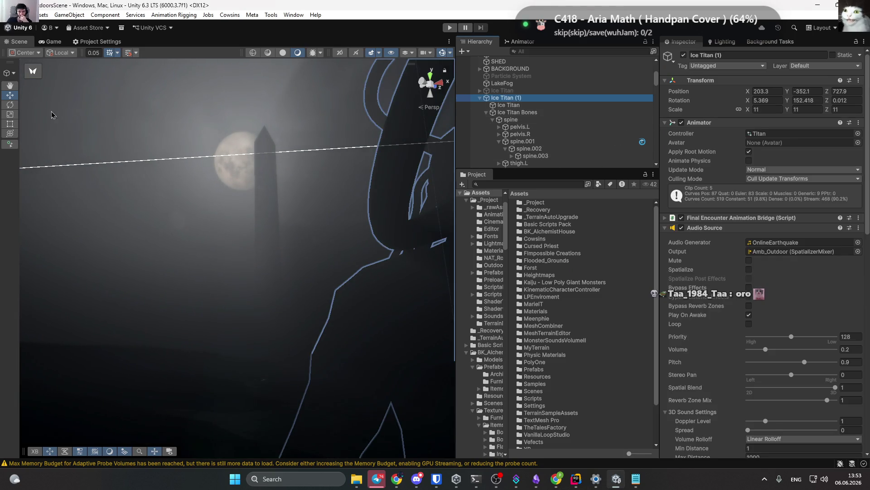
Try tilting Ice Titan (1) to X -7.7 and Z -14.36, then undo the rotation.
left_click_drag(749, 105, 727, 111)
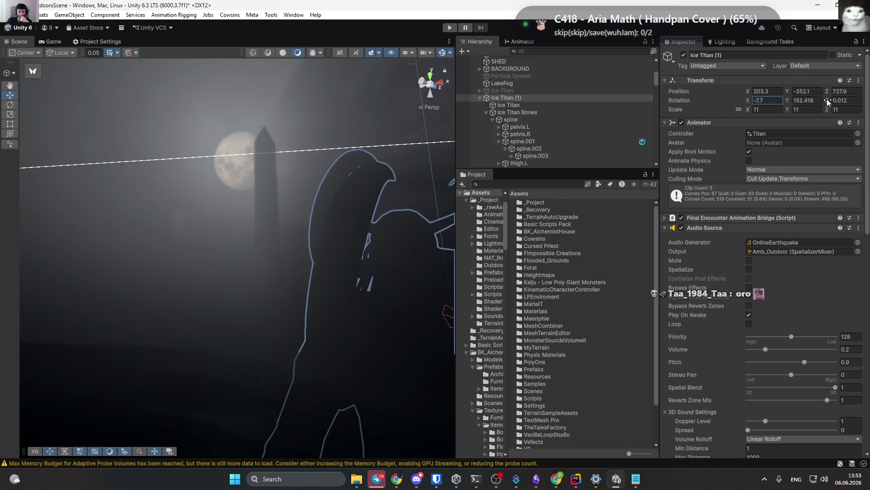
left_click_drag(827, 102, 735, 110)
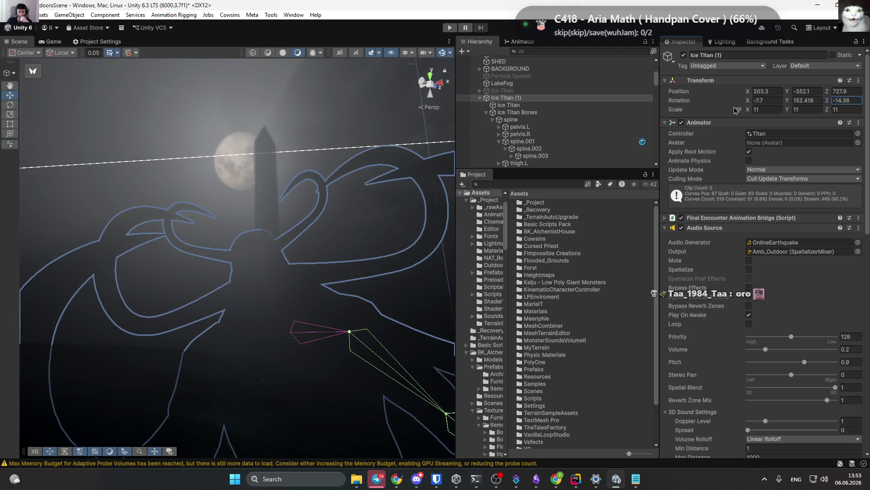
key("ctrl+z")
key("ctrl+z")
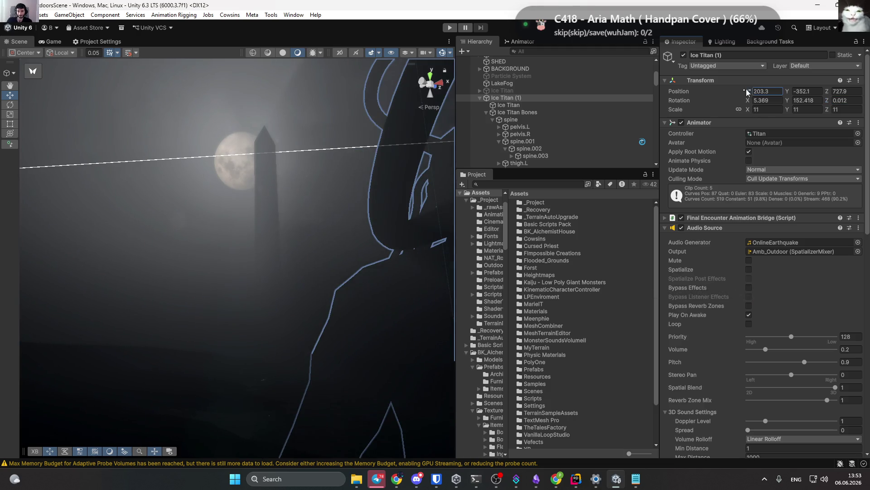
Slide Ice Titan (1) along X to 203.3 and click through overlapping bones to select it.
mouse_move(748, 92)
left_mouse_down()
mouse_move(698, 109)
mouse_move(666, 136)
mouse_move(863, 216)
mouse_move(27, 245)
mouse_move(61, 263)
mouse_move(179, 169)
mouse_move(111, 231)
mouse_move(401, 194)
mouse_move(392, 172)
left_mouse_up()
left_click(397, 196)
left_click(390, 175)
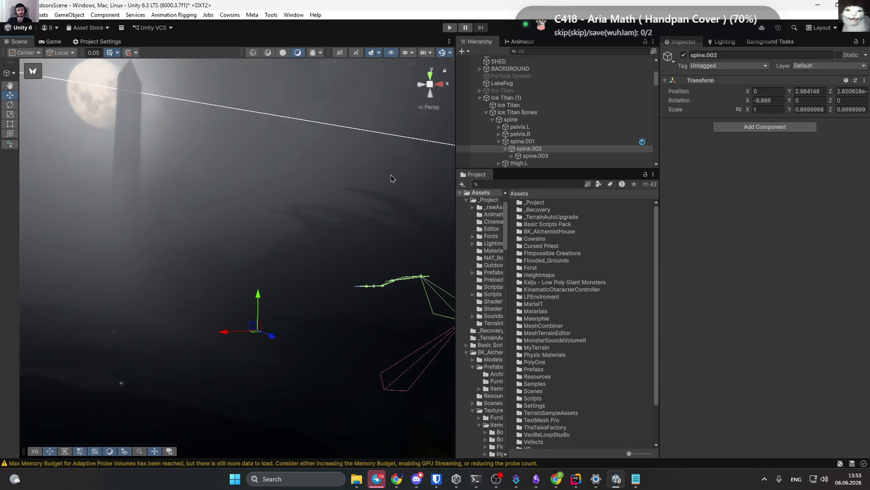
left_click(391, 175)
left_click(391, 175)
left_click(391, 175)
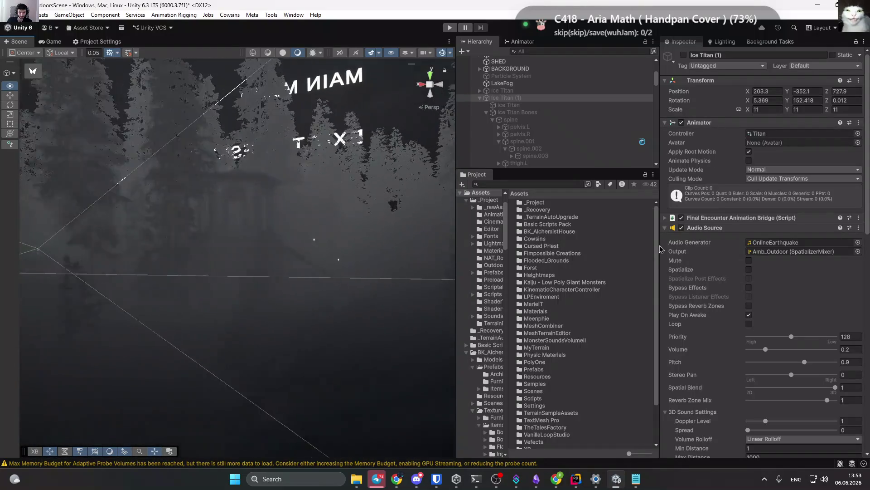
Fly through the forest to the foggy cabin and select the Villa1_Wall_Mid_C wall piece.
mouse_move(660, 249)
left_mouse_down()
mouse_move(305, 229)
mouse_move(321, 210)
mouse_move(316, 257)
mouse_move(308, 257)
mouse_move(359, 352)
mouse_move(355, 320)
mouse_move(260, 276)
mouse_move(483, 276)
mouse_move(258, 286)
mouse_move(188, 275)
left_mouse_up()
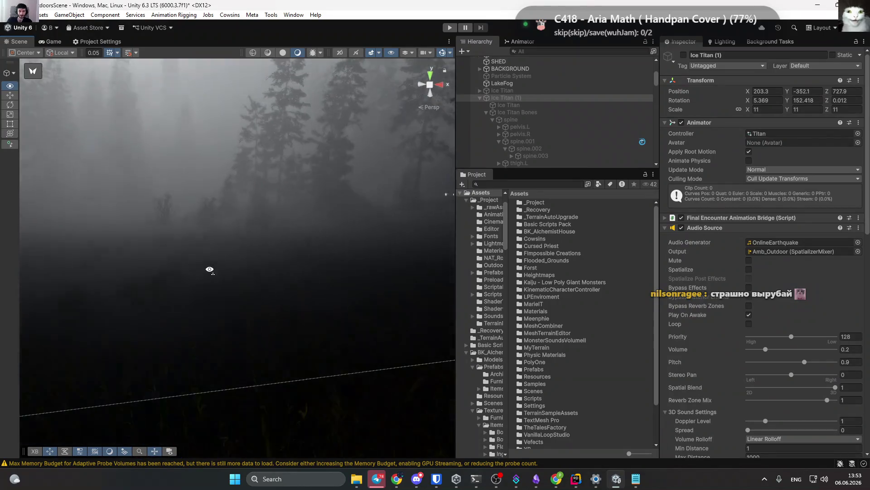
left_click_drag(299, 271, 387, 281)
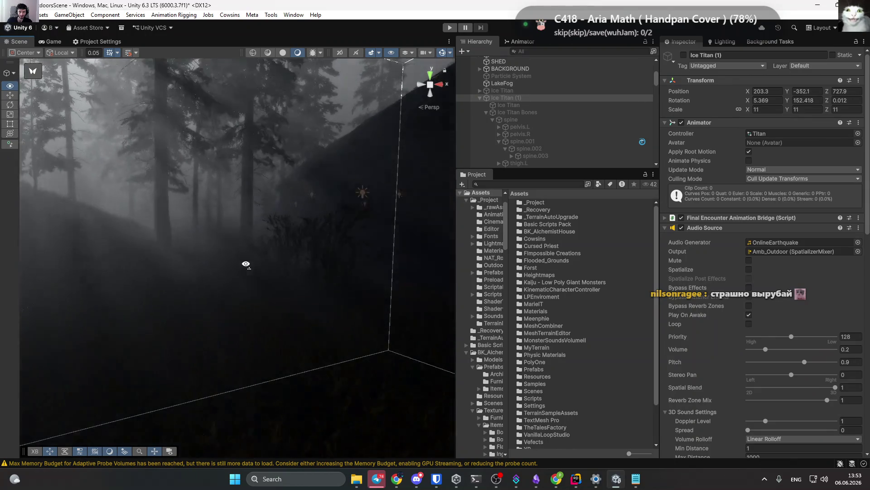
left_click_drag(314, 249, 254, 258)
left_click_drag(760, 258, 566, 265)
mouse_move(471, 270)
left_mouse_down()
mouse_move(518, 248)
mouse_move(190, 270)
mouse_move(88, 298)
mouse_move(331, 294)
mouse_move(659, 271)
mouse_move(54, 290)
mouse_move(142, 286)
mouse_move(173, 298)
mouse_move(250, 289)
mouse_move(225, 294)
left_mouse_up()
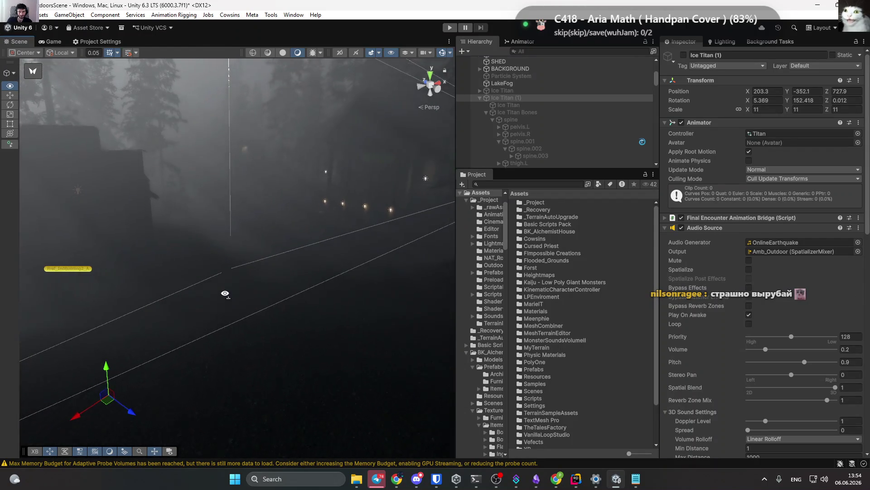
left_click(369, 204)
Move Point Light (12) left and up so it sits beside the cabin window.
left_click(369, 206)
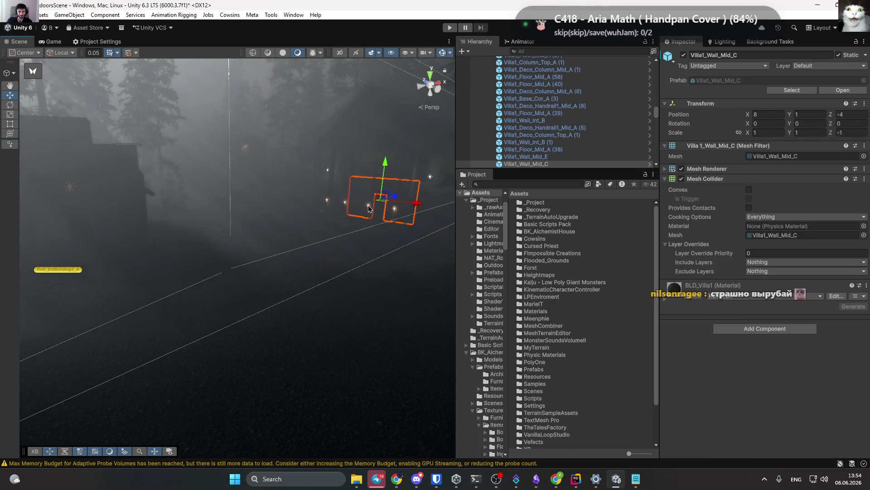
left_click(369, 209)
left_click_drag(384, 204, 183, 310)
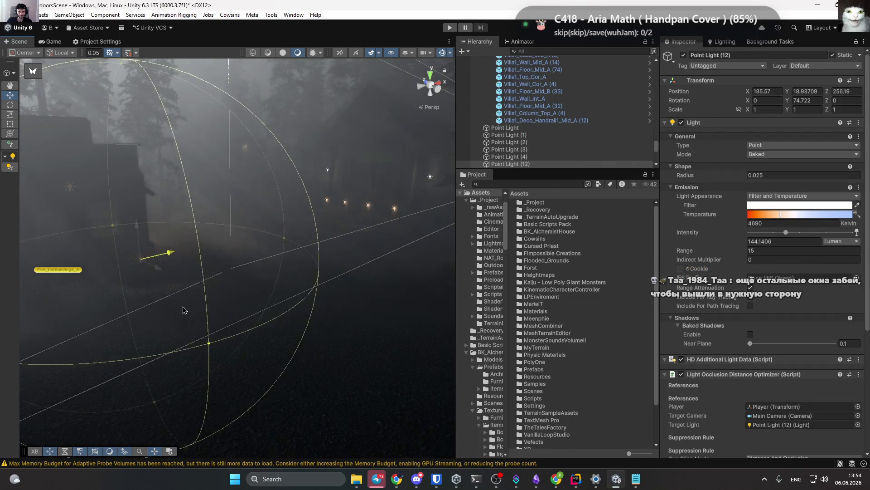
mouse_move(136, 254)
left_mouse_down()
mouse_move(125, 207)
mouse_move(206, 240)
mouse_move(158, 239)
left_mouse_up()
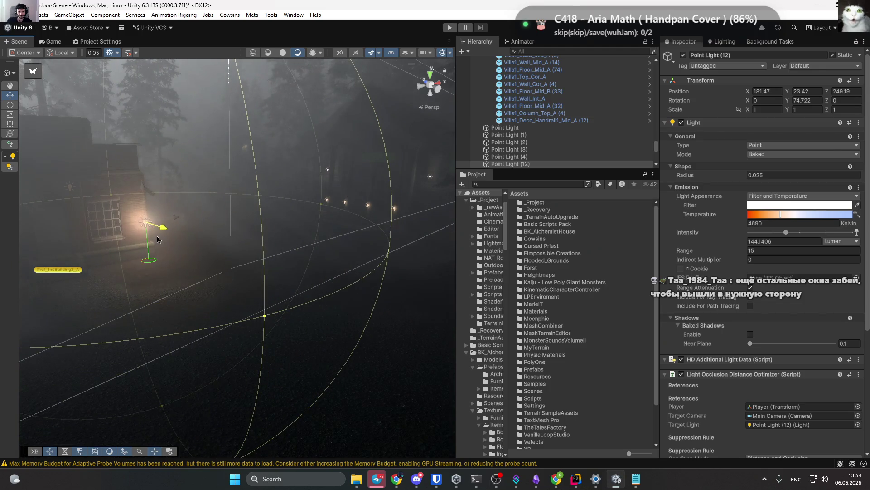
key("f")
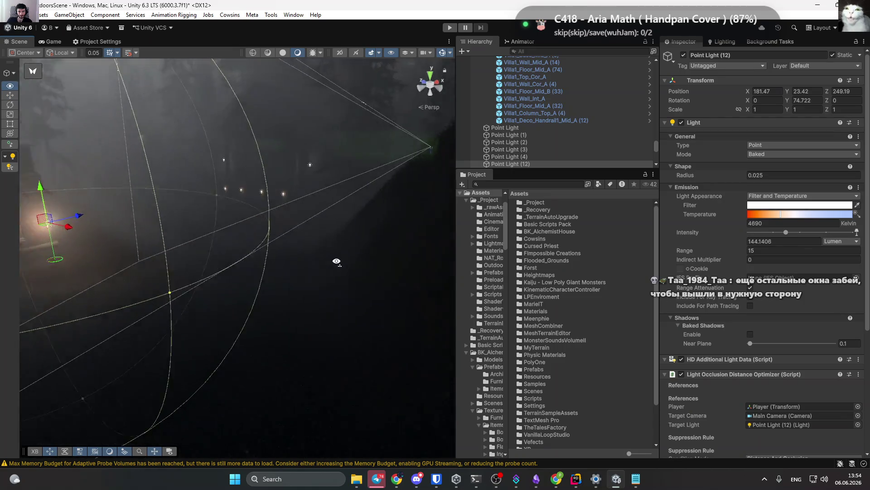
left_click_drag(257, 214, 185, 228)
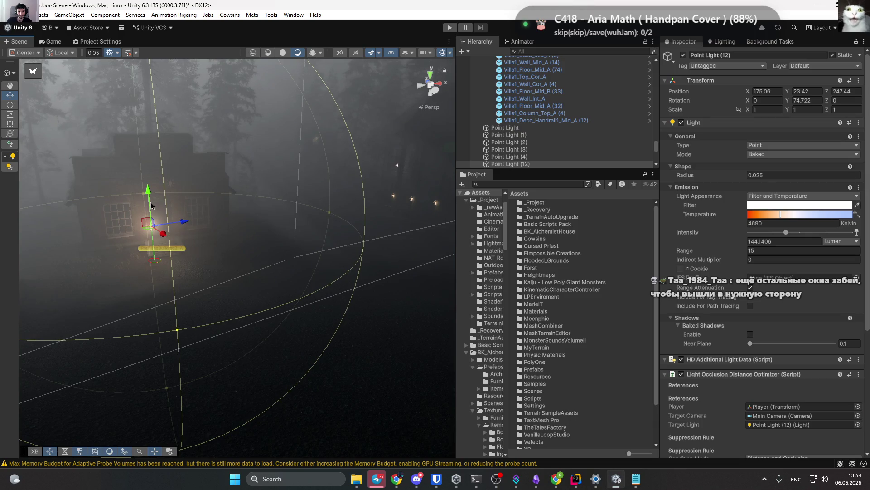
left_click_drag(151, 206, 148, 173)
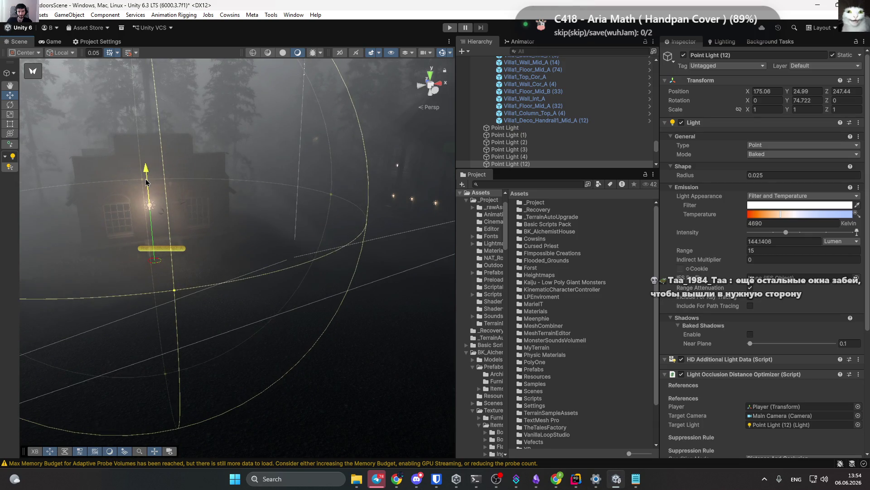
left_click_drag(197, 204, 317, 225)
Duplicate it as Point Light (13) and move the copy lower, further along the path.
key("ctrl+d")
mouse_move(140, 197)
left_mouse_down()
mouse_move(350, 172)
mouse_move(333, 186)
left_mouse_up()
key("e")
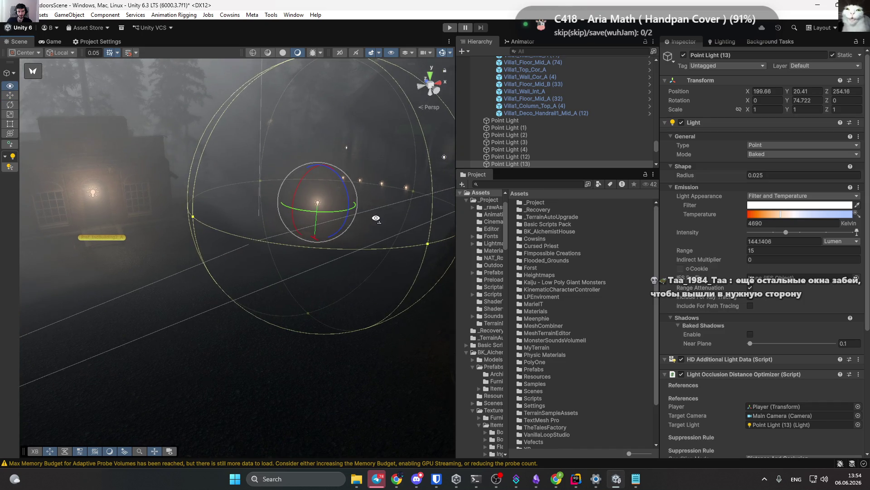
left_click(10, 95)
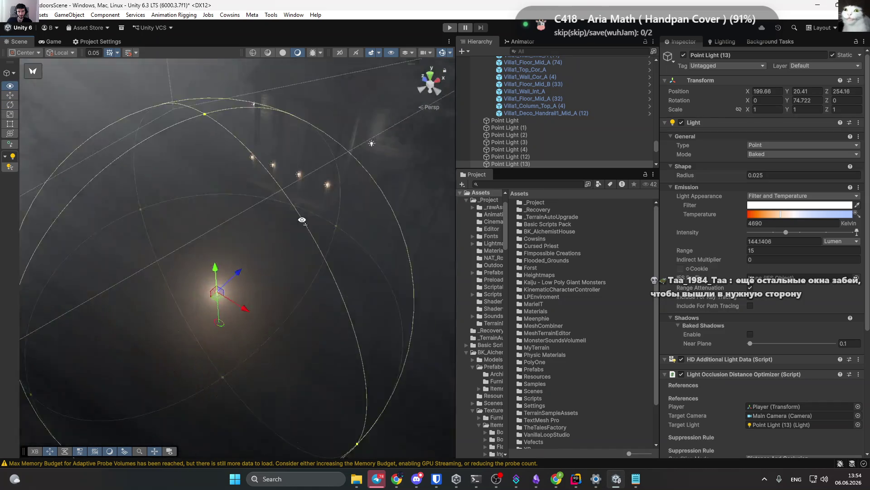
mouse_move(208, 261)
left_mouse_down()
mouse_move(260, 258)
mouse_move(164, 146)
mouse_move(213, 181)
mouse_move(254, 191)
mouse_move(235, 175)
mouse_move(243, 162)
mouse_move(219, 129)
mouse_move(224, 112)
mouse_move(284, 126)
left_mouse_up()
left_click(224, 113)
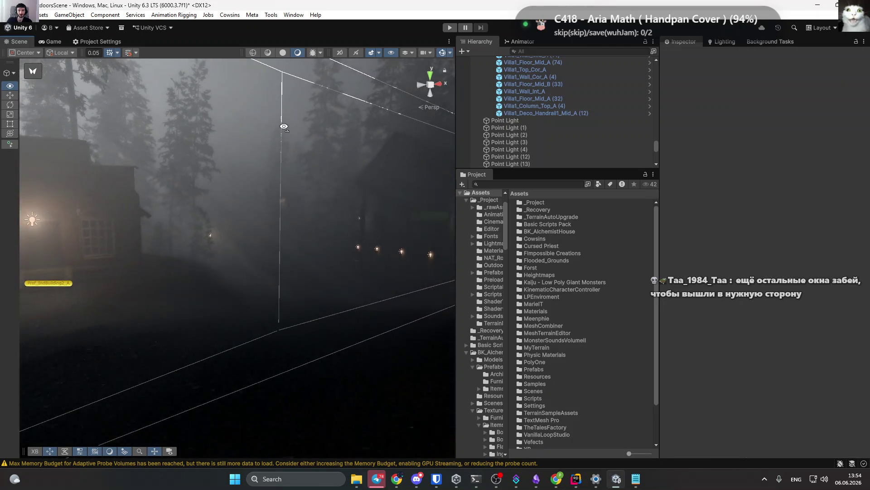
key("a")
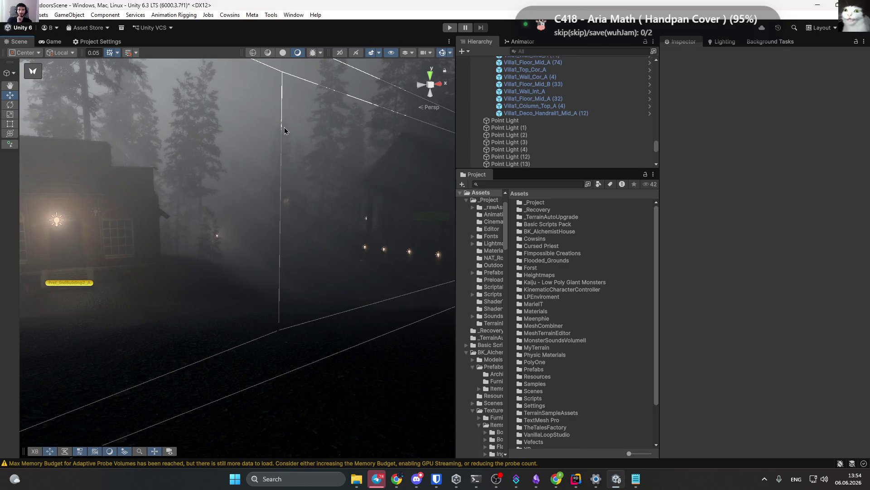
mouse_move(323, 280)
left_mouse_down()
mouse_move(340, 278)
mouse_move(308, 276)
mouse_move(359, 256)
left_mouse_up()
key("a")
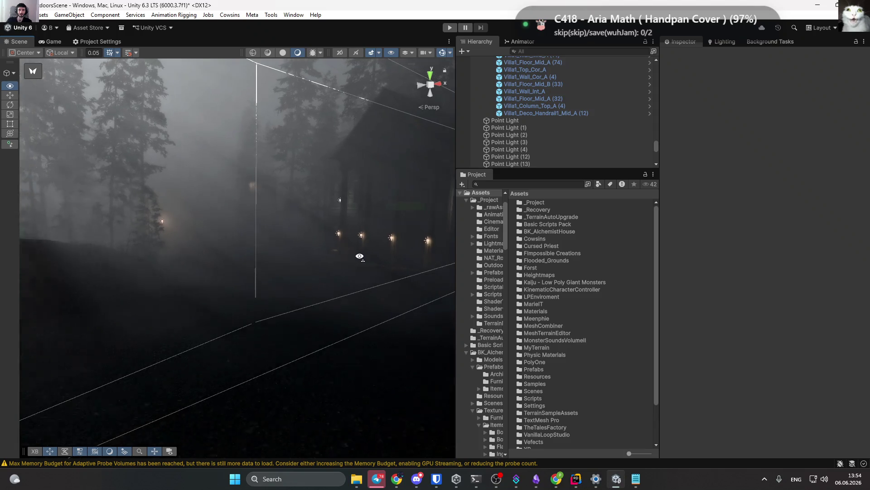
key("w")
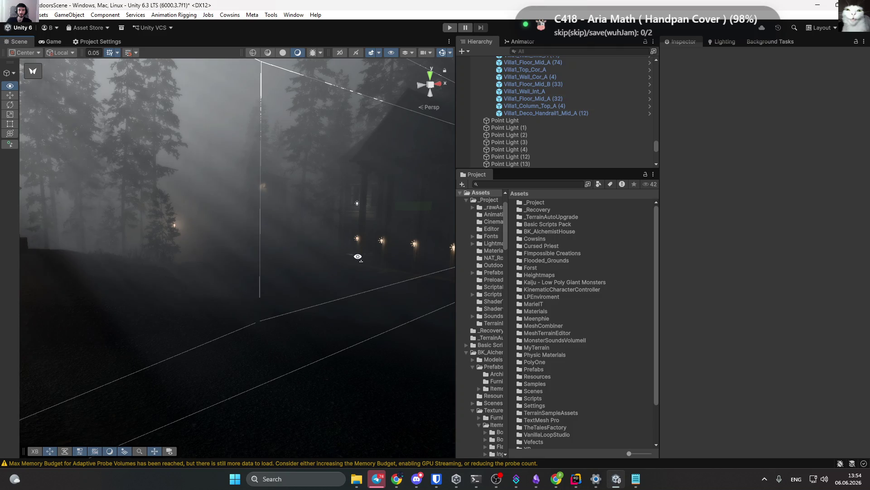
key("w")
key("w")
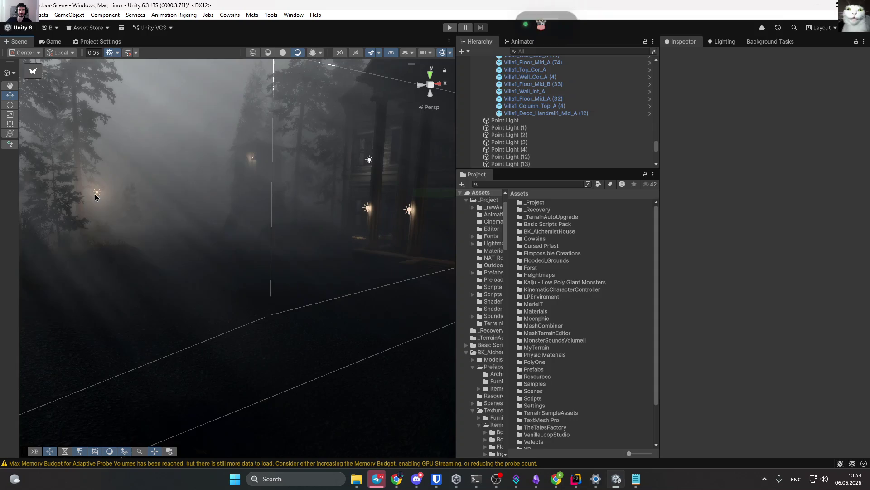
Duplicate Point Light (13) into Point Light (14), frame it and pull it into the trees.
left_click(98, 192)
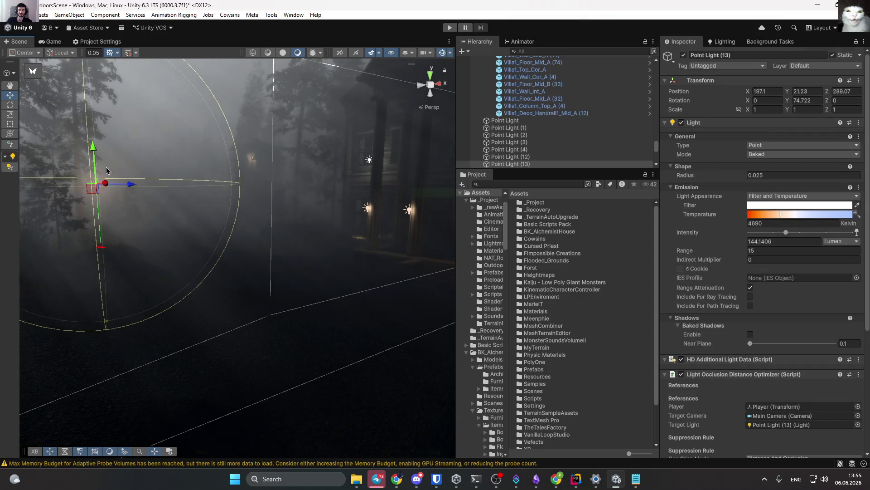
key("w")
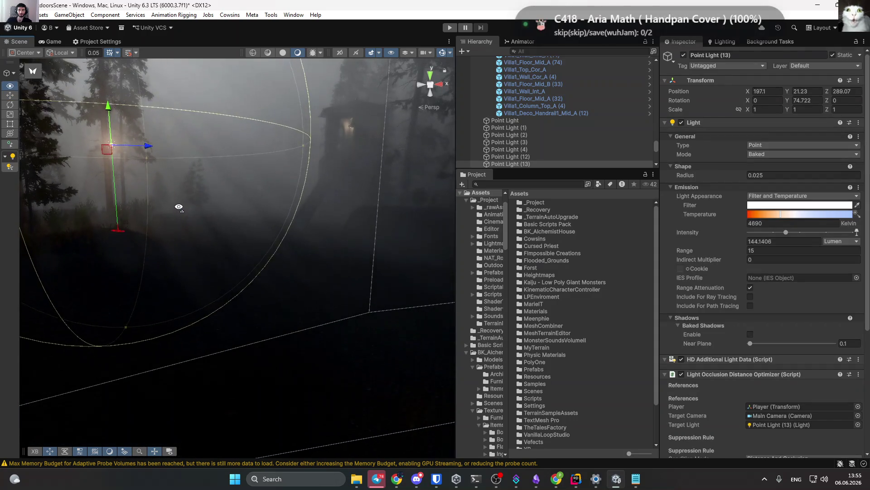
key("a")
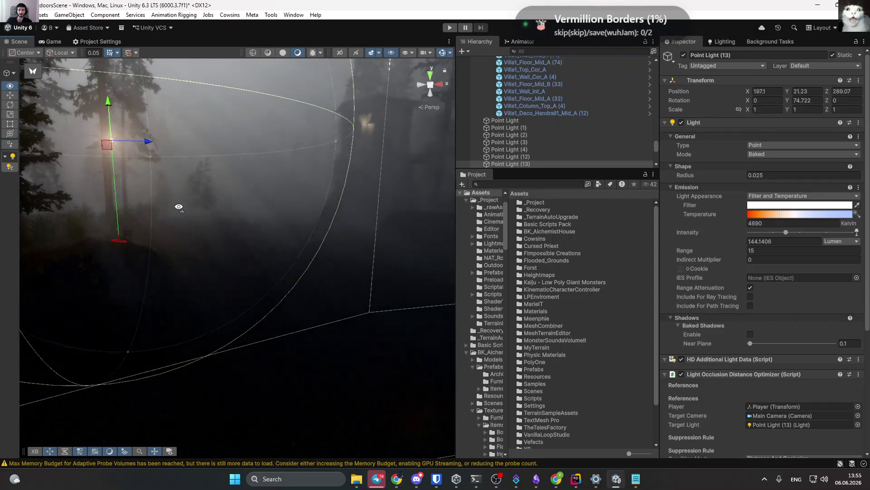
key("d")
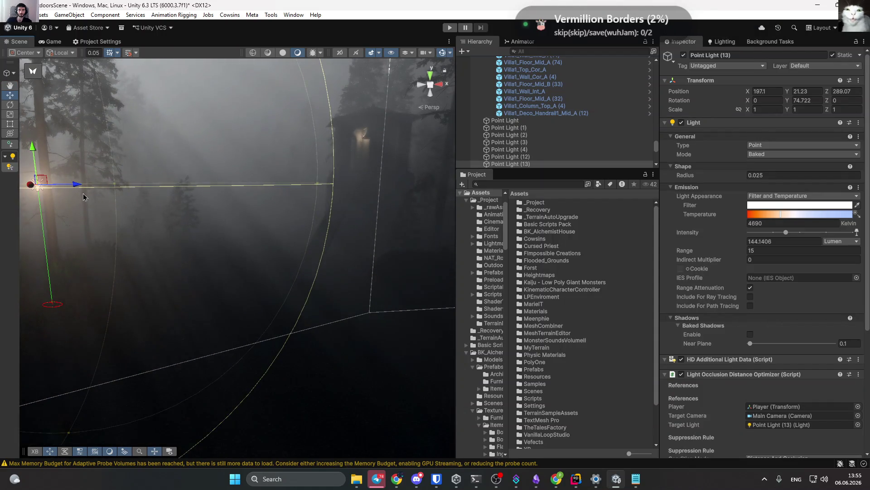
key("a")
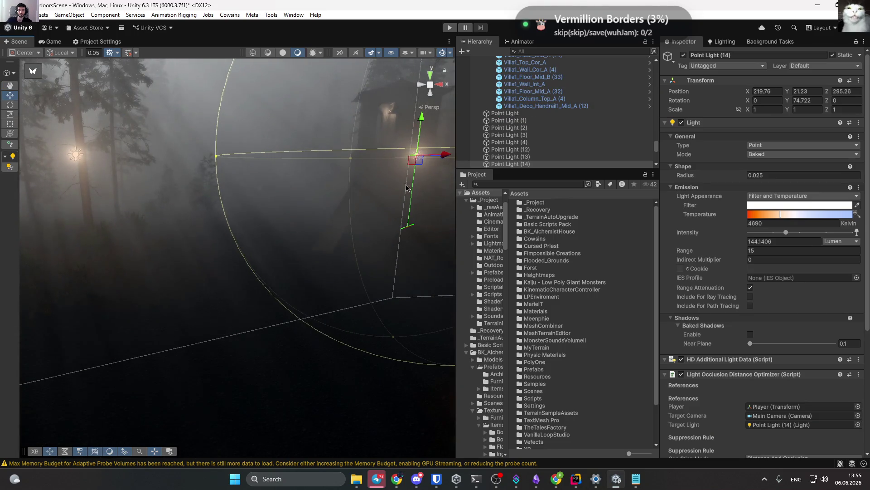
key("f")
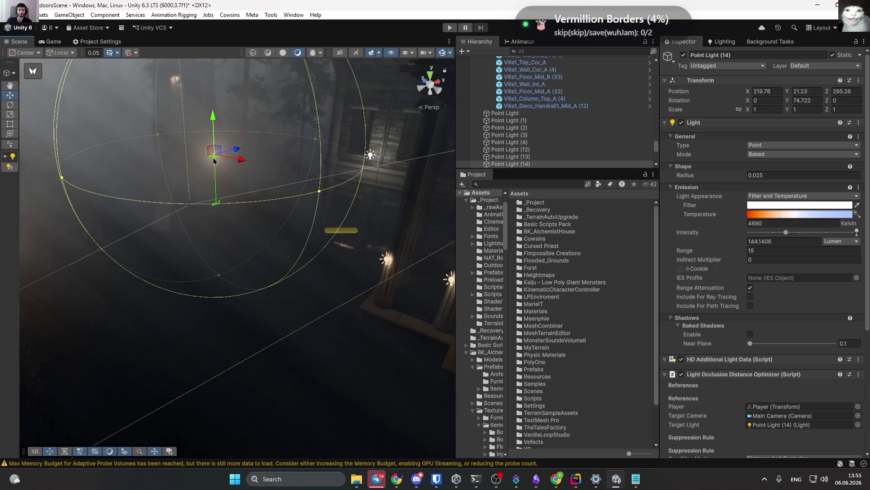
mouse_move(214, 160)
left_mouse_down()
mouse_move(290, 233)
mouse_move(291, 208)
mouse_move(392, 251)
mouse_move(292, 187)
mouse_move(414, 200)
mouse_move(349, 192)
mouse_move(206, 222)
mouse_move(92, 213)
mouse_move(343, 163)
left_mouse_up()
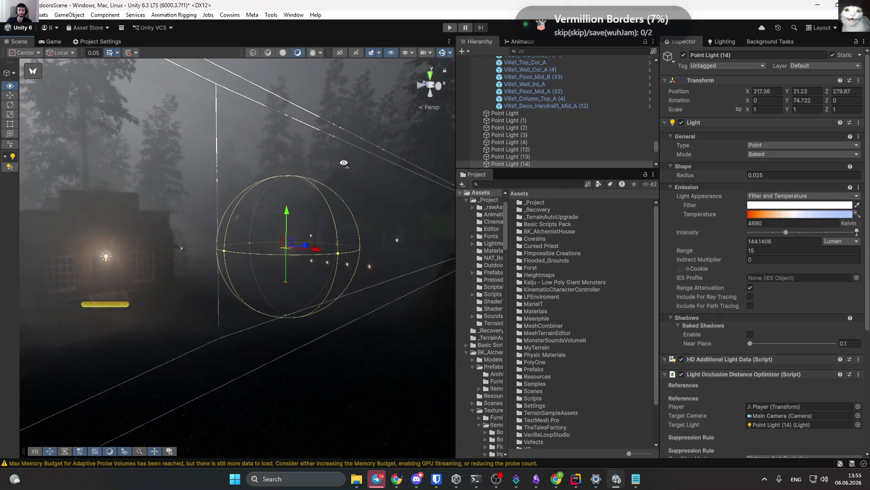
Orbit to view the row of lights and shift Point Light (15) left to 210.9, 21.23, 303.4.
left_click(247, 119)
left_click_drag(356, 129, 352, 128)
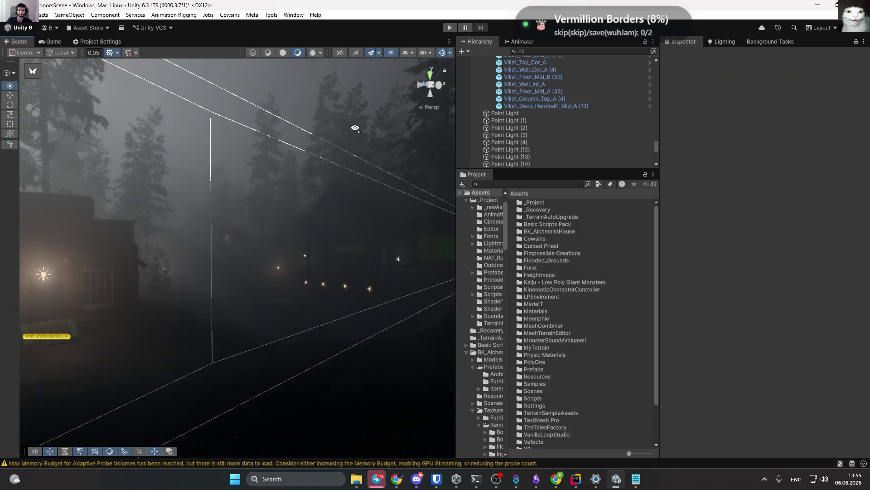
left_click(279, 270)
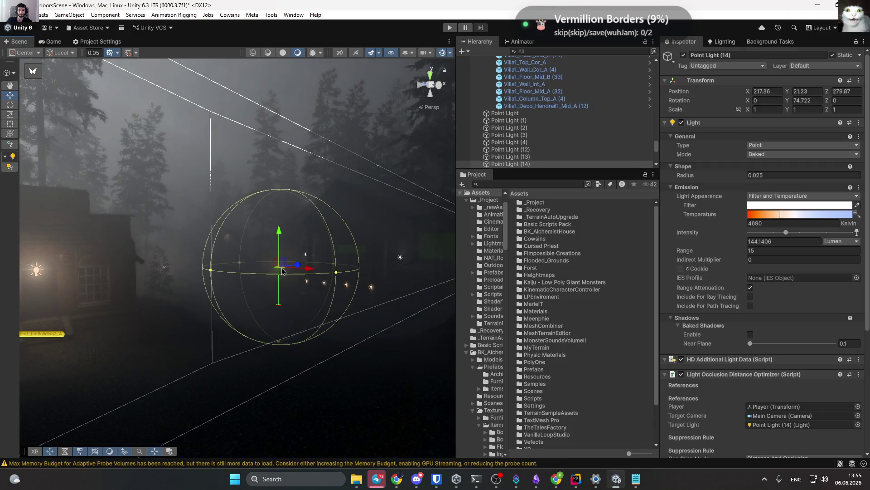
left_click(289, 139)
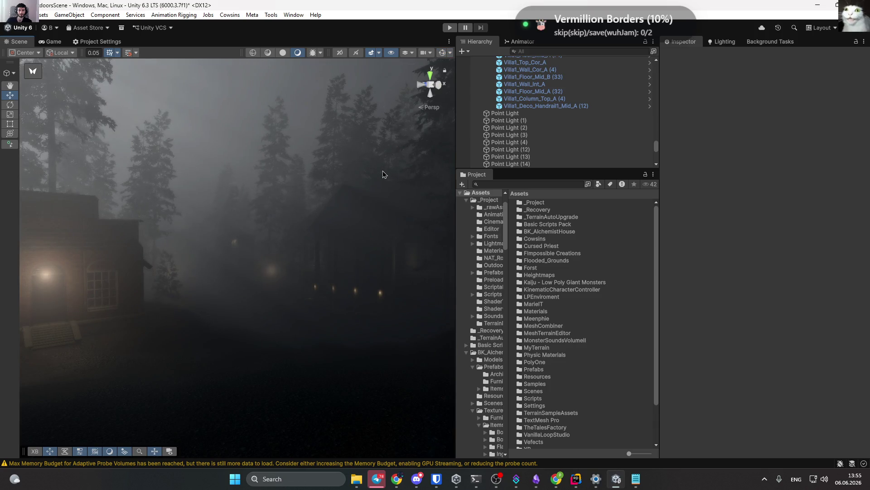
mouse_move(382, 170)
left_mouse_down()
mouse_move(333, 205)
mouse_move(290, 208)
mouse_move(230, 192)
left_mouse_up()
left_click(262, 204)
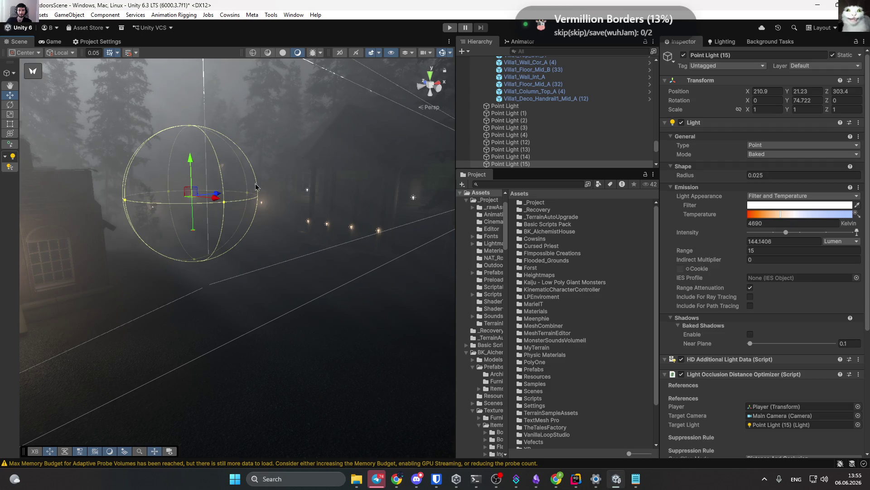
Nudge Point Light (15) across the ground near the house, then reselect it.
key("f")
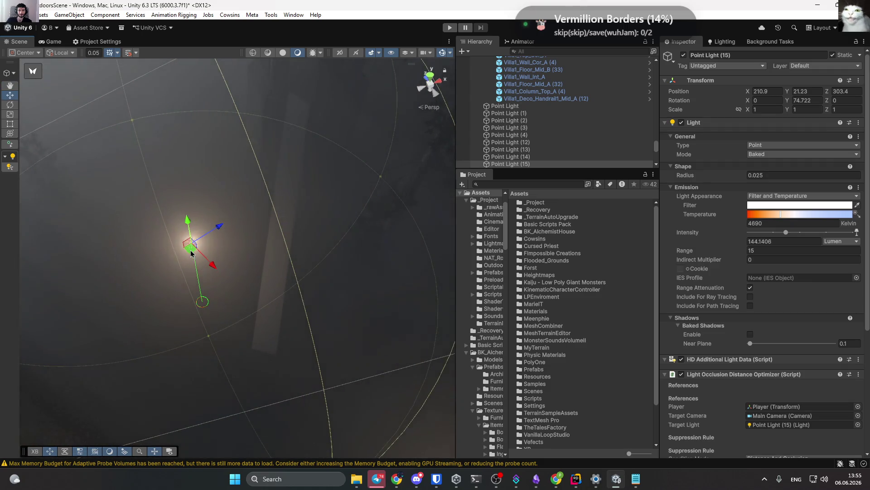
mouse_move(191, 253)
left_mouse_down()
mouse_move(266, 120)
mouse_move(324, 104)
mouse_move(299, 181)
mouse_move(306, 172)
left_mouse_up()
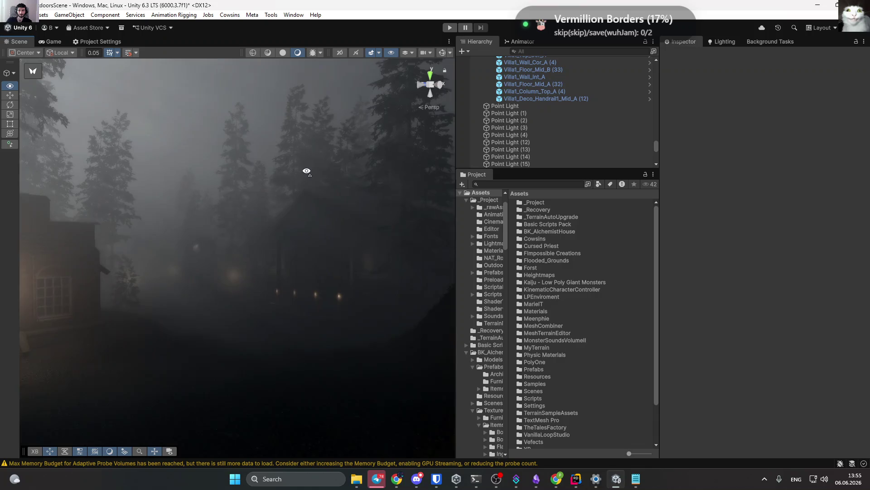
key("w")
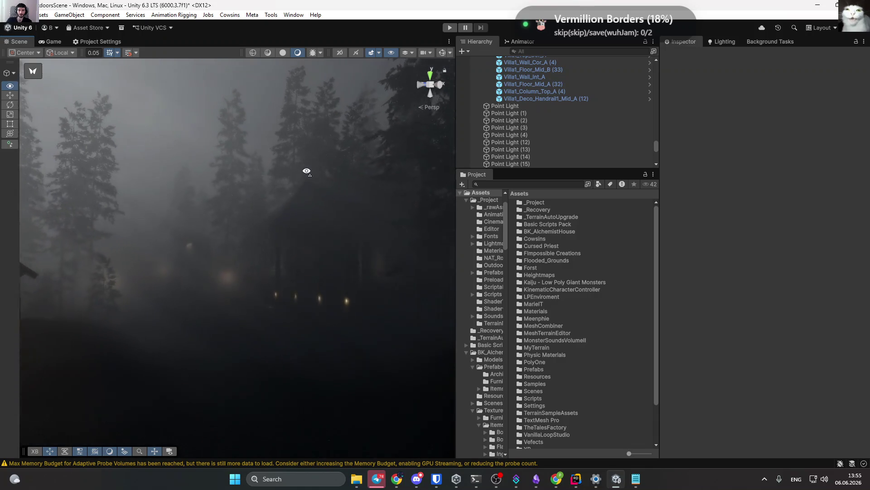
mouse_move(307, 171)
left_mouse_down()
mouse_move(297, 184)
mouse_move(205, 176)
mouse_move(227, 173)
left_mouse_up()
left_click(278, 232)
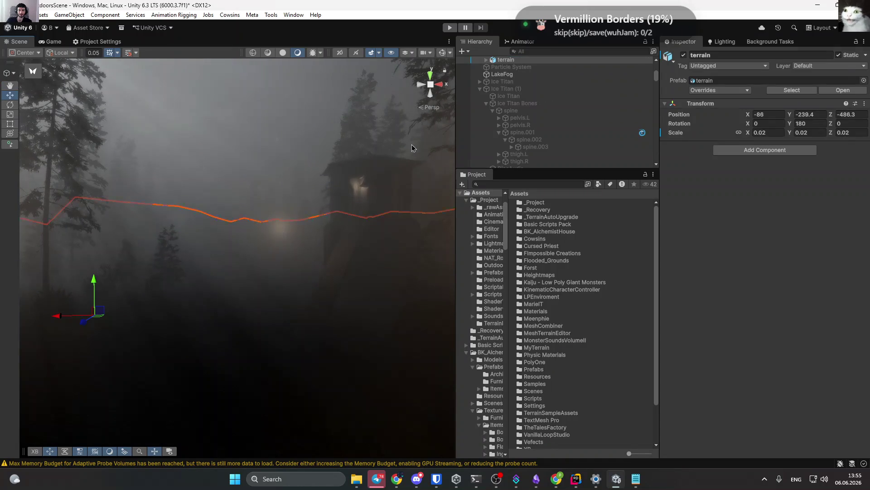
left_click(412, 148)
left_click(281, 227)
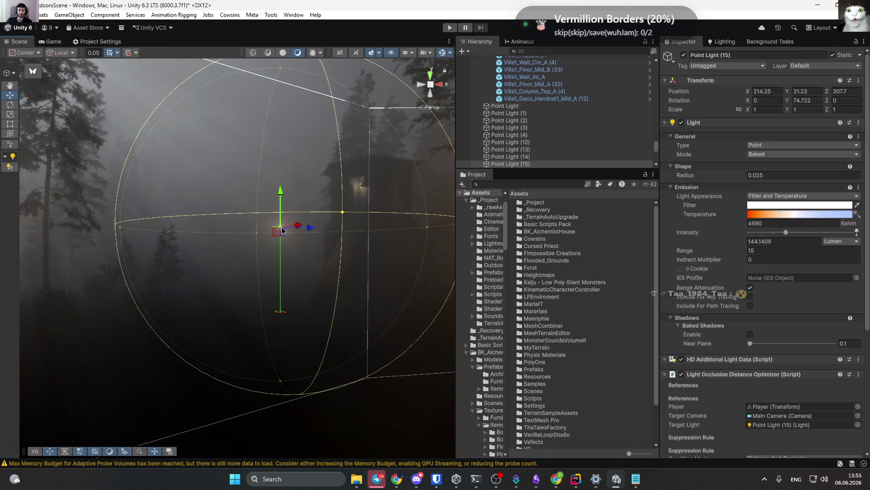
Orbit around the house light to check its range in the fog.
mouse_move(323, 218)
left_mouse_down()
mouse_move(322, 278)
mouse_move(334, 318)
mouse_move(305, 136)
mouse_move(254, 144)
mouse_move(356, 192)
left_mouse_up()
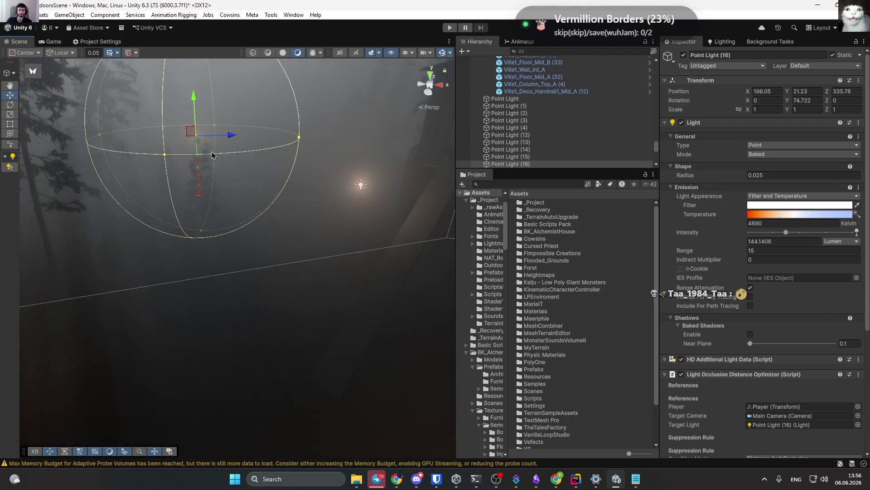
scroll(212, 155, "up", 5)
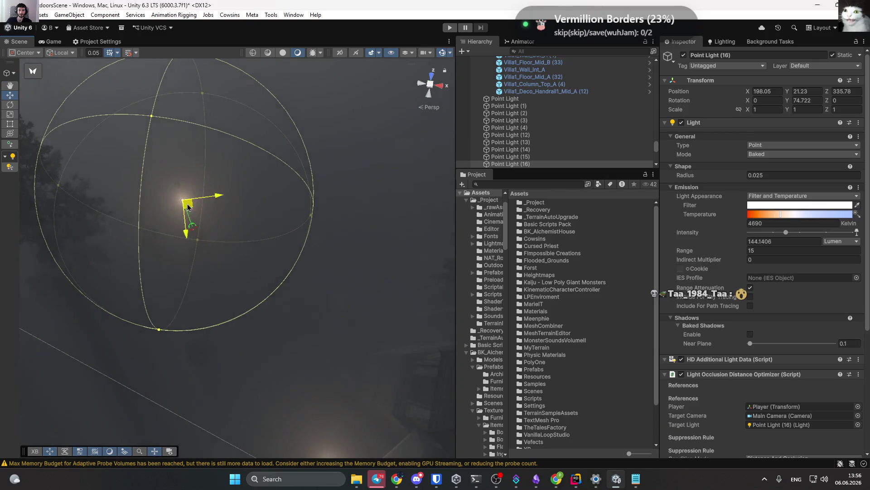
scroll(197, 192, "down", 3)
mouse_move(320, 213)
left_mouse_down()
mouse_move(121, 239)
mouse_move(16, 218)
mouse_move(408, 182)
left_mouse_up()
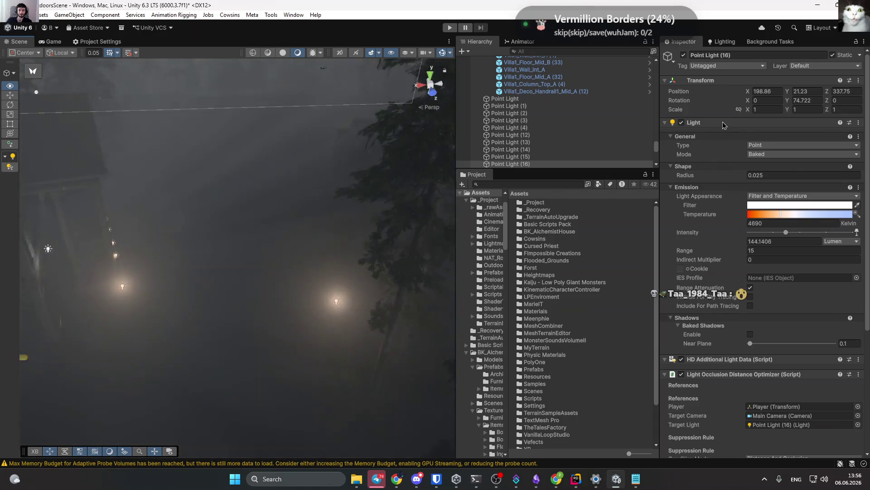
mouse_move(272, 181)
left_mouse_down()
mouse_move(253, 172)
mouse_move(290, 136)
mouse_move(327, 66)
left_mouse_up()
left_click(262, 129)
mouse_move(262, 128)
left_mouse_down()
mouse_move(287, 128)
mouse_move(253, 135)
left_mouse_up()
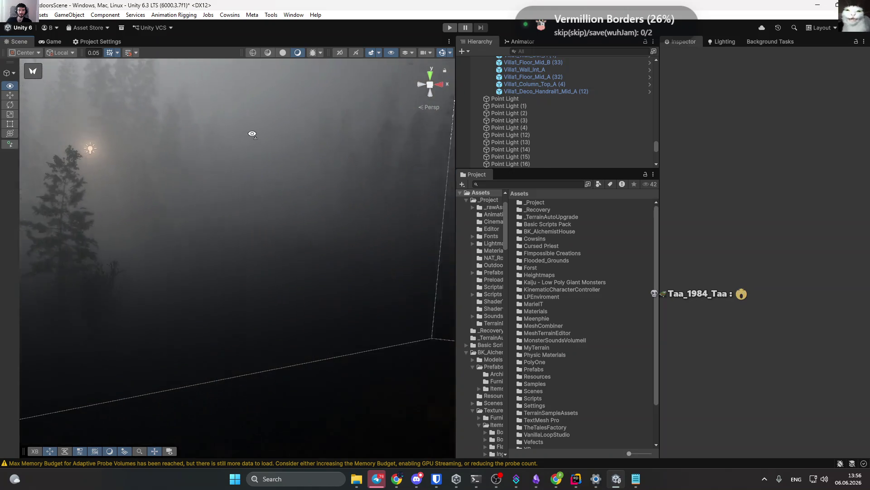
Place Point Light (16) further along the forest path and duplicate it.
left_click(119, 144)
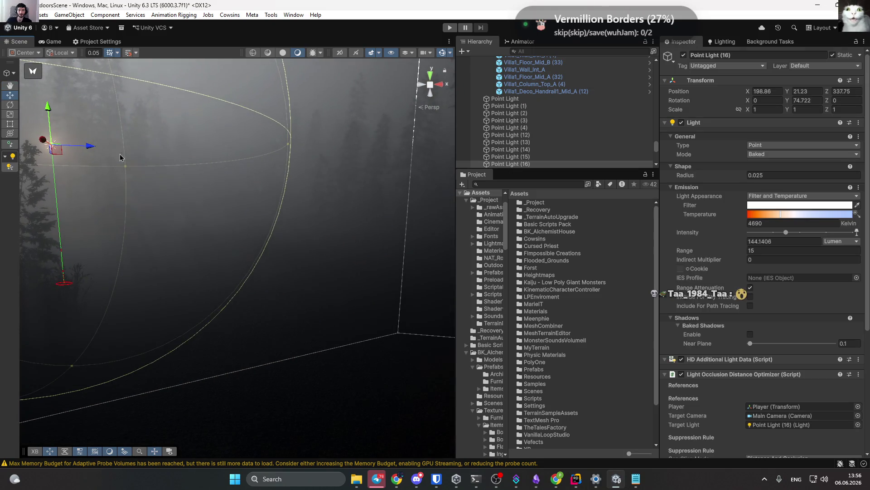
left_click_drag(330, 152, 336, 229)
key("f")
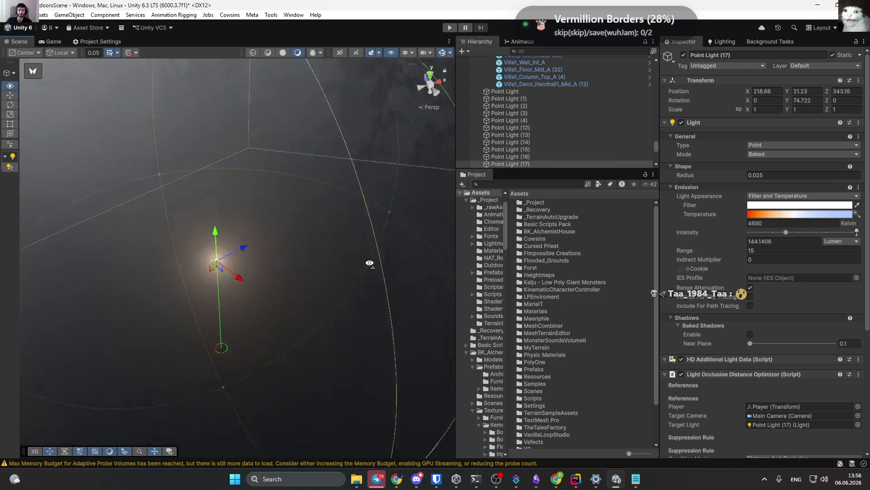
scroll(377, 318, "down", 3)
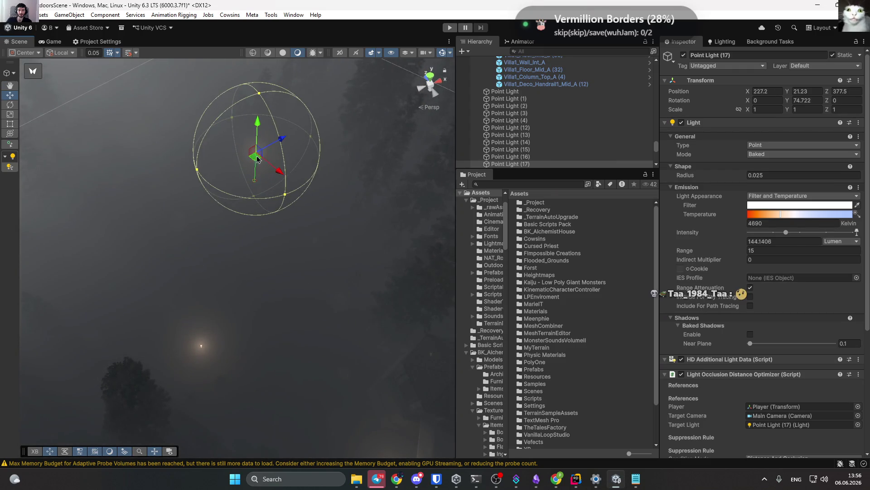
mouse_move(257, 159)
left_mouse_down()
mouse_move(317, 130)
mouse_move(239, 74)
mouse_move(281, 43)
mouse_move(284, 99)
mouse_move(273, 93)
mouse_move(295, 86)
mouse_move(367, 97)
mouse_move(355, 113)
mouse_move(303, 117)
mouse_move(254, 106)
mouse_move(334, 134)
mouse_move(353, 216)
left_mouse_up()
left_click(278, 52)
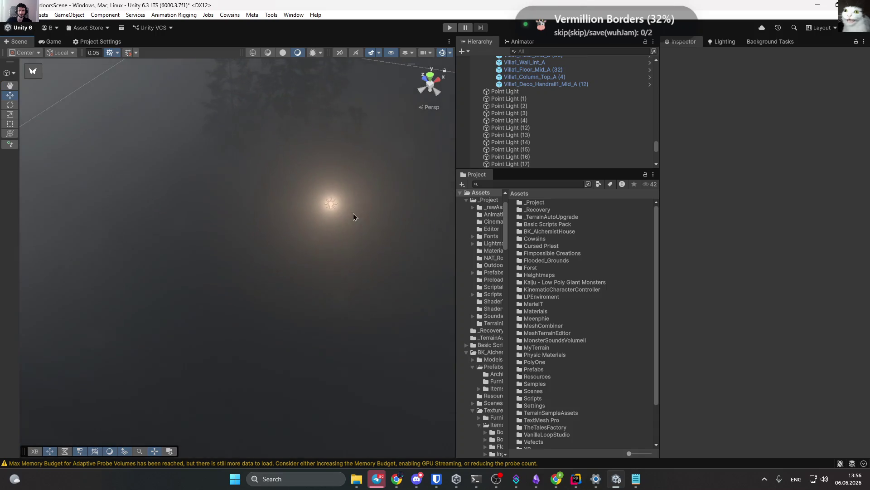
Hide the Scene view fog to check the path lights, then turn fog back on.
left_click(412, 54)
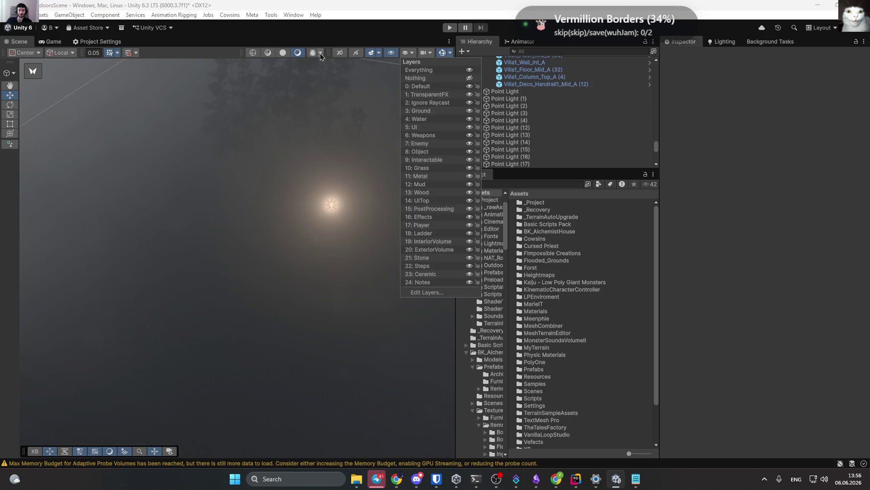
left_click(380, 53)
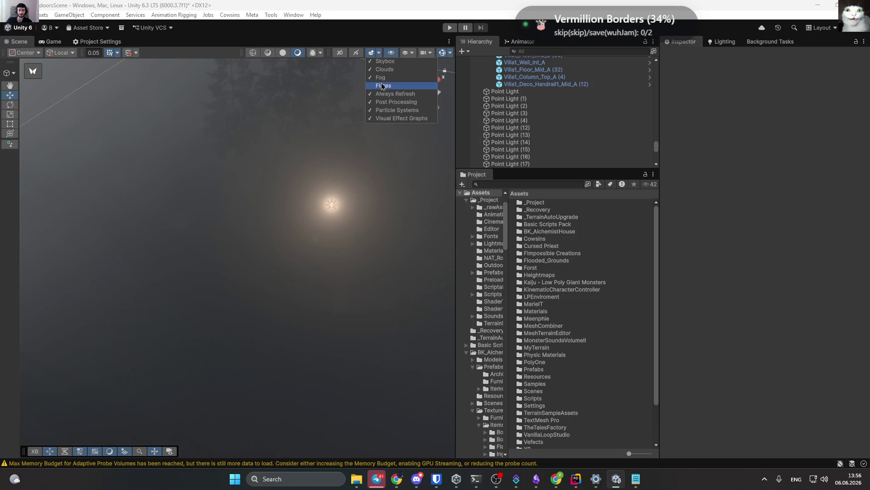
left_click(382, 78)
left_click(332, 206)
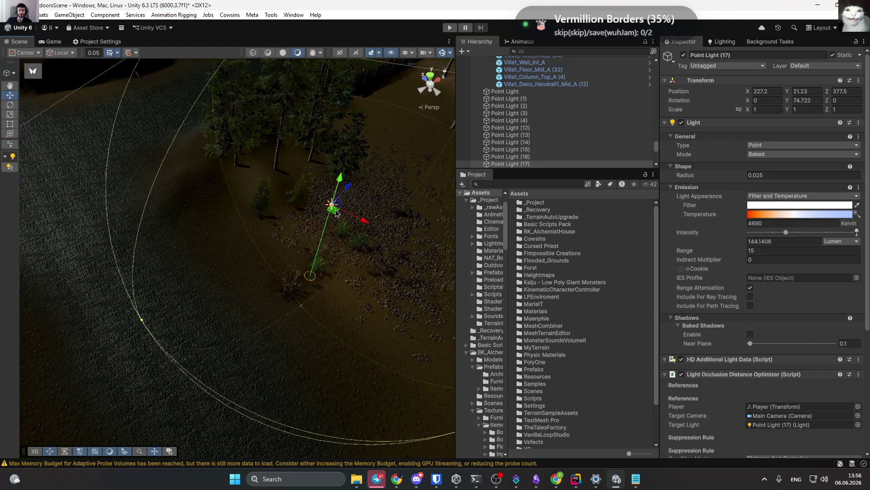
mouse_move(121, 106)
left_mouse_down()
mouse_move(289, 207)
mouse_move(345, 313)
mouse_move(388, 361)
left_mouse_up()
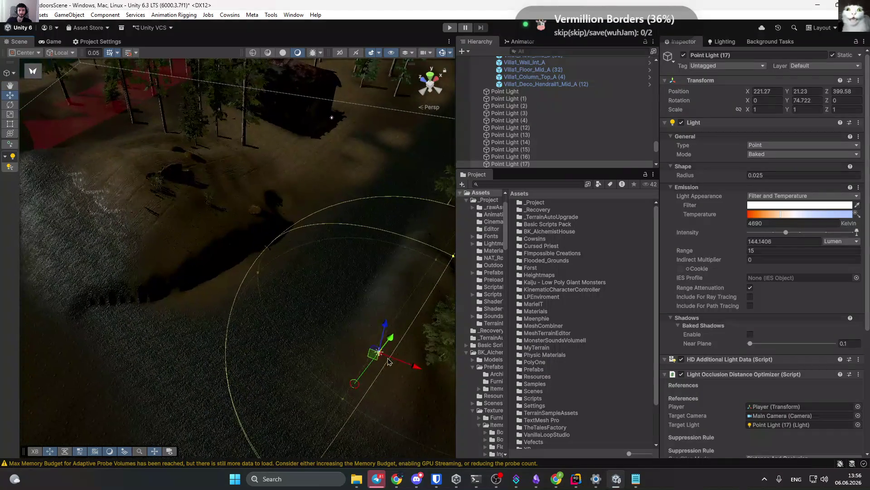
mouse_move(213, 240)
left_mouse_down()
mouse_move(295, 219)
mouse_move(351, 63)
left_mouse_up()
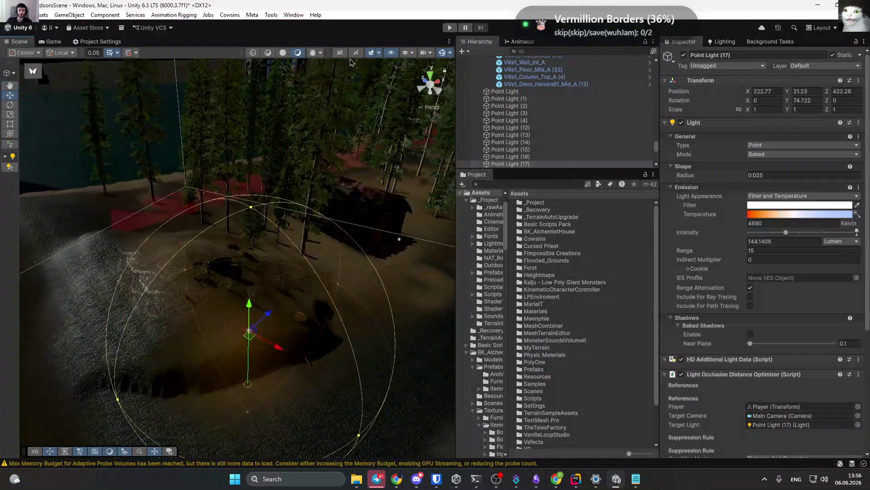
left_click(380, 77)
Position the newest path light at 247.28, 21.23, 424.47 and duplicate it.
mouse_move(353, 136)
left_mouse_down()
mouse_move(301, 227)
mouse_move(181, 173)
left_mouse_up()
mouse_move(272, 226)
left_mouse_down()
mouse_move(62, 200)
mouse_move(160, 185)
mouse_move(427, 178)
mouse_move(408, 188)
mouse_move(406, 250)
left_mouse_up()
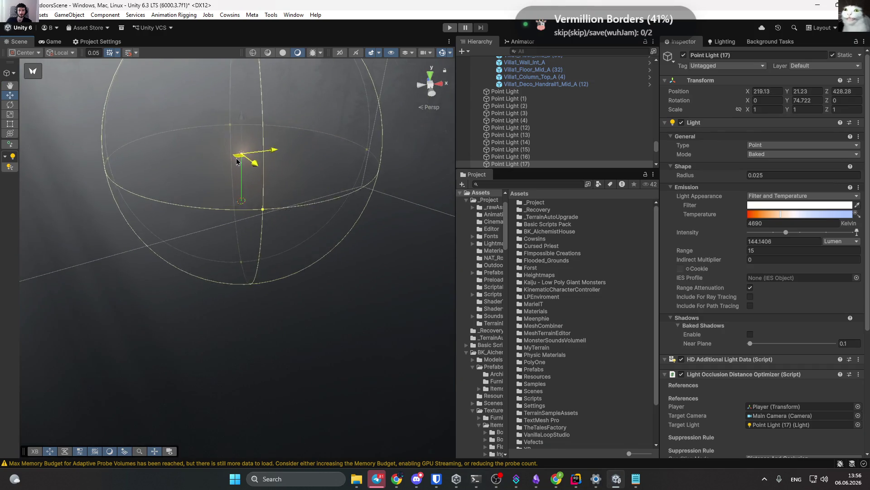
left_click_drag(251, 170, 281, 213)
key("f")
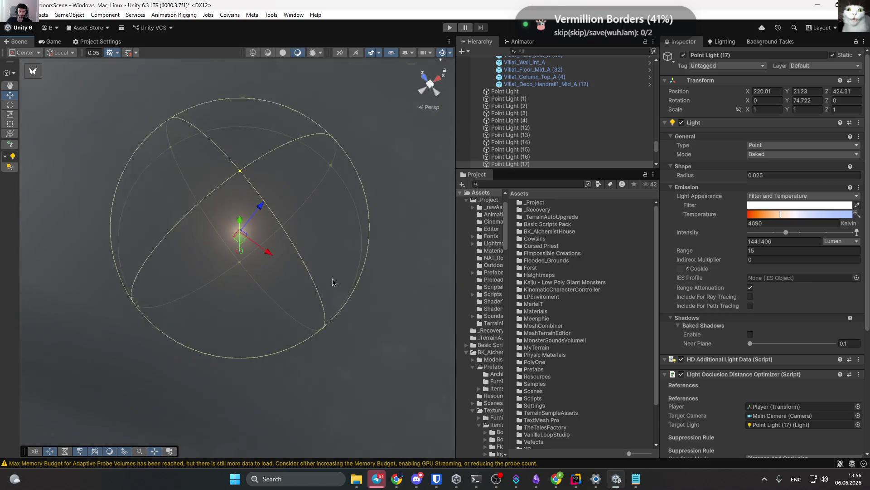
mouse_move(374, 249)
left_mouse_down()
mouse_move(354, 136)
mouse_move(222, 94)
mouse_move(289, 167)
left_mouse_up()
mouse_move(432, 174)
left_mouse_down()
mouse_move(379, 203)
mouse_move(398, 272)
mouse_move(234, 240)
mouse_move(266, 233)
mouse_move(381, 259)
left_mouse_up()
key("ctrl+d")
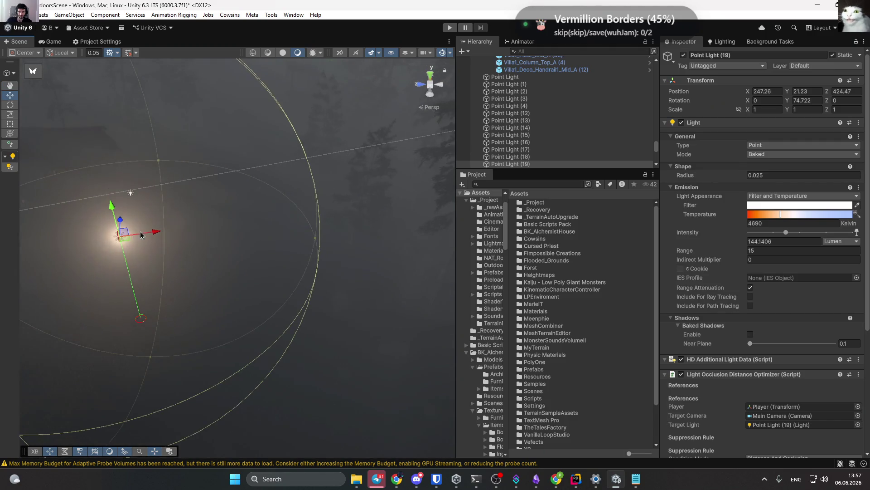
Move Point Light (19) to 233.87, 21.23, 402.76, inspecting Point Light (18) with gizmos toggled.
mouse_move(180, 259)
left_mouse_down()
mouse_move(389, 346)
mouse_move(318, 389)
mouse_move(281, 352)
mouse_move(266, 302)
left_mouse_up()
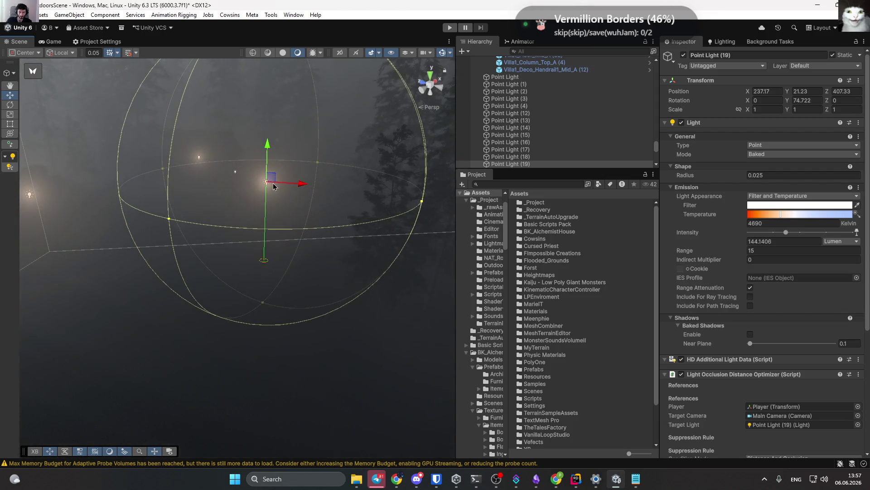
mouse_move(334, 191)
left_mouse_down()
mouse_move(355, 249)
mouse_move(327, 235)
mouse_move(325, 200)
mouse_move(213, 186)
mouse_move(254, 191)
mouse_move(292, 180)
mouse_move(362, 206)
mouse_move(372, 227)
mouse_move(417, 220)
left_mouse_up()
left_click(292, 180)
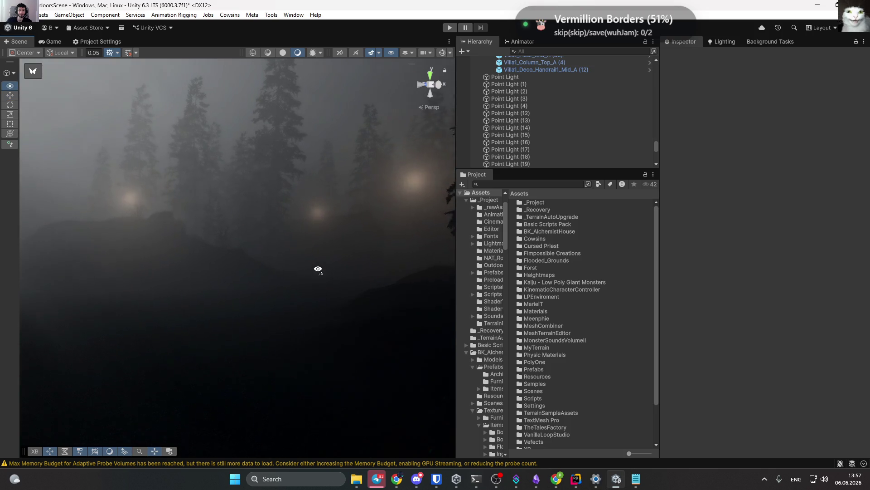
left_click(440, 54)
left_click(321, 214)
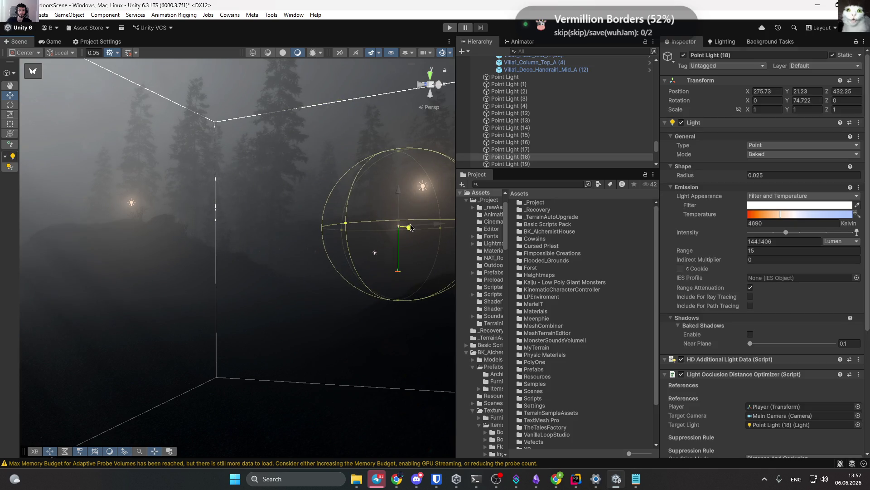
mouse_move(417, 203)
left_mouse_down()
mouse_move(437, 243)
mouse_move(435, 286)
mouse_move(433, 197)
mouse_move(408, 273)
mouse_move(375, 298)
mouse_move(353, 255)
left_mouse_up()
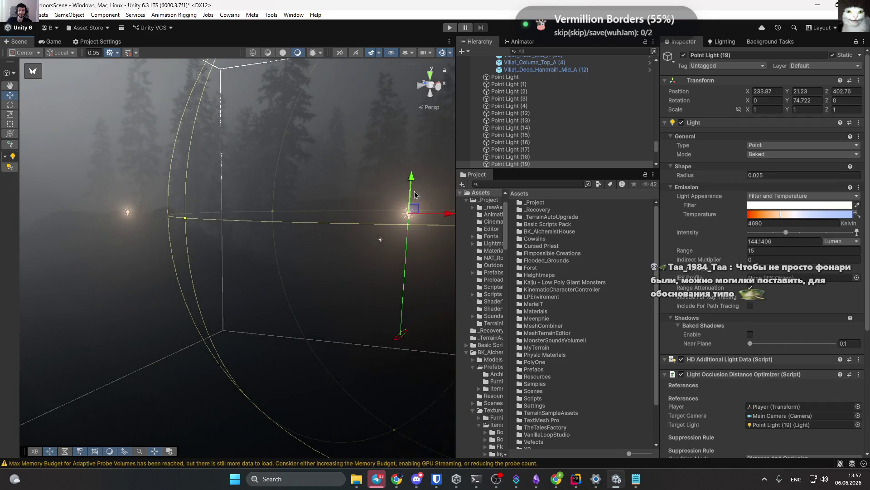
left_click(444, 57)
mouse_move(317, 173)
left_mouse_down()
mouse_move(325, 167)
mouse_move(325, 189)
mouse_move(281, 202)
mouse_move(733, 199)
mouse_move(237, 194)
mouse_move(424, 192)
mouse_move(55, 209)
mouse_move(770, 212)
mouse_move(299, 218)
left_mouse_up()
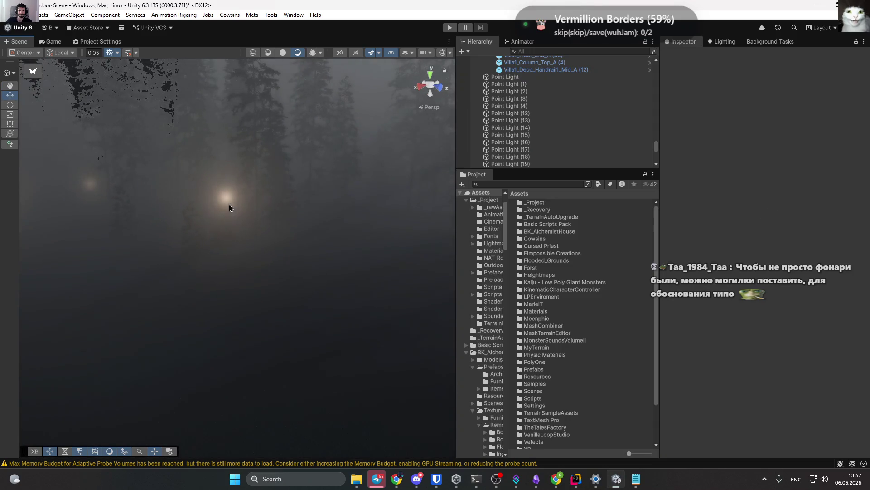
mouse_move(229, 208)
left_mouse_down()
mouse_move(326, 229)
mouse_move(290, 244)
mouse_move(248, 287)
left_mouse_up()
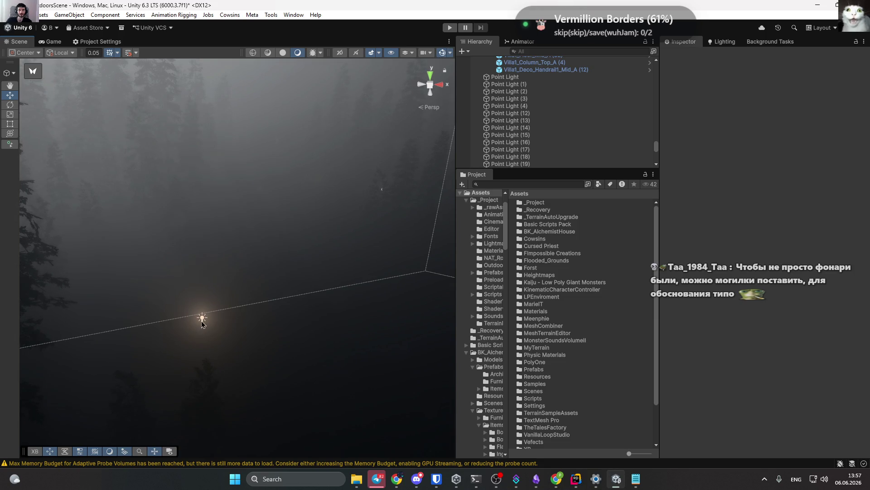
Shift the selected path light slightly and swing the view to a new foggy angle.
mouse_move(202, 320)
left_mouse_down()
mouse_move(352, 288)
mouse_move(376, 306)
mouse_move(365, 314)
left_mouse_up()
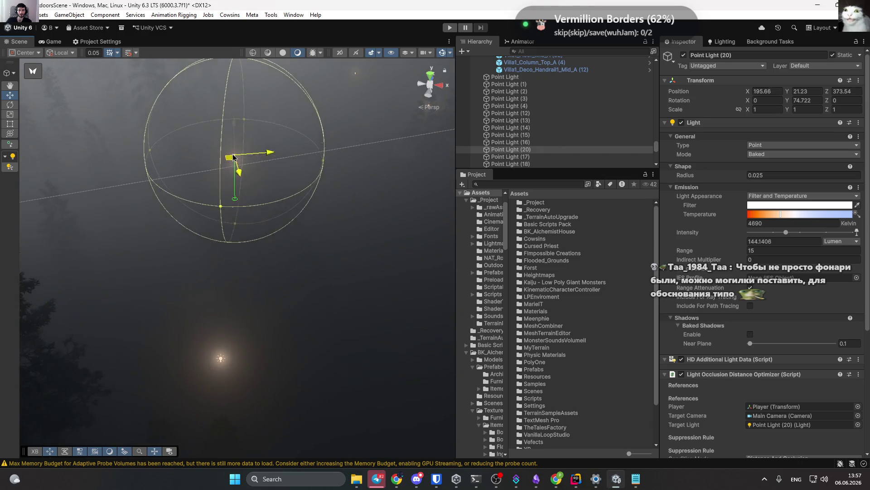
left_click_drag(233, 157, 254, 154)
mouse_move(254, 154)
left_mouse_down()
mouse_move(407, 161)
mouse_move(397, 136)
mouse_move(402, 74)
mouse_move(255, 217)
mouse_move(281, 175)
left_mouse_up()
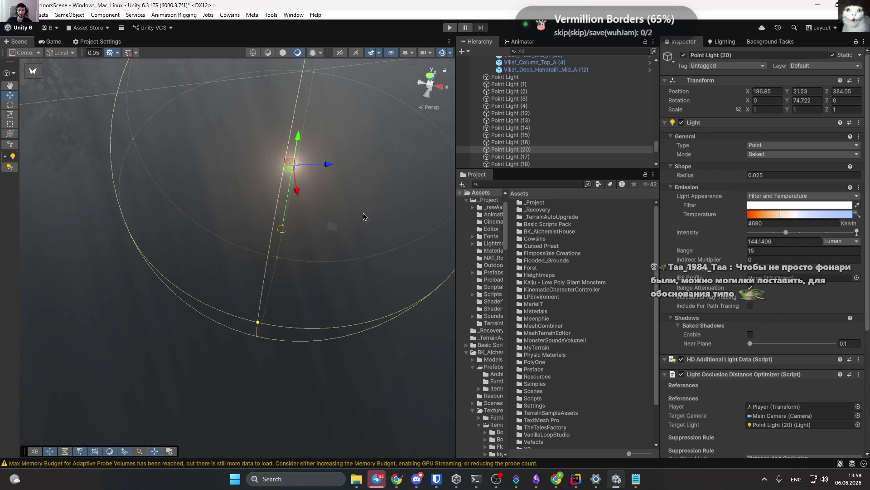
mouse_move(363, 216)
left_mouse_down()
mouse_move(318, 227)
mouse_move(227, 181)
mouse_move(161, 130)
mouse_move(248, 235)
mouse_move(363, 194)
mouse_move(839, 185)
left_mouse_up()
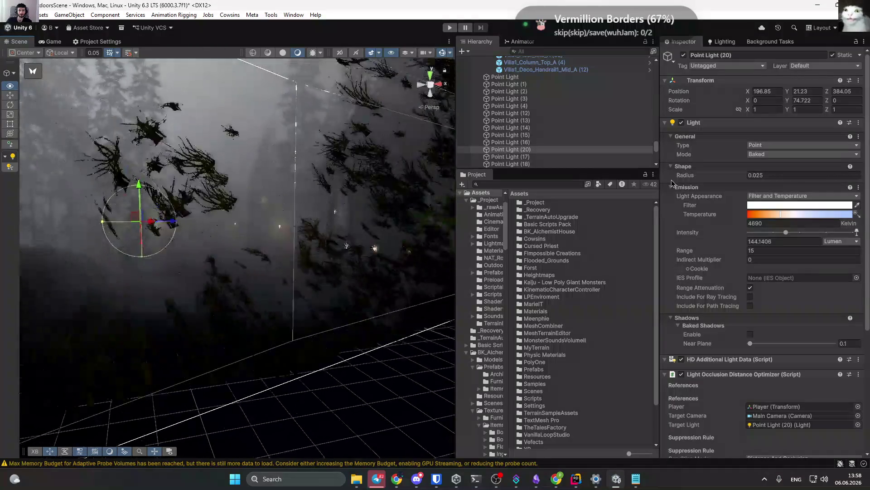
mouse_move(277, 150)
left_mouse_down()
mouse_move(263, 132)
mouse_move(217, 162)
left_mouse_up()
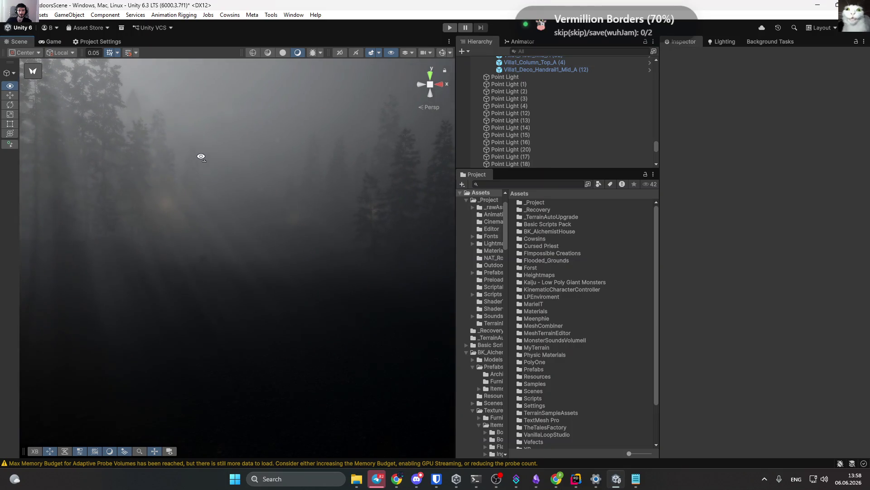
Slide Point Light (19) across the ground to 223.69, 21.23, 397.94, then deselect it.
left_click(167, 204)
left_click_drag(194, 219, 191, 250)
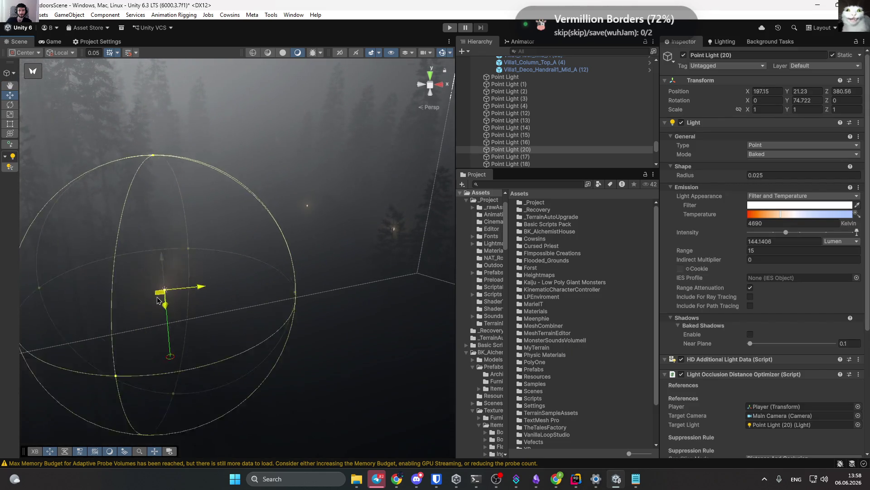
left_click_drag(143, 298, 285, 294)
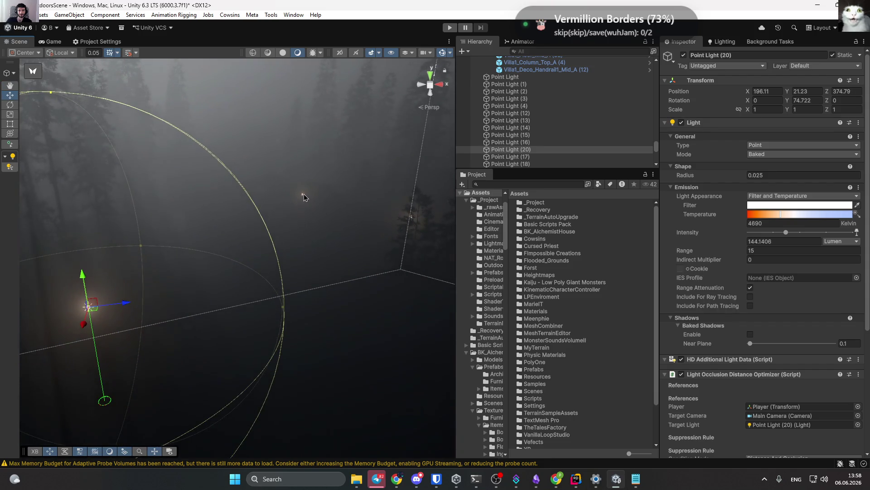
left_click_drag(304, 194, 428, 268)
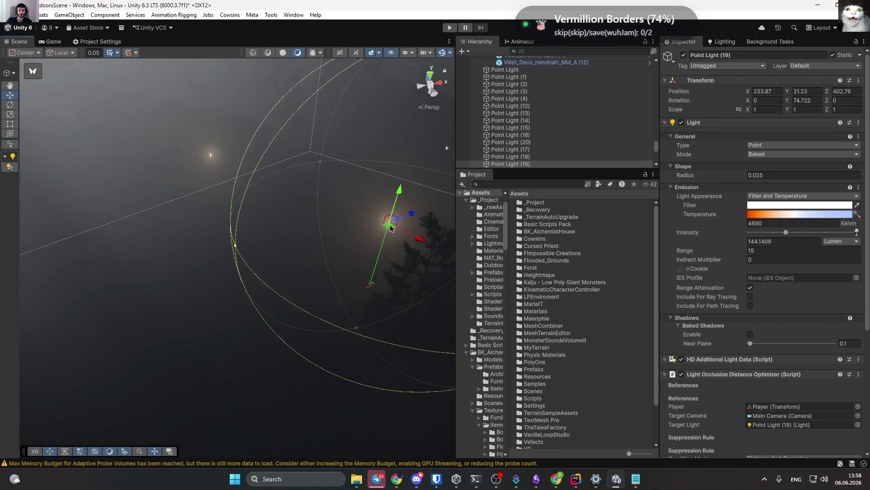
left_click_drag(388, 229, 306, 286)
mouse_move(342, 319)
left_mouse_down()
mouse_move(317, 334)
mouse_move(319, 301)
mouse_move(195, 287)
mouse_move(324, 235)
mouse_move(329, 225)
left_mouse_up()
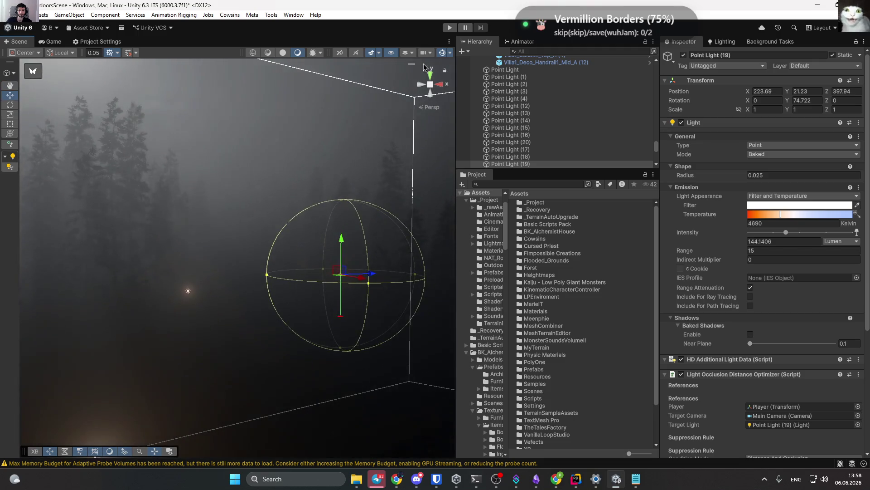
left_click(319, 100)
mouse_move(319, 100)
left_mouse_down()
mouse_move(353, 176)
mouse_move(325, 169)
mouse_move(340, 154)
mouse_move(404, 147)
mouse_move(426, 170)
left_mouse_up()
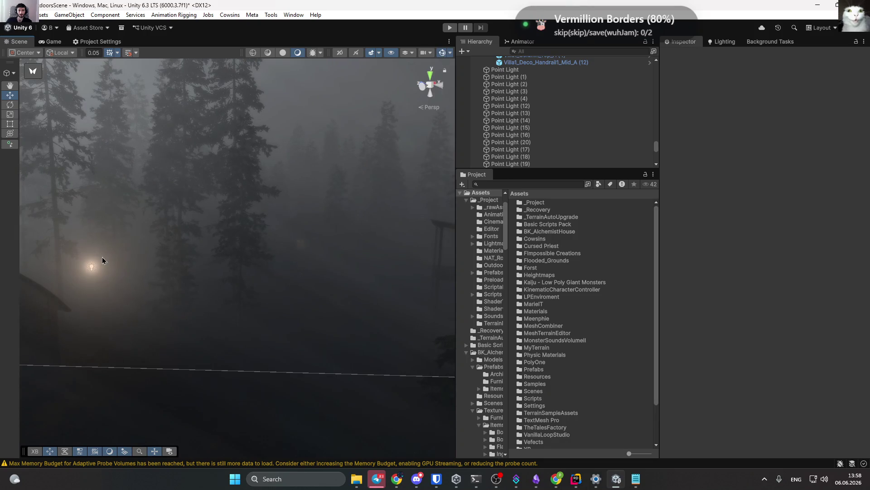
Move Point Light (21) to a new spot among the trees and deselect it.
left_click(92, 266)
mouse_move(282, 291)
left_mouse_down()
mouse_move(245, 323)
mouse_move(115, 342)
left_mouse_up()
mouse_move(69, 305)
left_mouse_down()
mouse_move(350, 243)
mouse_move(384, 156)
mouse_move(384, 192)
mouse_move(317, 200)
mouse_move(292, 214)
mouse_move(325, 201)
left_mouse_up()
left_click_drag(166, 182, 169, 183)
scroll(169, 182, "up", 5)
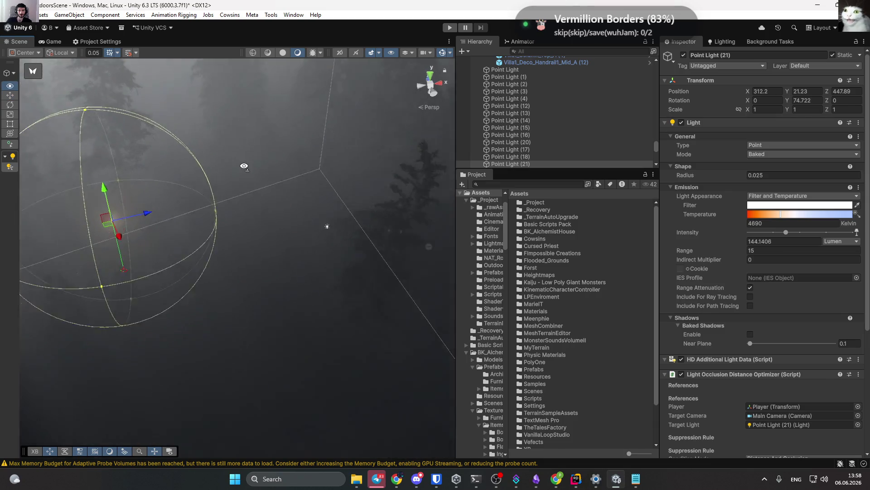
left_click(293, 135)
mouse_move(293, 135)
left_mouse_down()
mouse_move(341, 110)
mouse_move(316, 135)
mouse_move(322, 124)
left_mouse_up()
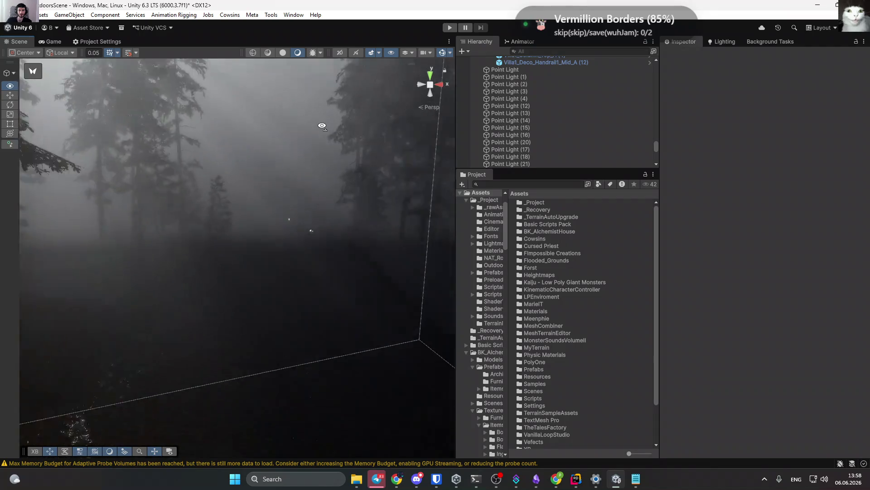
scroll(313, 215, "up", 5)
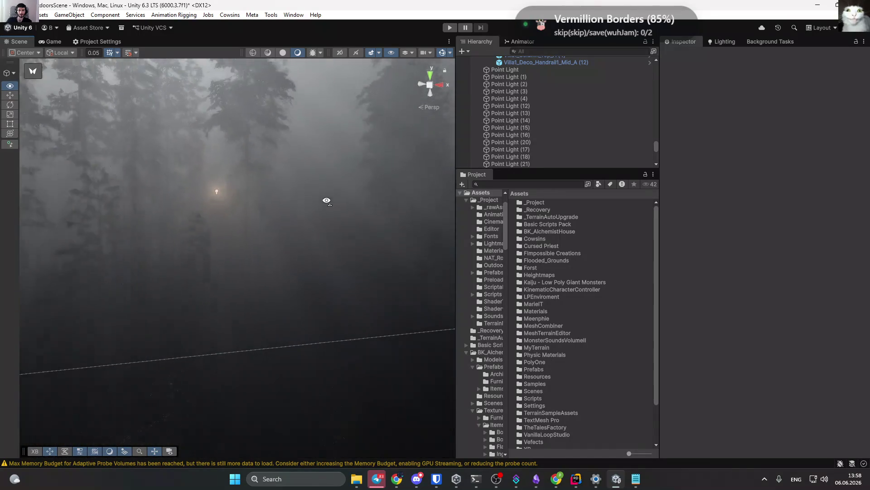
Lower Point Light (22) beside the small wooden hut and frame it with F.
left_click(234, 198)
mouse_move(249, 209)
left_mouse_down()
mouse_move(327, 237)
mouse_move(327, 328)
mouse_move(170, 347)
left_mouse_up()
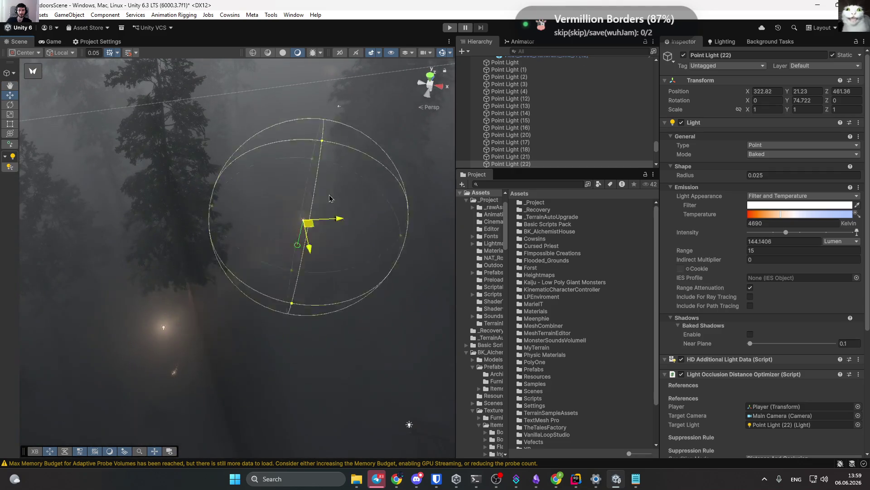
mouse_move(329, 198)
left_mouse_down()
mouse_move(331, 142)
mouse_move(317, 120)
mouse_move(361, 140)
mouse_move(428, 146)
mouse_move(372, 118)
mouse_move(294, 55)
mouse_move(472, 38)
left_mouse_up()
key("s")
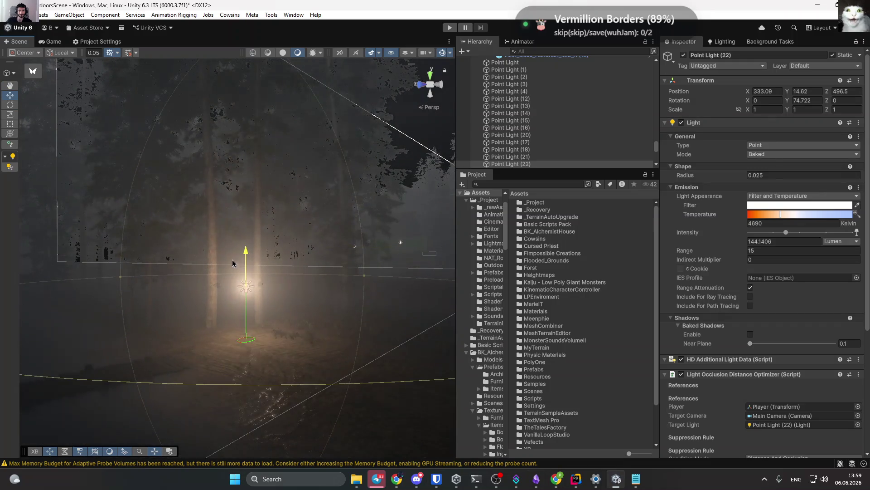
left_click_drag(166, 311, 257, 423)
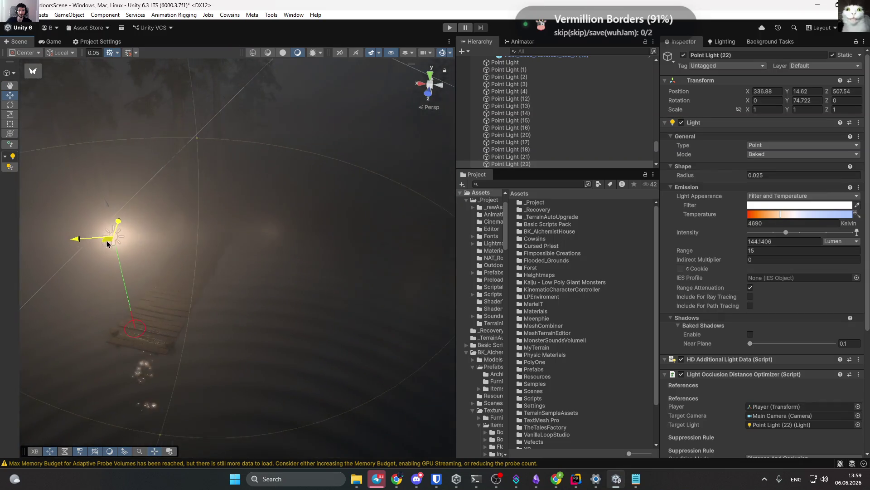
key("f")
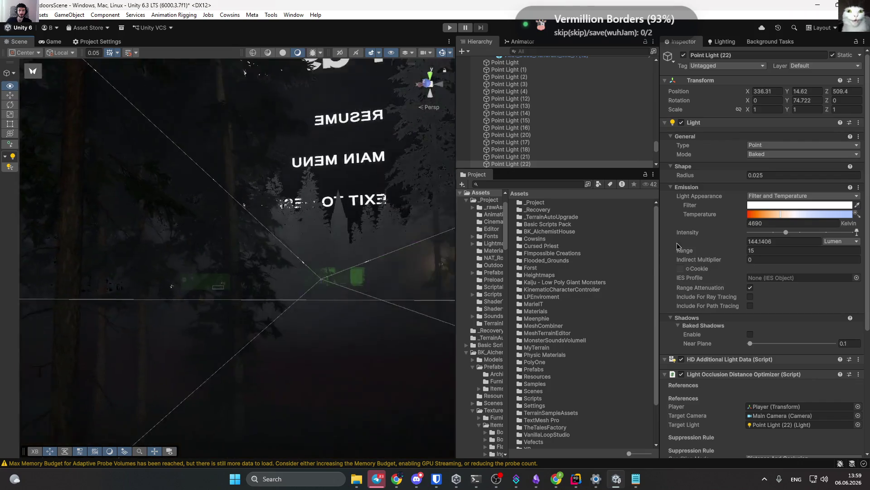
left_click_drag(73, 290, 59, 289)
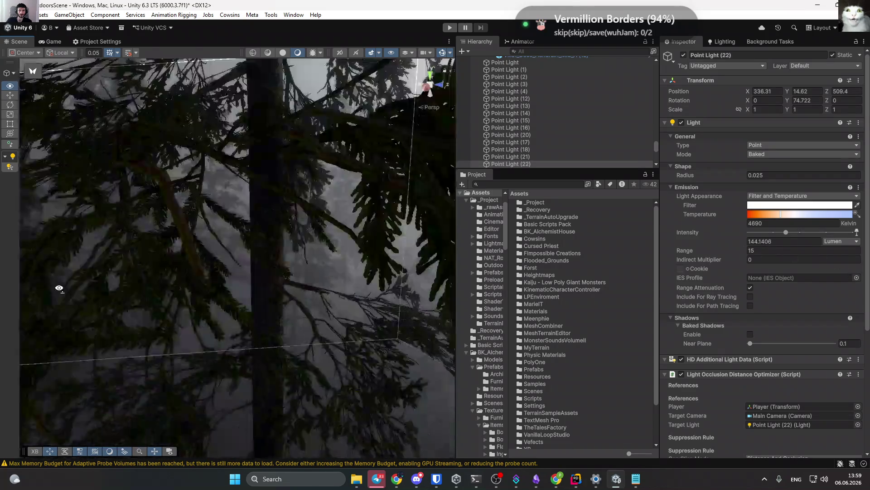
key("f")
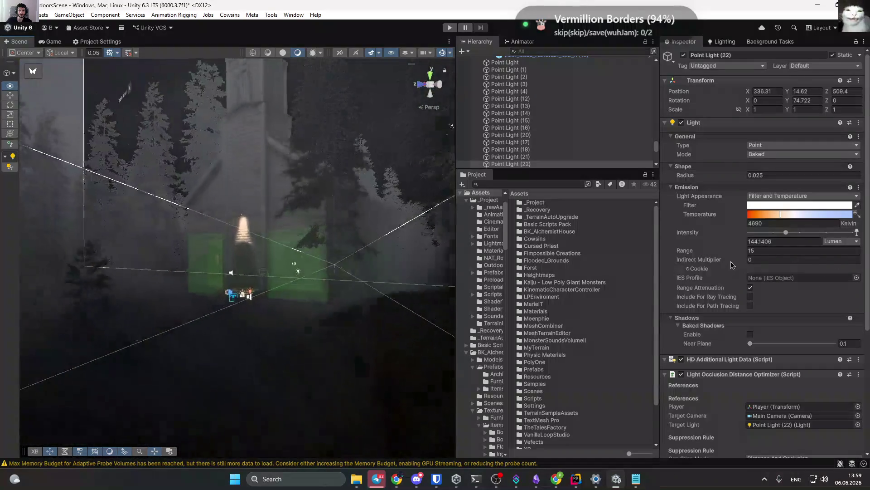
mouse_move(91, 244)
left_mouse_down()
mouse_move(175, 278)
mouse_move(178, 243)
mouse_move(272, 301)
mouse_move(301, 346)
mouse_move(306, 315)
mouse_move(327, 290)
left_mouse_up()
key("f")
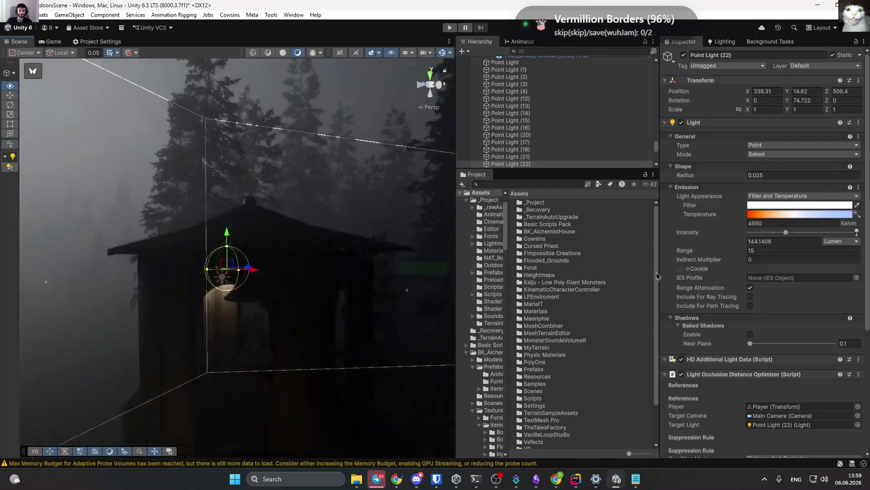
left_click(254, 303)
mouse_move(255, 303)
left_mouse_down()
mouse_move(297, 276)
mouse_move(290, 251)
left_mouse_up()
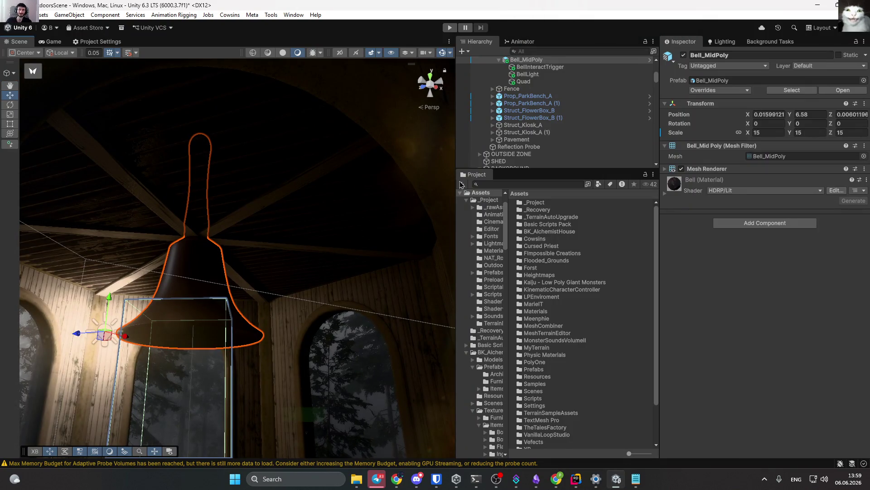
Duplicate the bell and move the copy out to the current view of the dock.
scroll(515, 123, "up", 2)
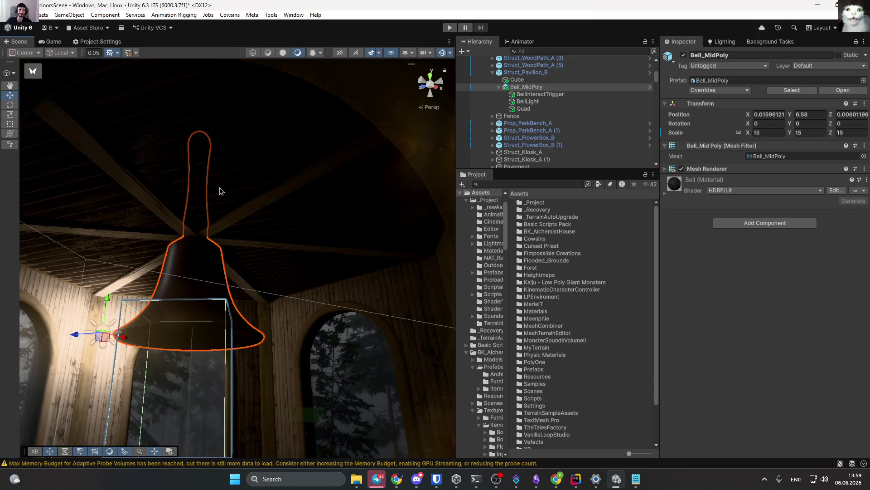
key("ctrl+d")
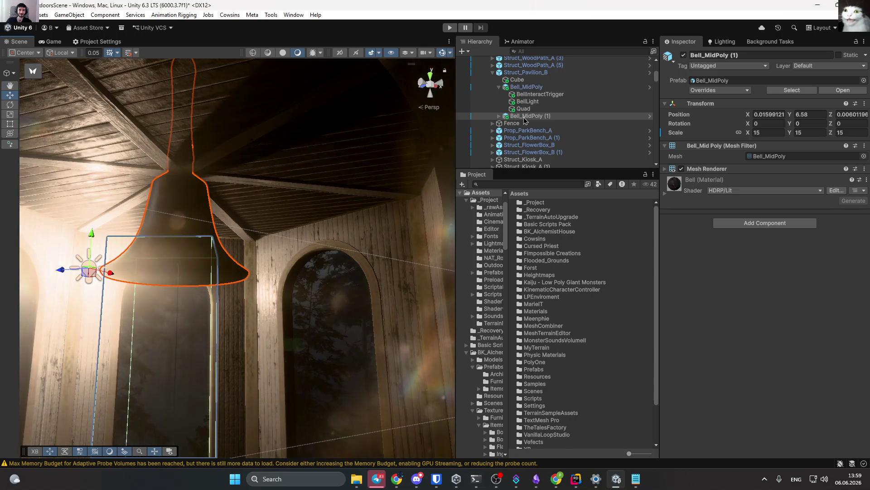
left_click_drag(519, 71, 519, 70)
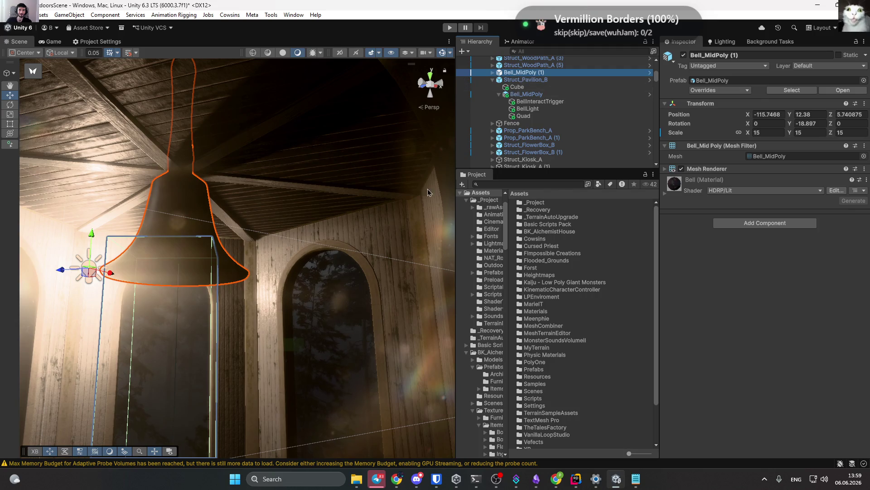
mouse_move(428, 192)
left_mouse_down()
mouse_move(111, 231)
mouse_move(222, 225)
mouse_move(185, 196)
mouse_move(217, 201)
mouse_move(225, 219)
mouse_move(148, 247)
mouse_move(119, 241)
mouse_move(88, 158)
left_mouse_up()
left_click(84, 14)
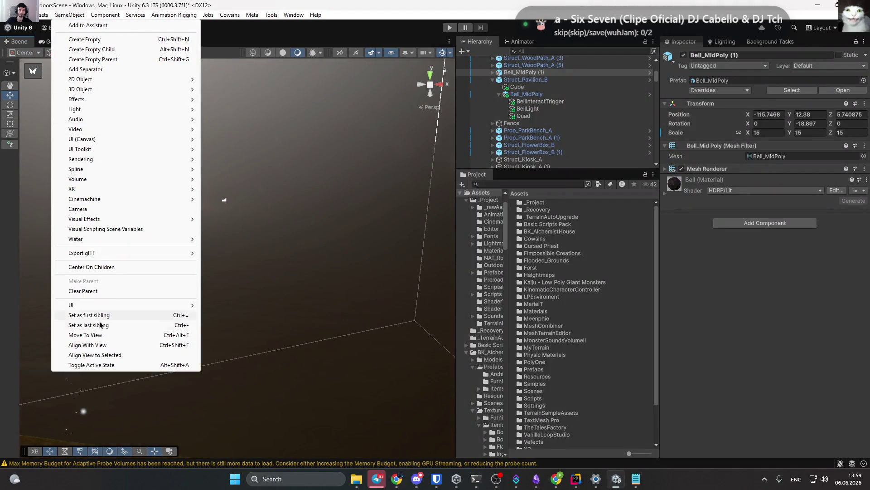
left_click(115, 344)
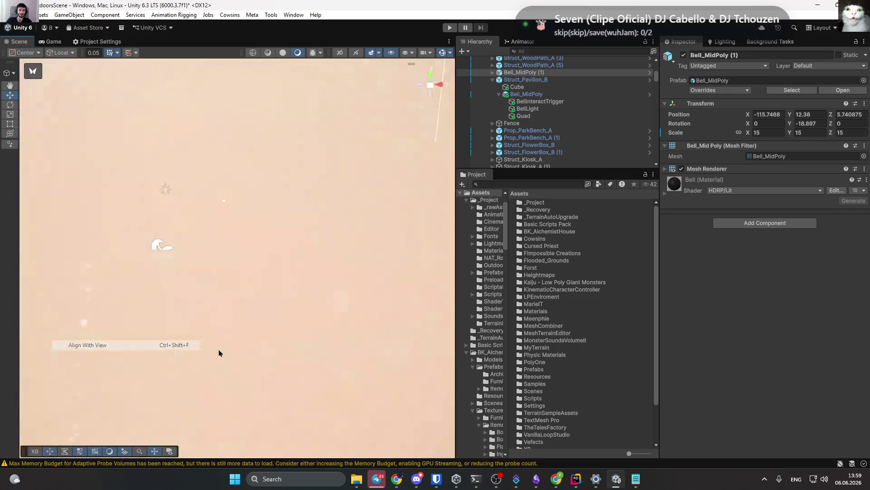
mouse_move(313, 318)
left_mouse_down()
mouse_move(373, 343)
mouse_move(437, 325)
left_mouse_up()
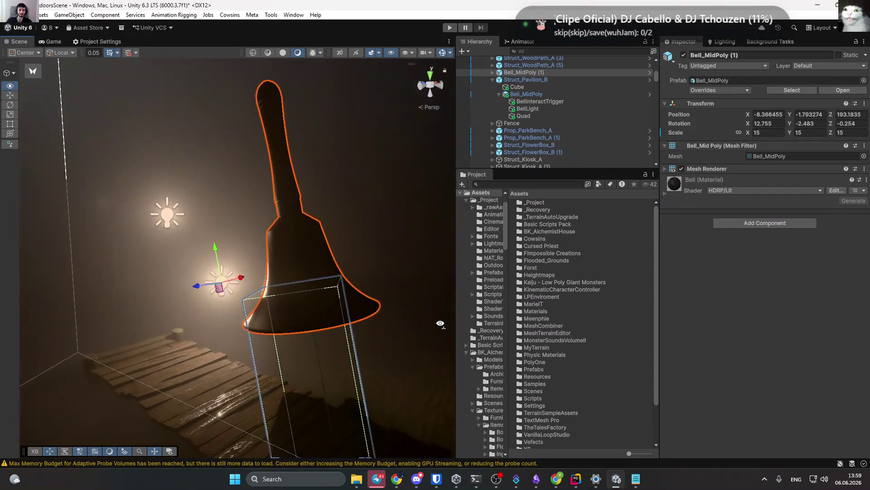
Delete the bell copy's own light and set its X rotation to 0 so it stands upright.
left_click(494, 73)
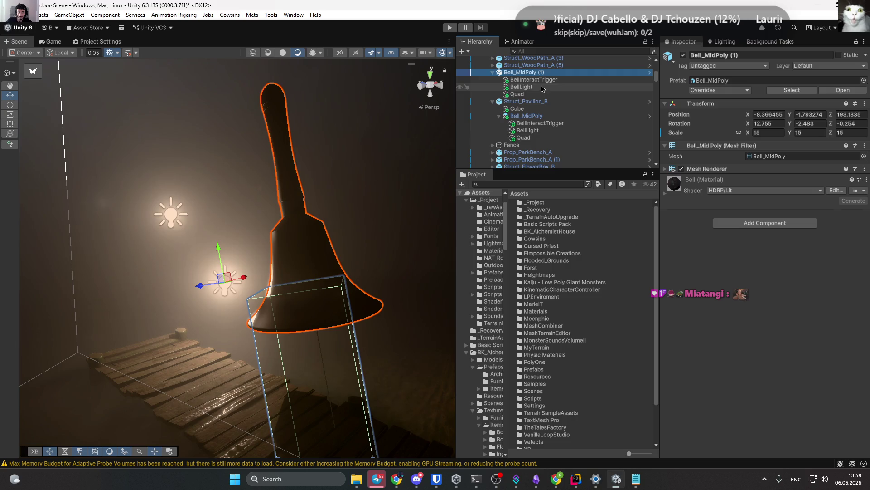
left_click(540, 88)
key("Delete")
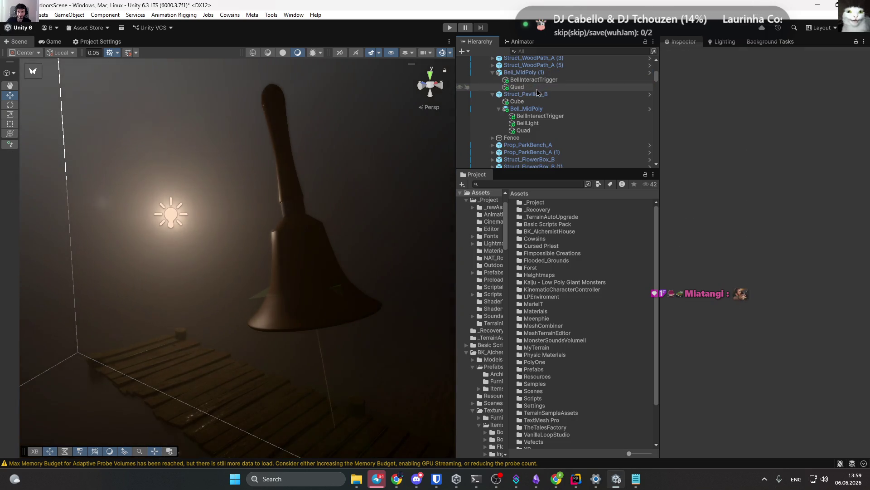
left_click(537, 87)
left_click(534, 80)
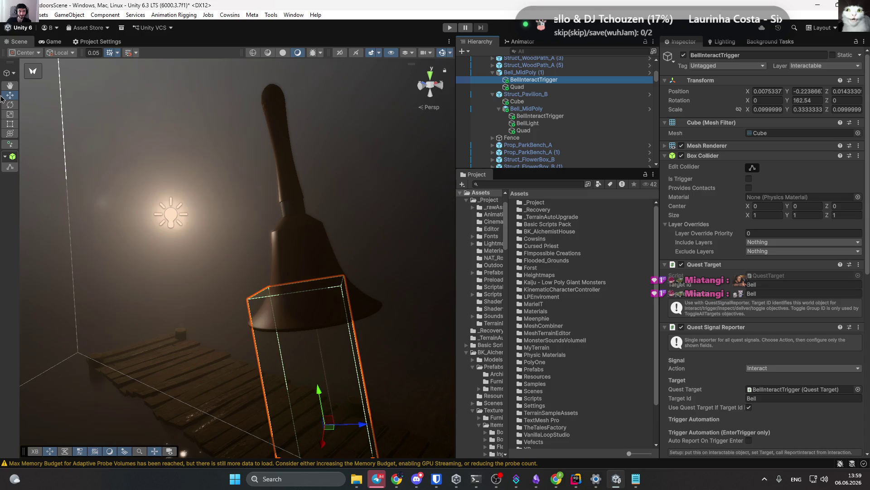
left_click(513, 72)
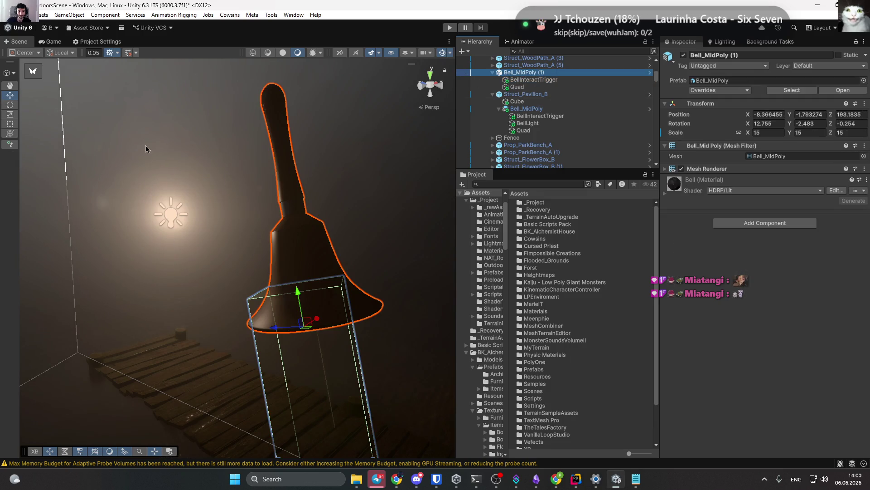
left_click(769, 126)
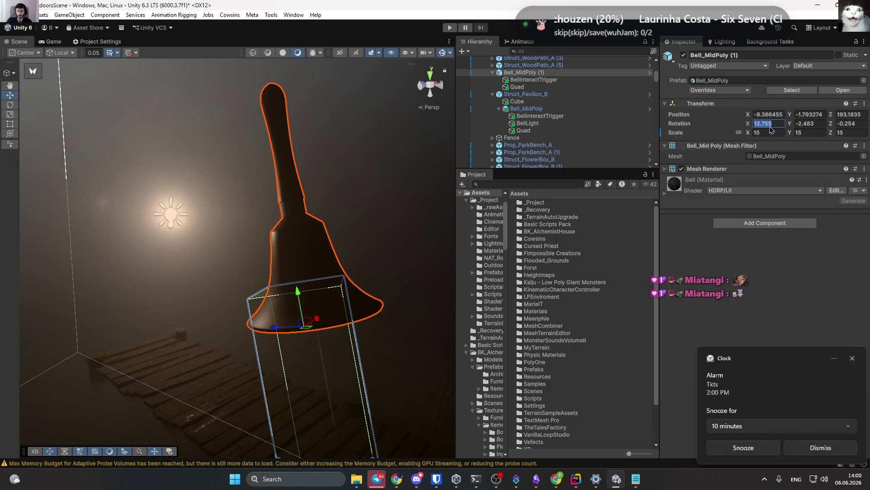
left_click(808, 447)
type("0")
key("Tab")
type("0")
left_click(844, 124)
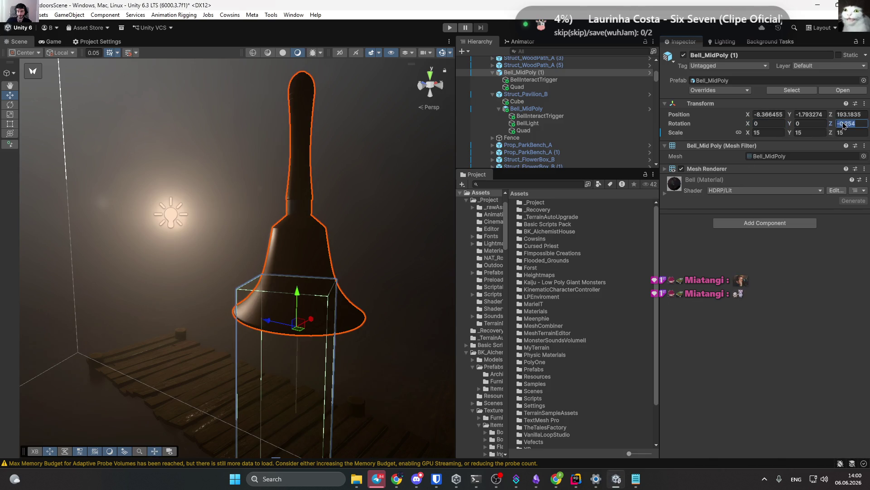
type("0")
Place the upright bell onto the dock and slide it along X to -7.21.
mouse_move(178, 199)
left_mouse_down()
mouse_move(285, 288)
mouse_move(156, 249)
mouse_move(146, 258)
mouse_move(141, 349)
mouse_move(145, 342)
mouse_move(87, 346)
mouse_move(272, 285)
mouse_move(281, 254)
left_mouse_up()
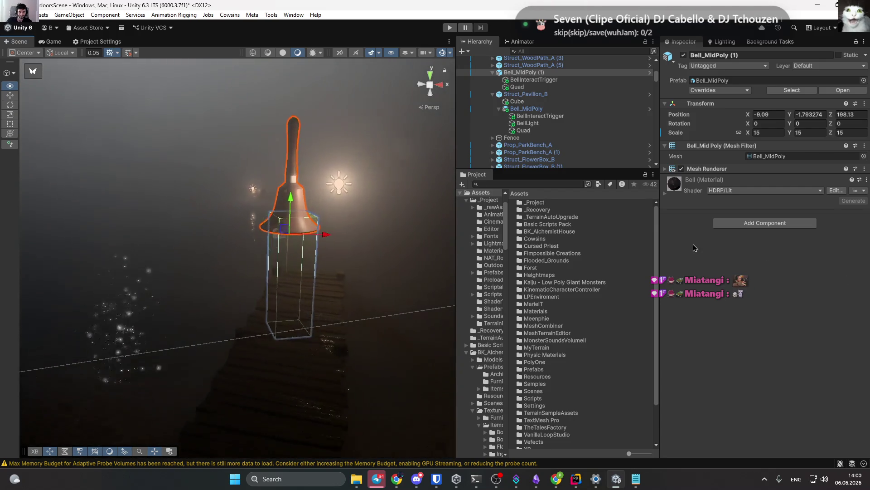
left_click_drag(694, 248, 166, 232)
left_click_drag(308, 180, 362, 133)
key("f")
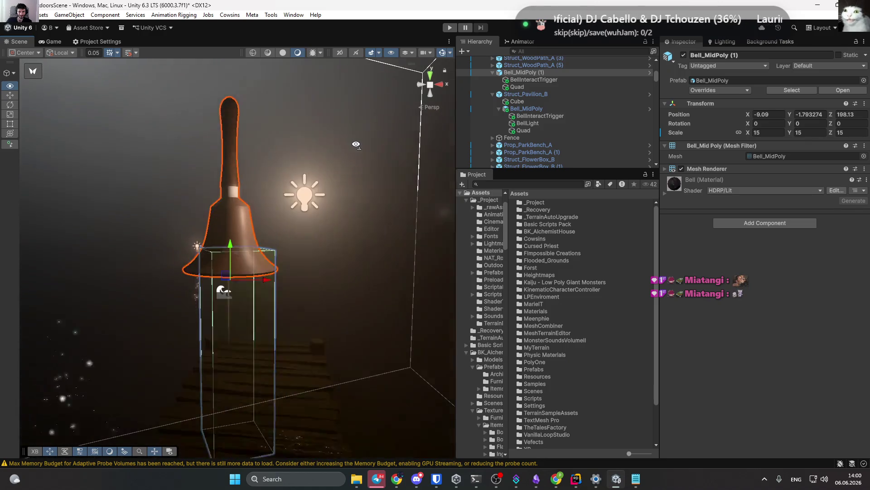
mouse_move(259, 267)
left_mouse_down()
mouse_move(326, 261)
mouse_move(343, 313)
mouse_move(523, 173)
left_mouse_up()
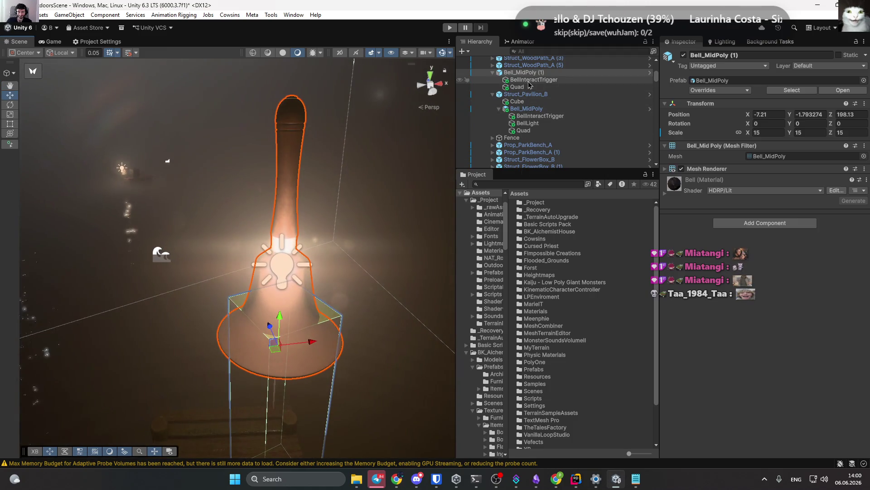
Collapse the bell and pavilion in the Hierarchy and move Point Light (22) toward the bell.
left_click(493, 73)
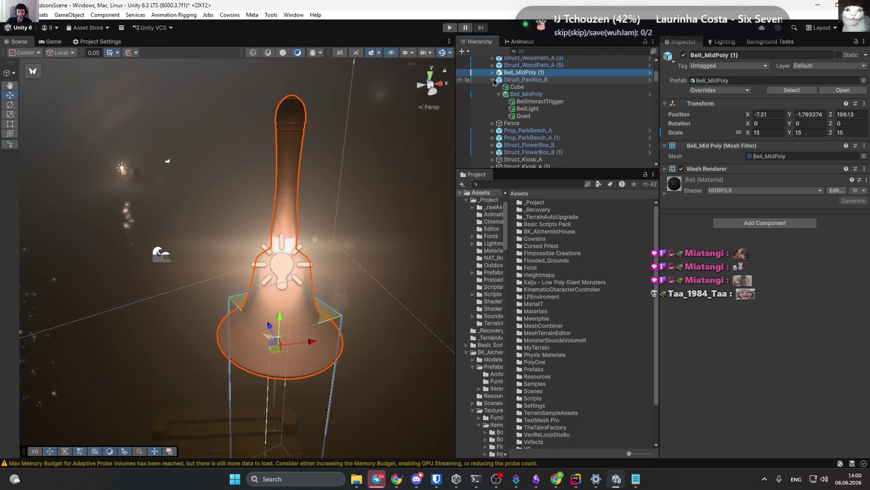
left_click(494, 81)
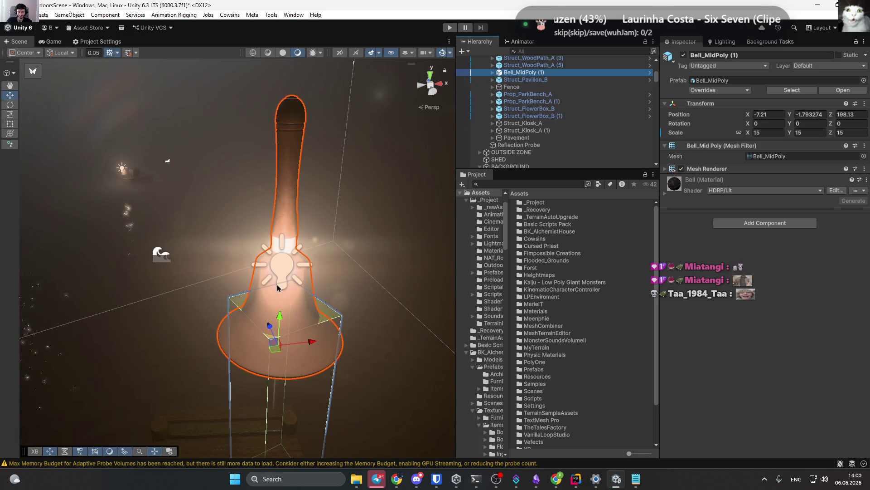
left_click(281, 274)
mouse_move(279, 273)
left_mouse_down()
mouse_move(230, 261)
mouse_move(132, 261)
mouse_move(153, 276)
mouse_move(154, 290)
left_mouse_up()
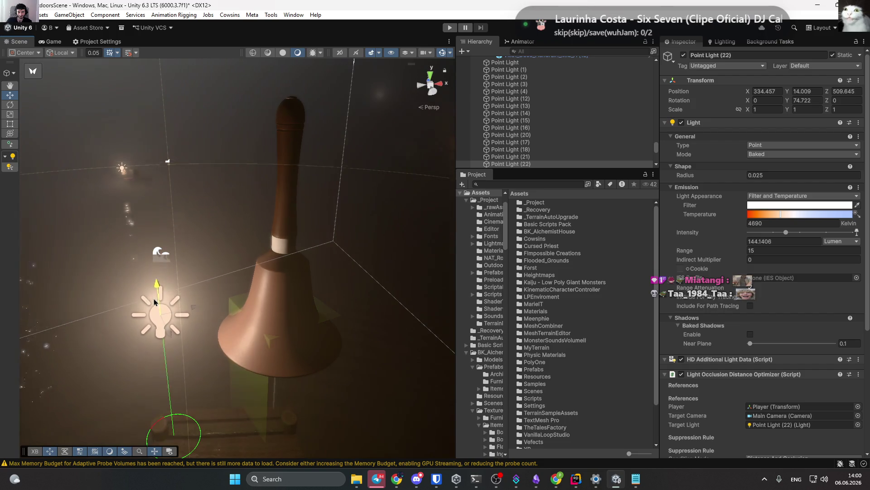
Lower Point Light (22) to a height of 13.05.
scroll(153, 290, "down", 5)
mouse_move(222, 182)
left_mouse_down()
mouse_move(222, 217)
mouse_move(221, 203)
left_mouse_up()
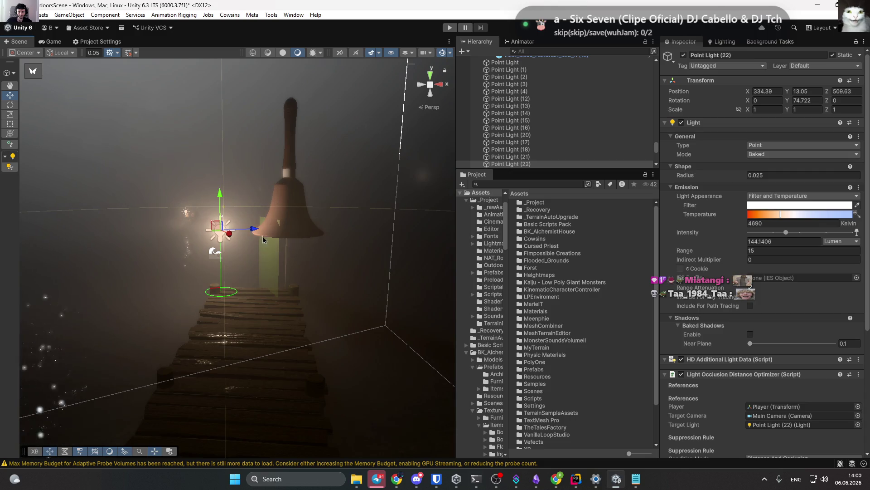
scroll(263, 238, "down", 3)
left_click(274, 157)
Shift the second bell slightly to X -6.26, Z 198.67.
left_click(297, 325)
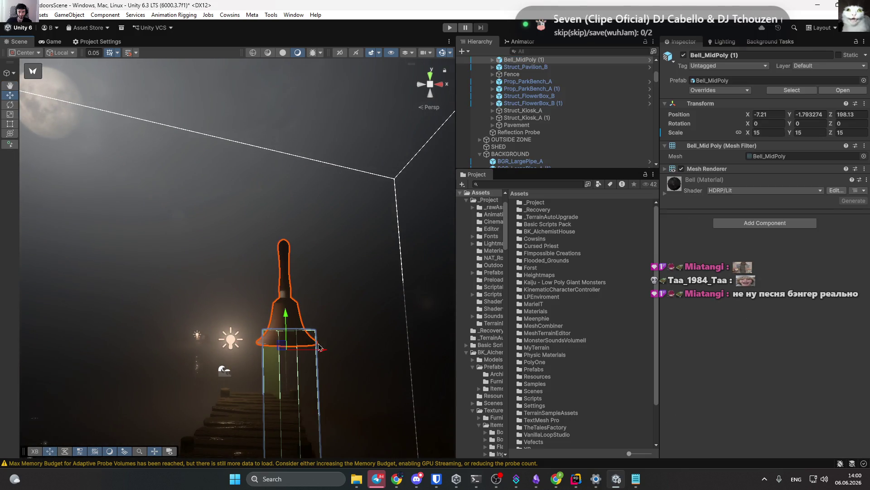
left_click_drag(313, 352, 368, 470)
key("f")
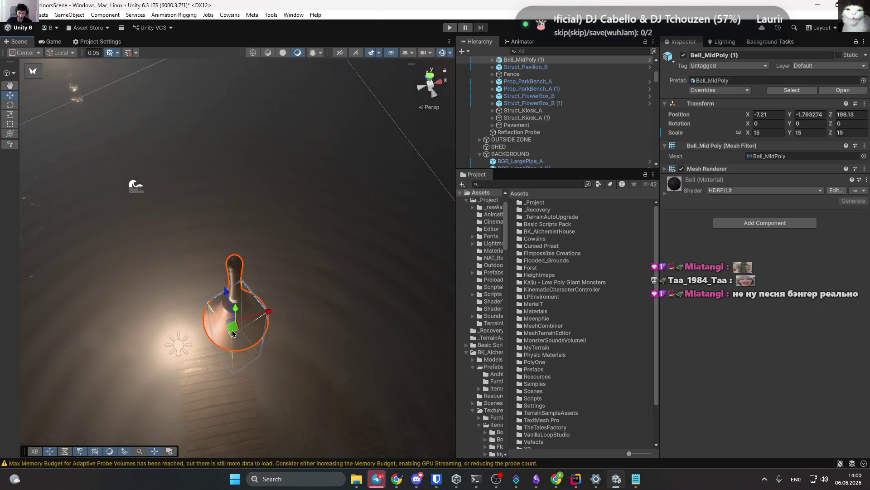
mouse_move(233, 333)
left_mouse_down()
mouse_move(253, 326)
mouse_move(284, 166)
mouse_move(318, 325)
mouse_move(254, 331)
left_mouse_up()
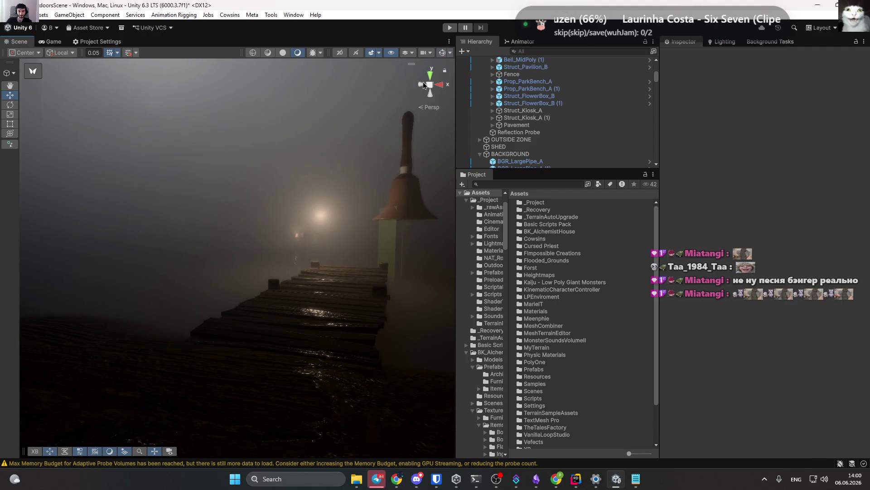
Select Point Light (22) beside the bell and drag it up-left, then along Z.
left_click_drag(424, 85, 314, 265)
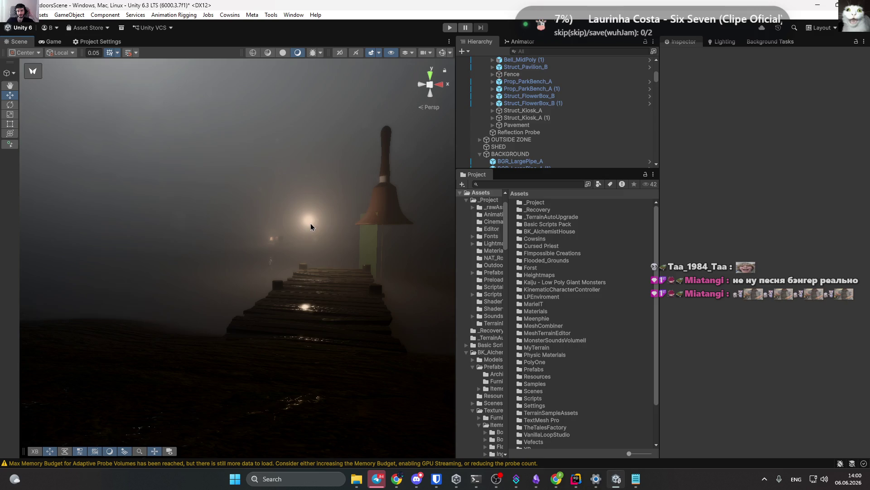
left_click(323, 225)
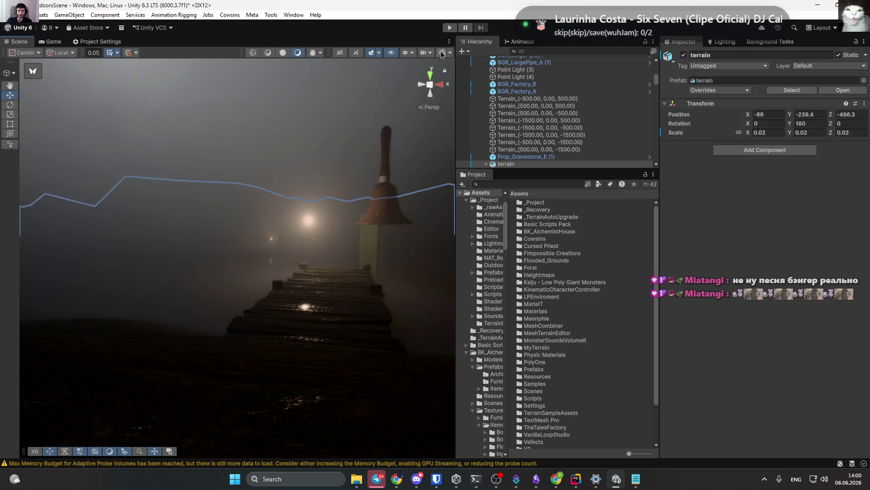
left_click(310, 222)
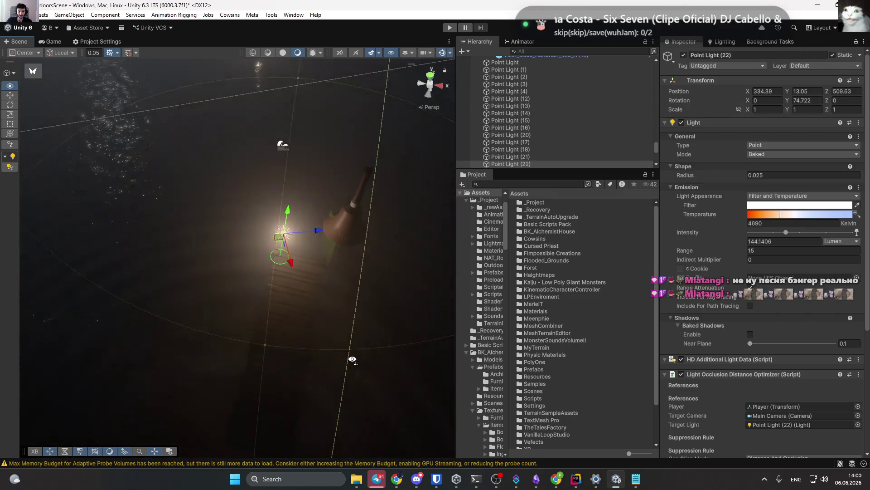
left_click_drag(284, 247, 249, 230)
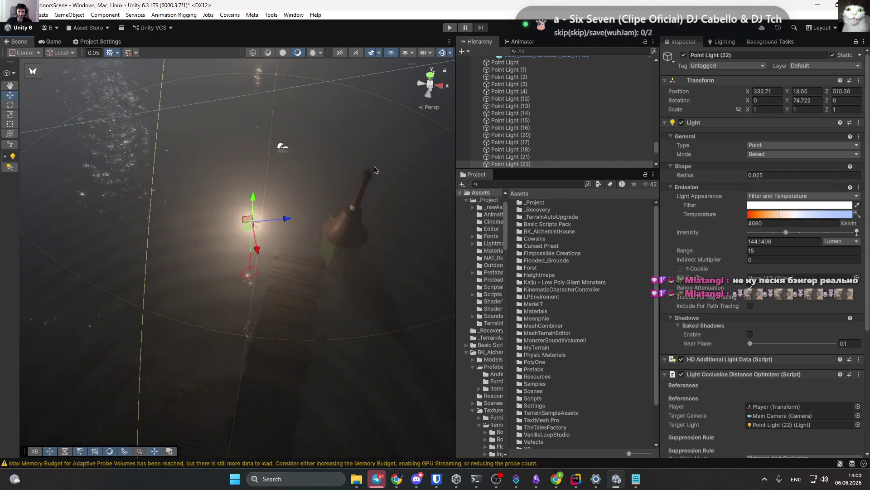
left_click_drag(435, 91, 337, 88)
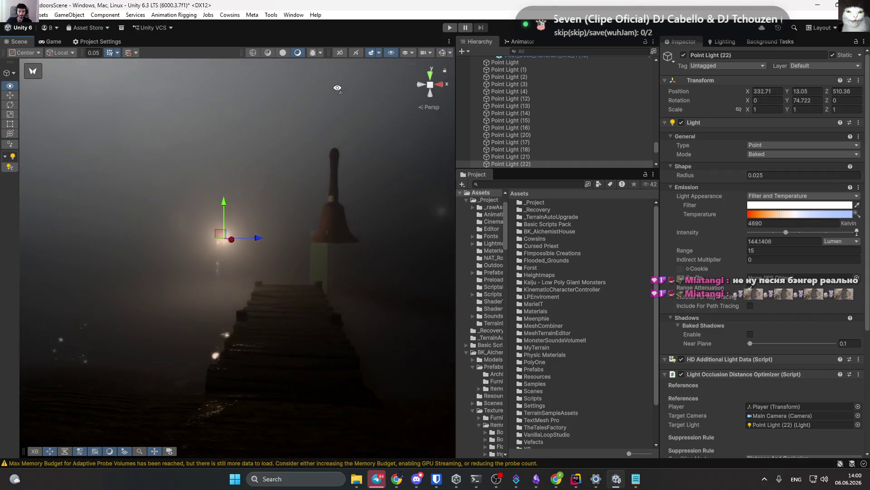
mouse_move(267, 240)
left_mouse_down()
mouse_move(414, 241)
mouse_move(396, 262)
mouse_move(325, 299)
left_mouse_up()
Push the light further right, undo the last move, leaving it at 339.4, 12.94, 512.43.
mouse_move(306, 264)
left_mouse_down()
mouse_move(298, 122)
mouse_move(301, 135)
left_mouse_up()
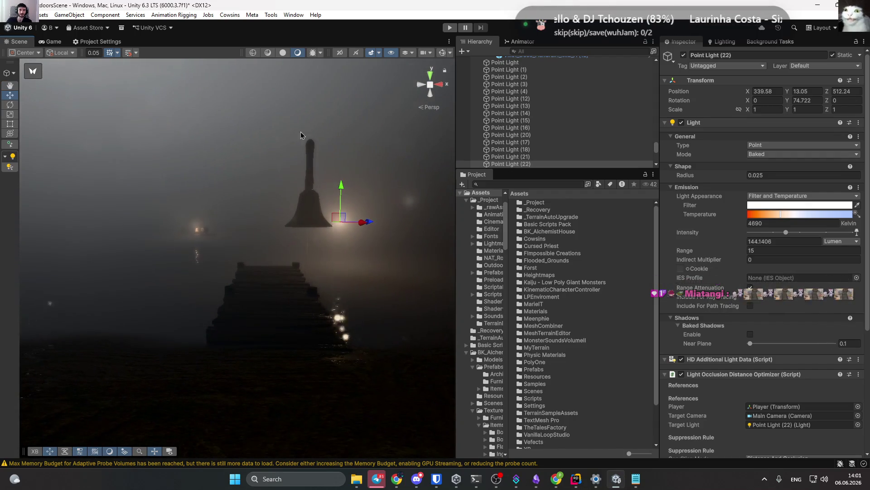
mouse_move(365, 229)
left_mouse_down()
mouse_move(382, 232)
mouse_move(352, 227)
mouse_move(346, 235)
mouse_move(358, 235)
mouse_move(355, 180)
mouse_move(363, 201)
left_mouse_up()
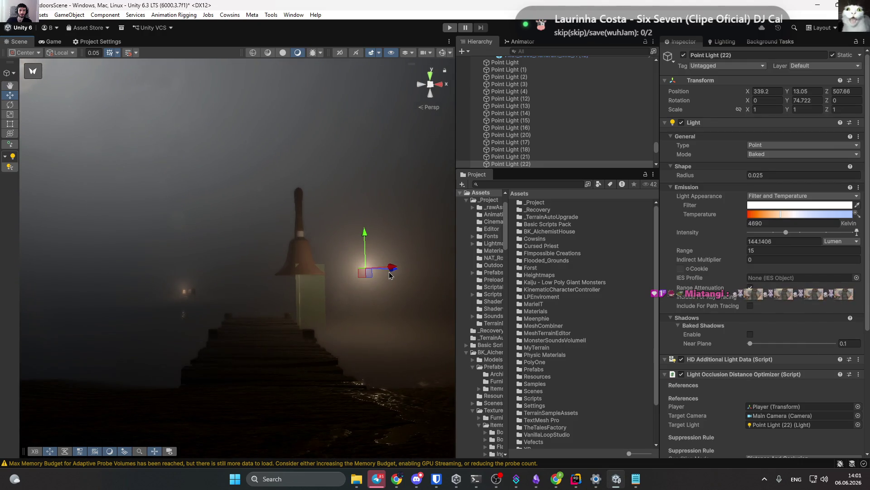
mouse_move(419, 276)
left_mouse_down()
mouse_move(455, 276)
mouse_move(306, 277)
mouse_move(356, 352)
mouse_move(307, 219)
mouse_move(322, 226)
mouse_move(330, 189)
mouse_move(323, 282)
mouse_move(311, 203)
mouse_move(314, 130)
left_mouse_up()
key("ctrl+z")
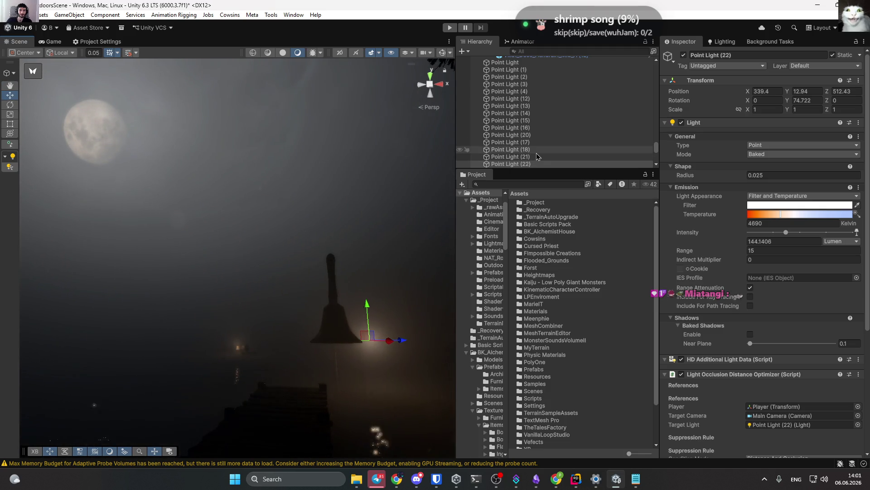
scroll(539, 157, "down", 3)
left_click_drag(243, 189, 255, 165)
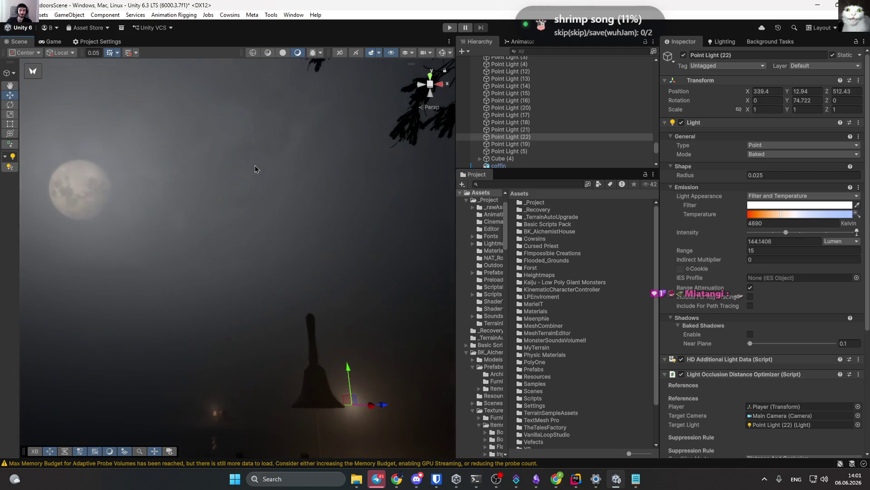
left_click(246, 163)
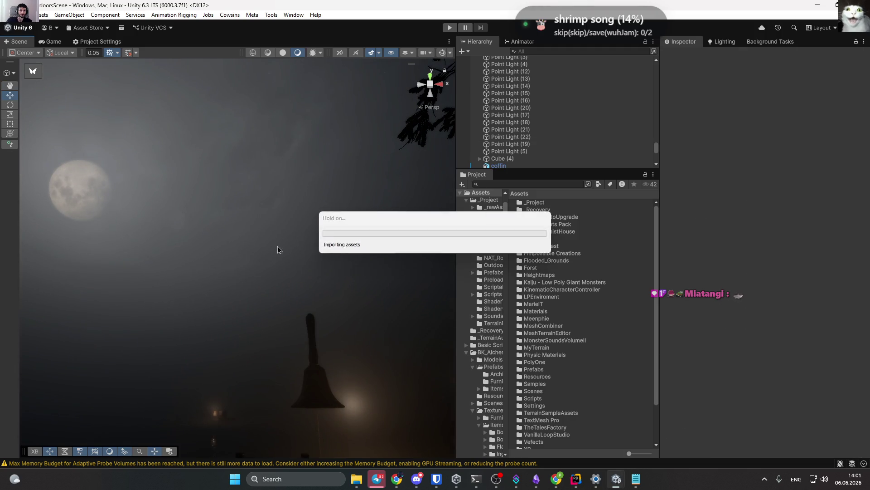
Fly the Scene view over the pier and bell, then switch to the Twitch Stream Manager browser.
right_click(249, 165)
mouse_move(249, 165)
left_mouse_down()
mouse_move(212, 227)
mouse_move(261, 230)
mouse_move(152, 229)
mouse_move(129, 198)
mouse_move(175, 179)
mouse_move(307, 229)
mouse_move(387, 216)
mouse_move(256, 210)
mouse_move(305, 208)
mouse_move(259, 216)
mouse_move(305, 259)
mouse_move(211, 230)
mouse_move(346, 259)
mouse_move(347, 241)
mouse_move(319, 241)
mouse_move(256, 285)
mouse_move(253, 266)
mouse_move(363, 246)
mouse_move(202, 227)
mouse_move(181, 214)
mouse_move(194, 222)
mouse_move(257, 216)
mouse_move(235, 263)
mouse_move(258, 245)
mouse_move(19, 237)
mouse_move(111, 254)
left_mouse_up()
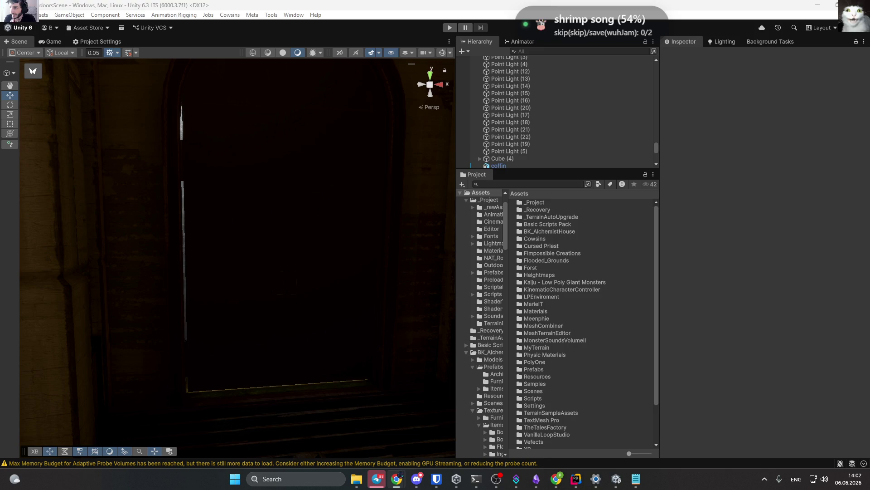
key("alt+Tab")
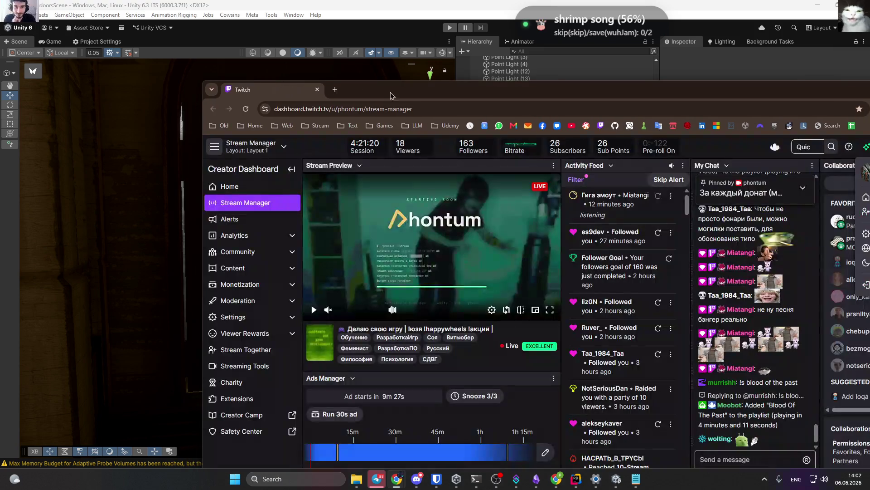
Maximize the Stream Manager window and choose Back to Twitch from the avatar menu.
double_click(399, 95)
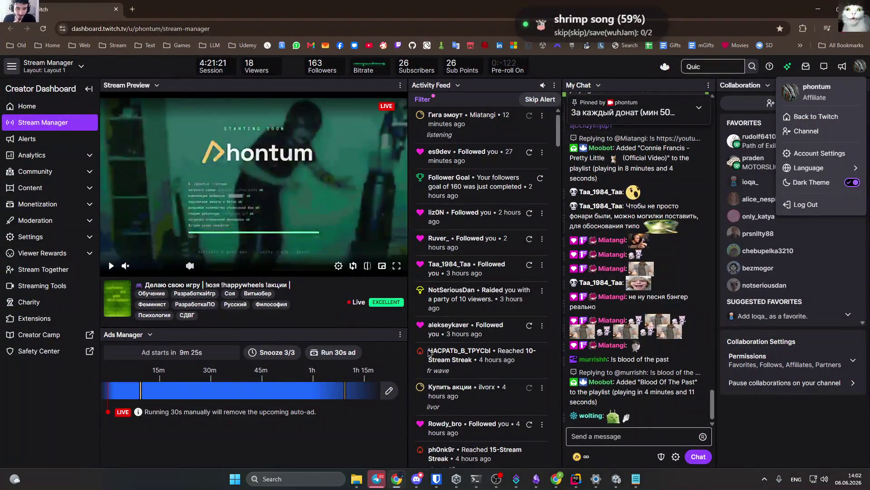
left_click(848, 86)
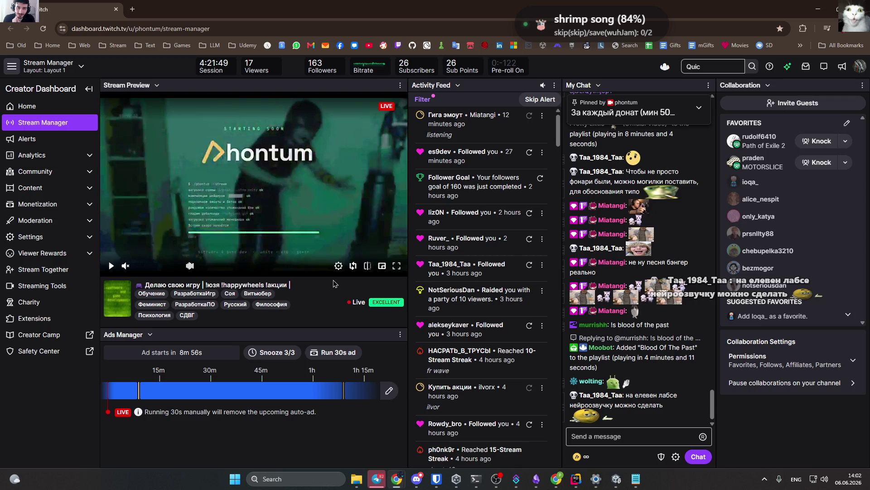
left_click(858, 67)
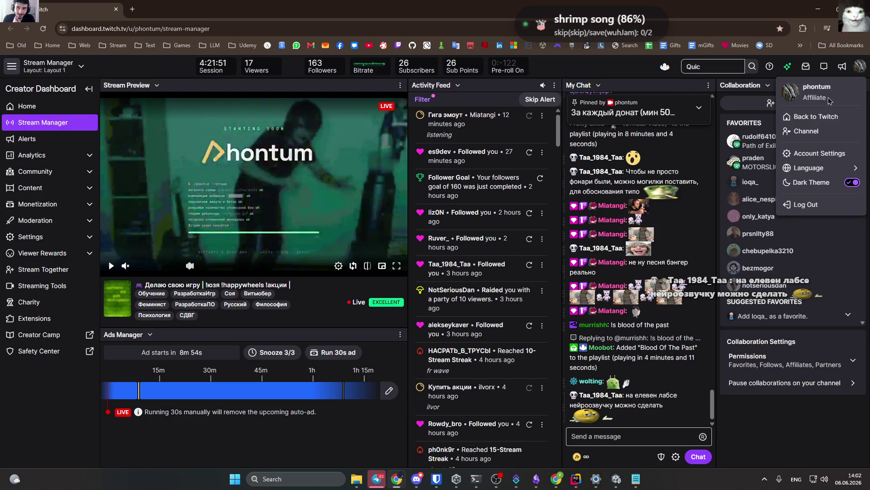
left_click(816, 117)
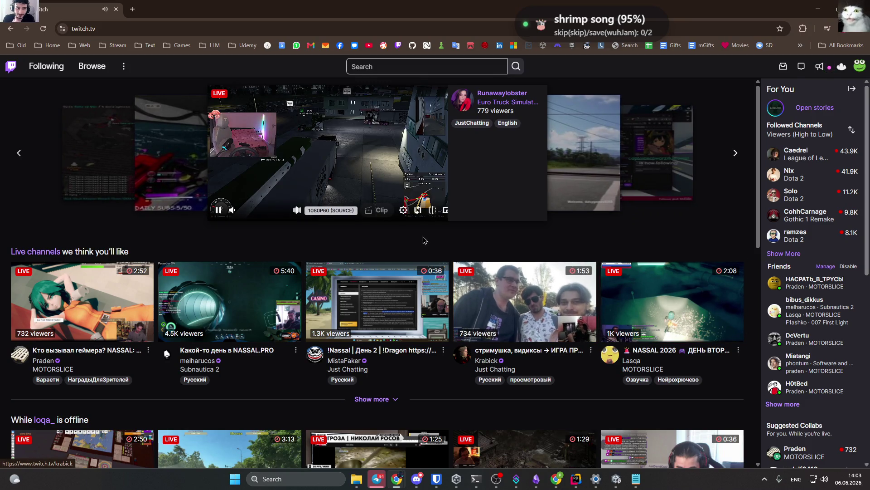
Expand the followed channels list and sort it by viewer count.
left_click(783, 253)
left_click(794, 132)
left_click(791, 170)
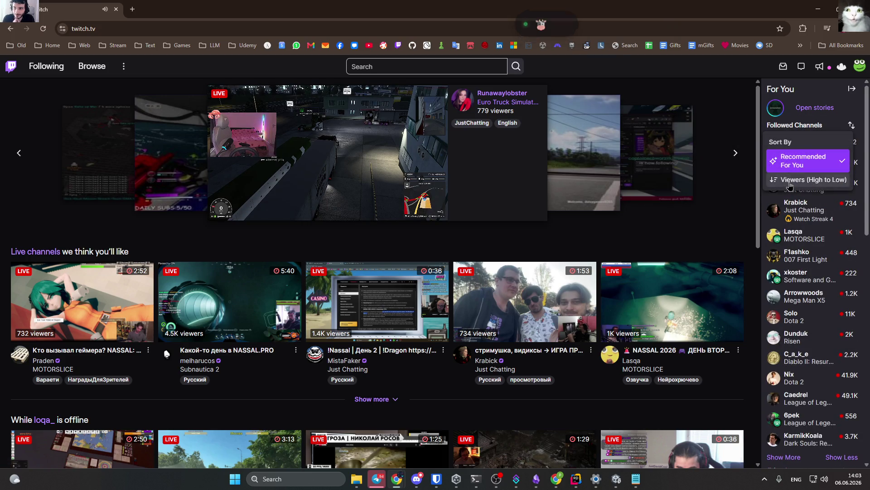
left_click(790, 180)
scroll(791, 274, "down", 6)
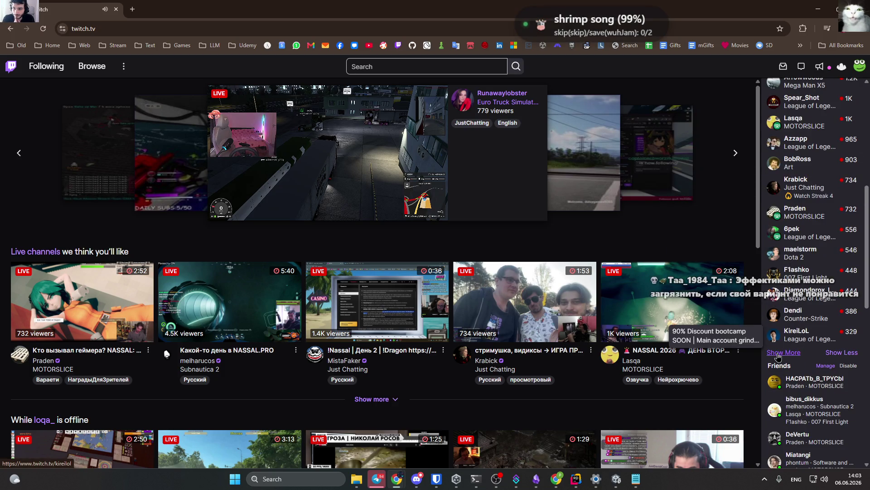
Show more followed channels, open one streamer's channel, then its Software and Game Development category.
left_click(783, 352)
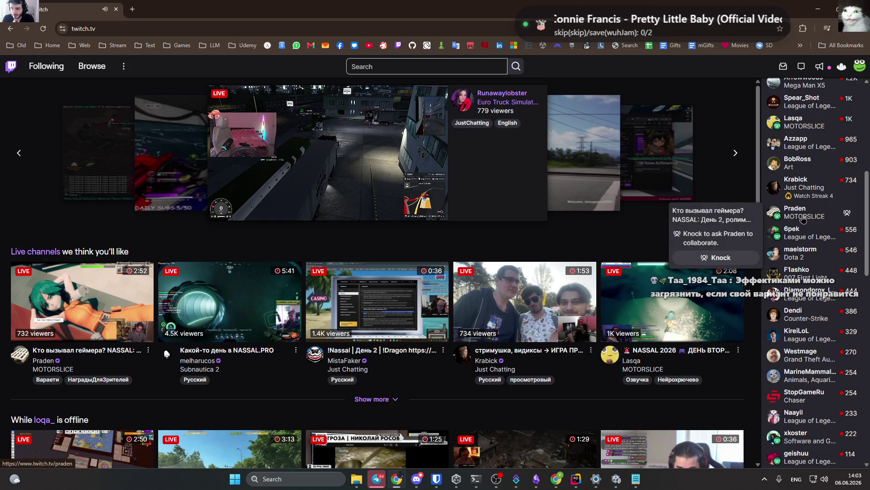
scroll(798, 222, "down", 3)
scroll(799, 228, "down", 2)
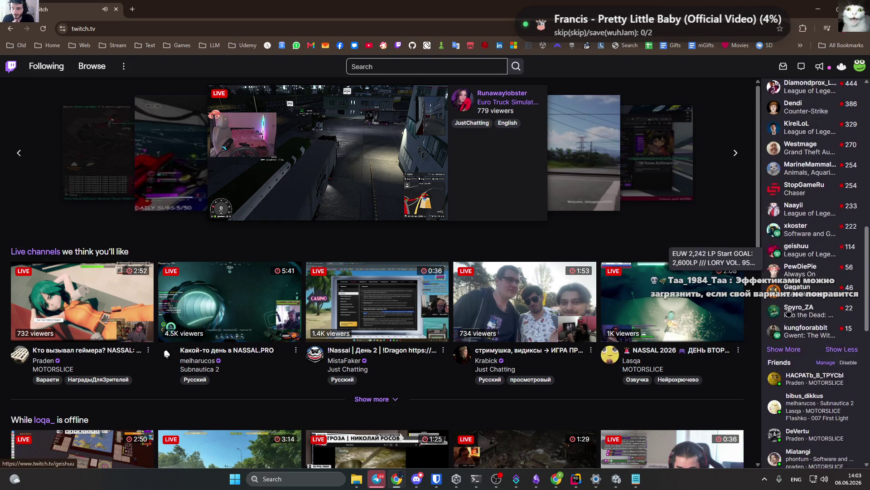
left_click(783, 328)
scroll(800, 250, "down", 1)
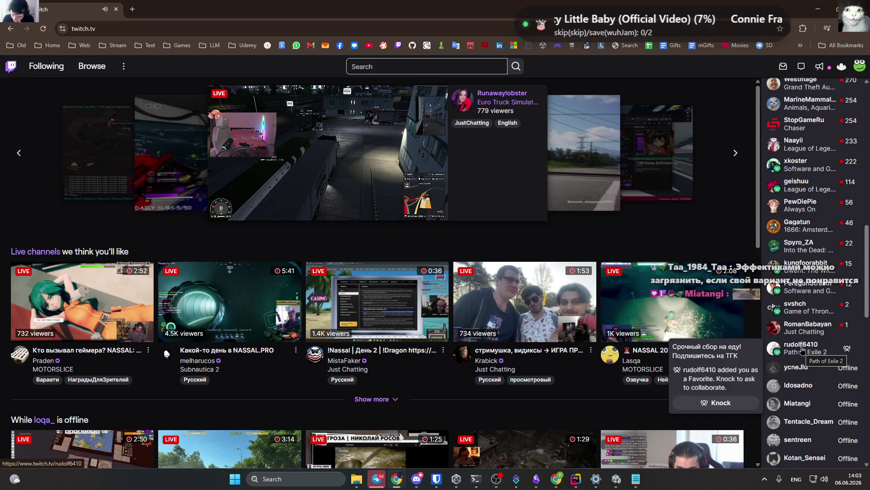
left_click(798, 296)
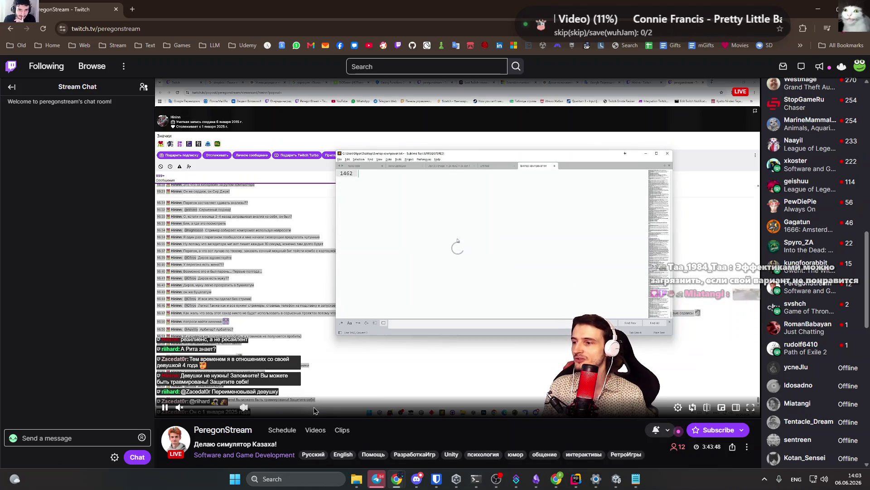
scroll(272, 413, "down", 1)
left_click(240, 410)
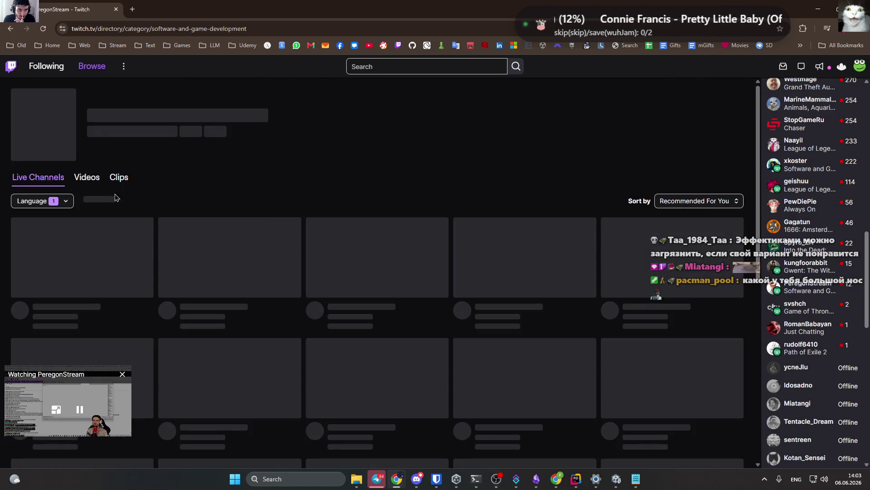
Close the mini-player and sort the category's streams by Viewers (High to Low).
left_click(123, 378)
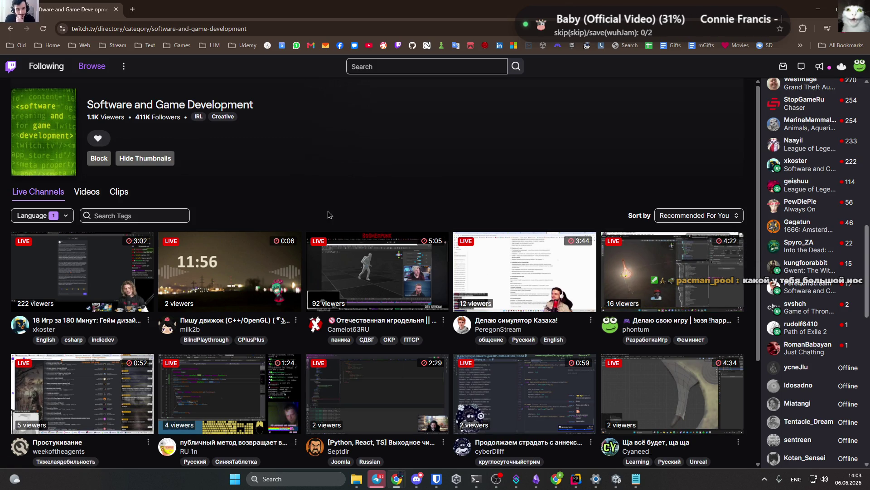
left_click(42, 215)
left_click(299, 213)
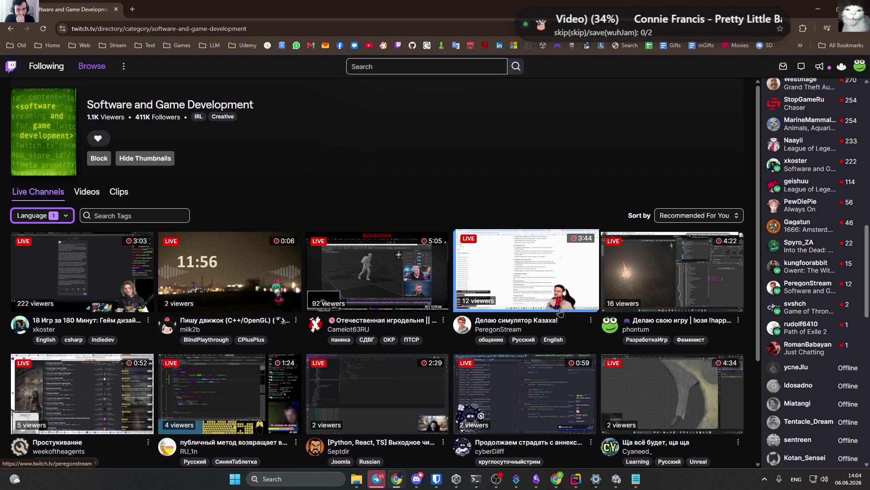
left_click(698, 216)
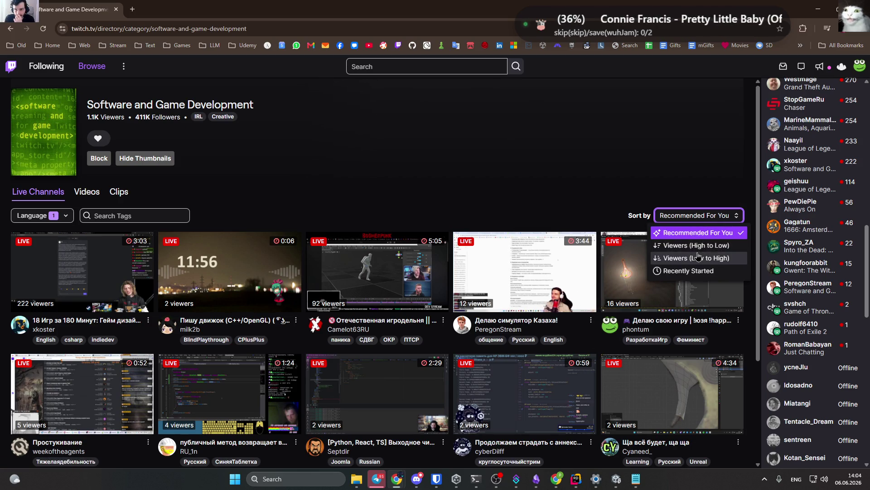
left_click(699, 247)
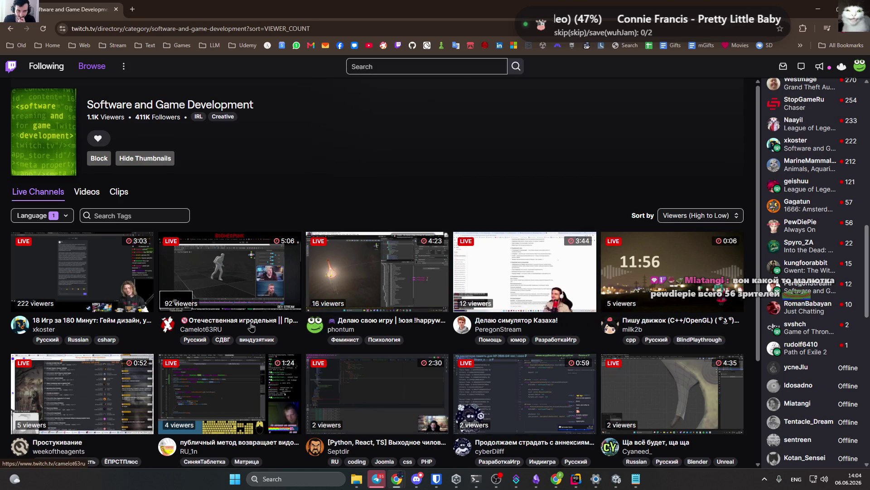
Open seven streams, including BoomerPunk, Blender and HexWar, in background tabs and switch to the first.
middle_click(252, 286)
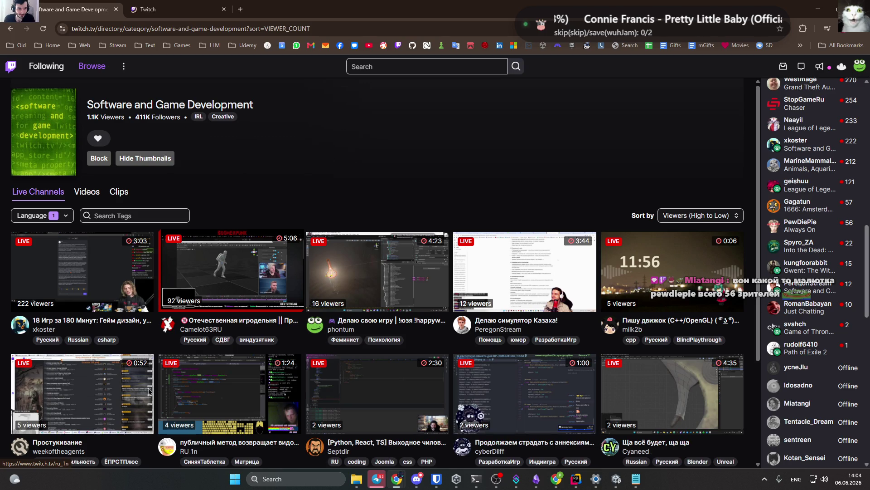
scroll(228, 307, "down", 2)
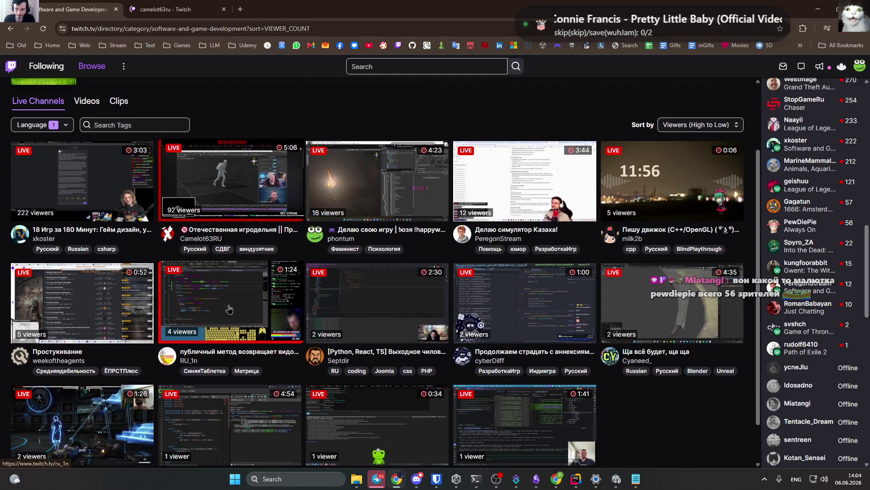
middle_click(652, 306)
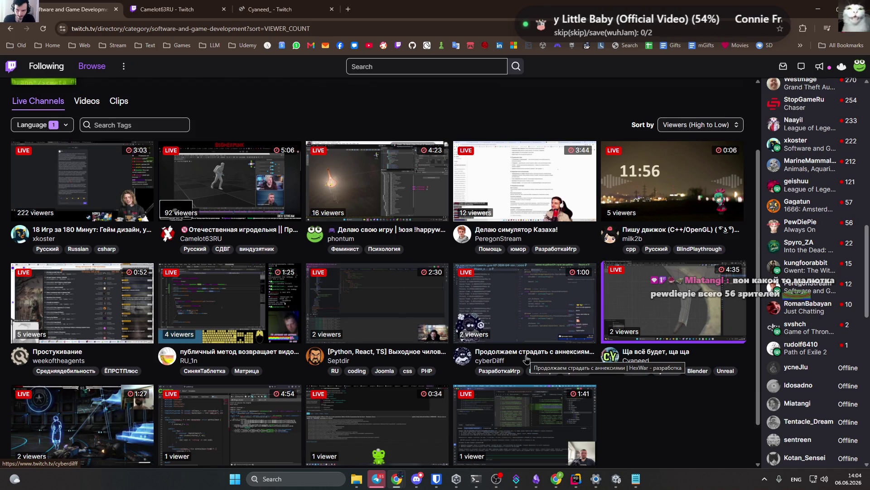
middle_click(533, 317)
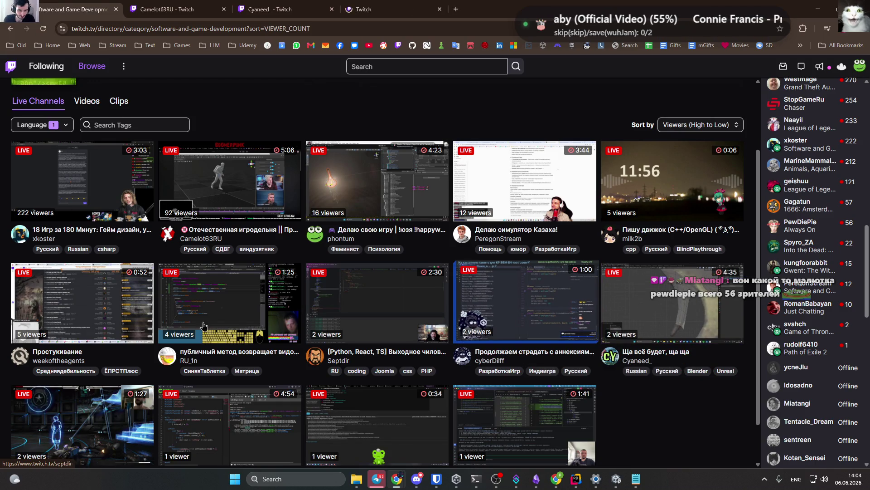
middle_click(256, 355)
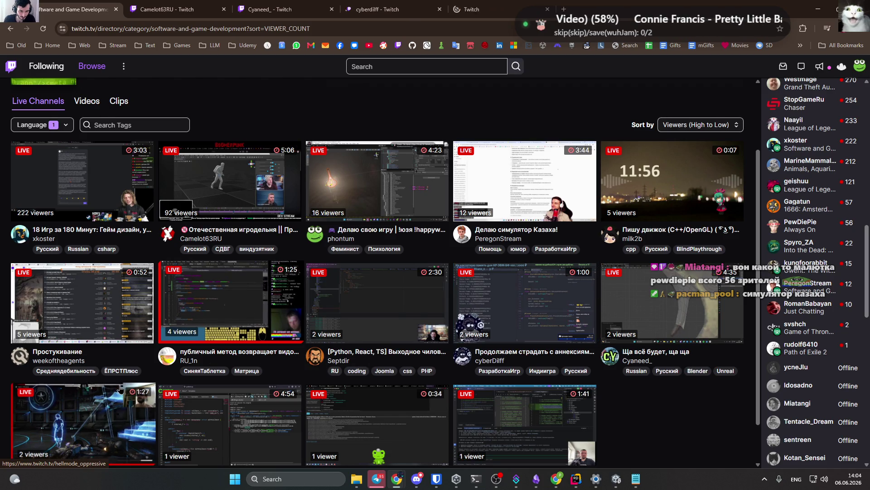
scroll(120, 312, "down", 1)
middle_click(120, 313)
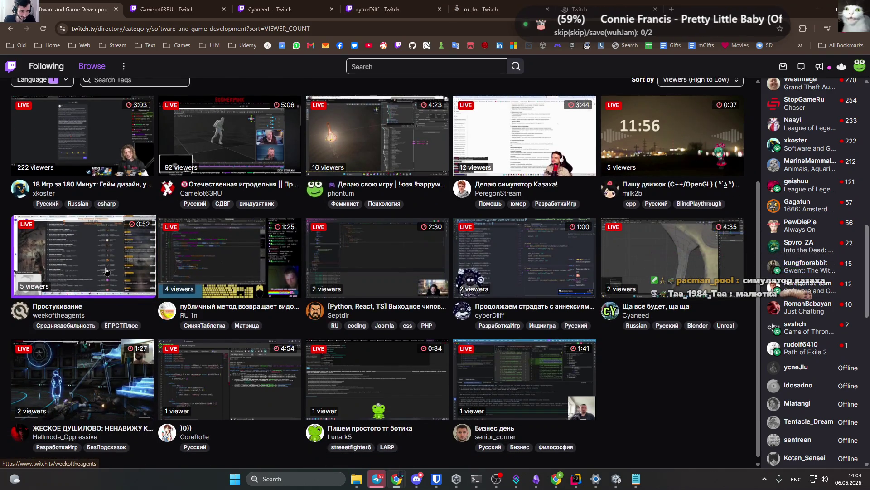
scroll(109, 277, "down", 1)
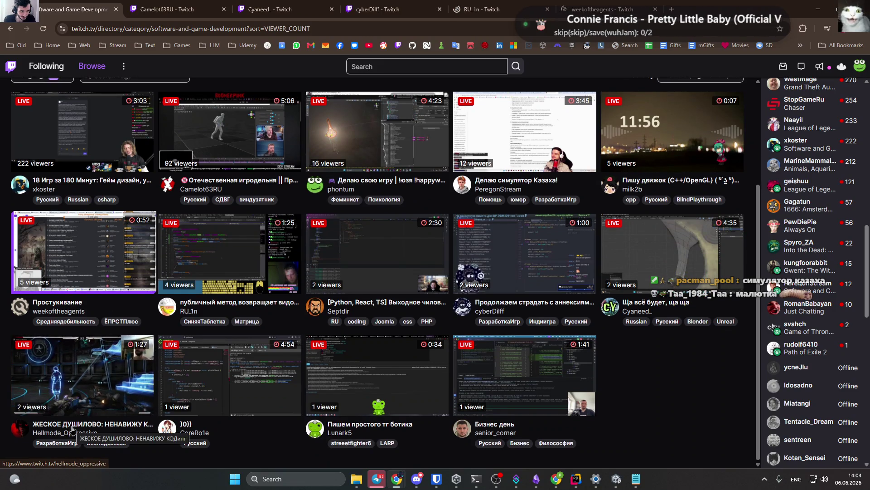
middle_click(72, 428)
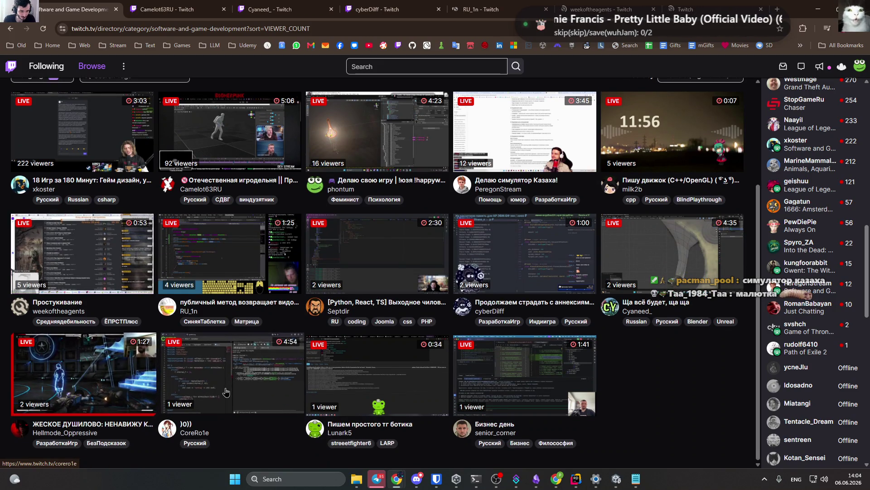
middle_click(243, 393)
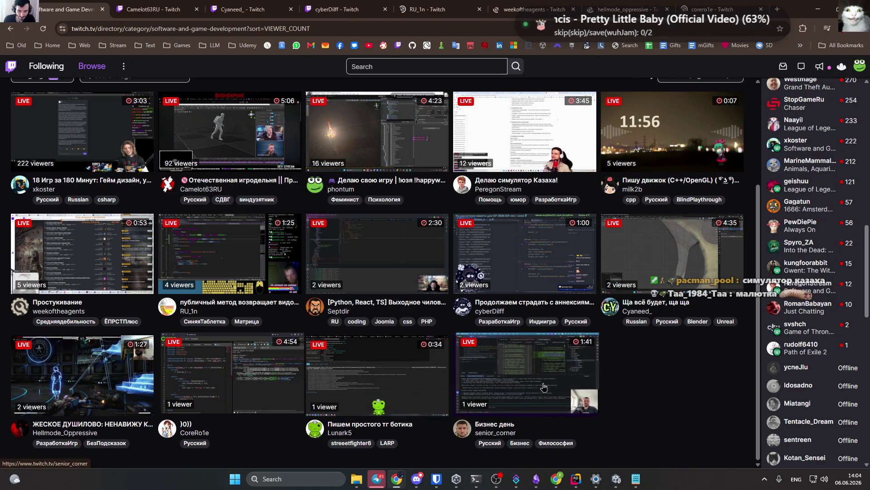
key("ctrl+Tab")
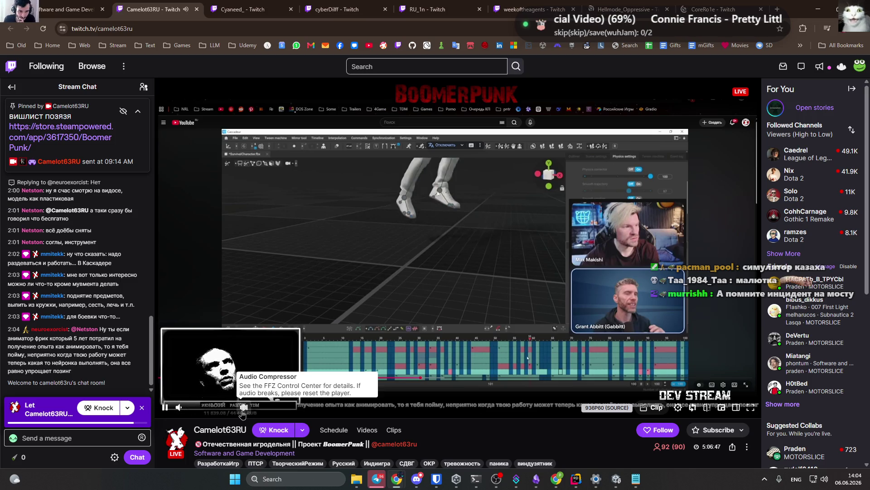
Close the BoomerPunk dev stream tab so the Blender modelling stream plays.
mouse_move(194, 410)
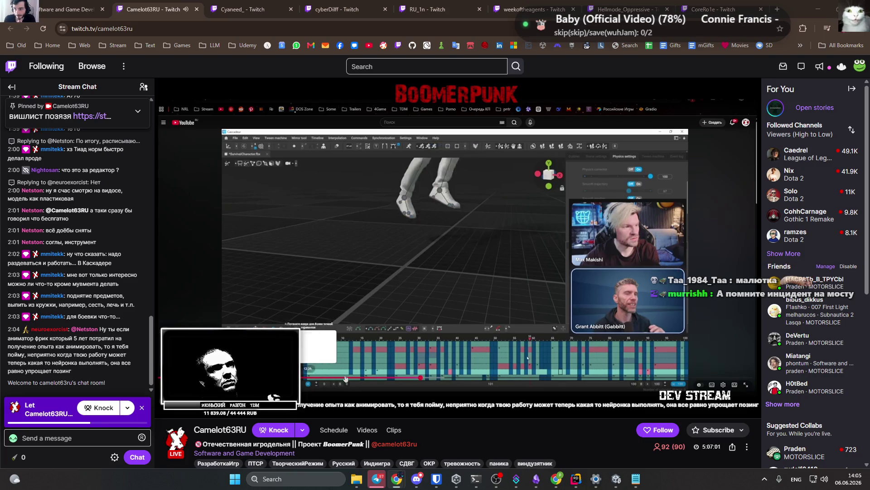
mouse_move(537, 373)
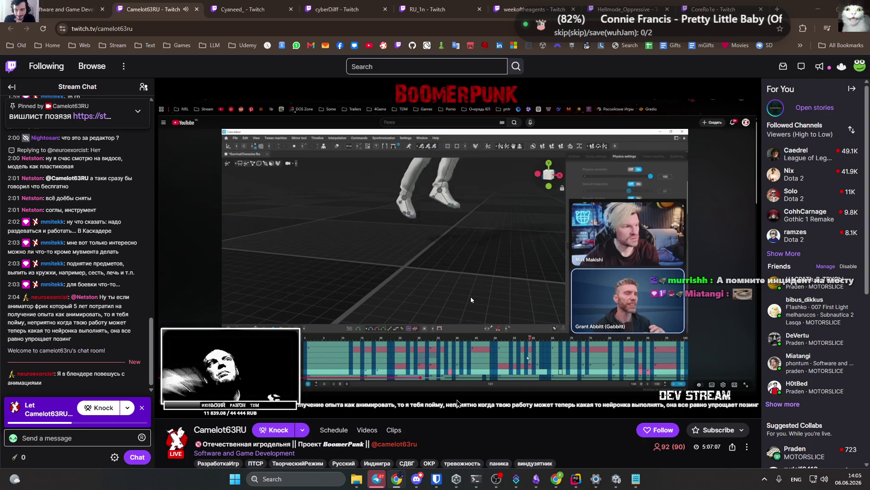
left_click(197, 9)
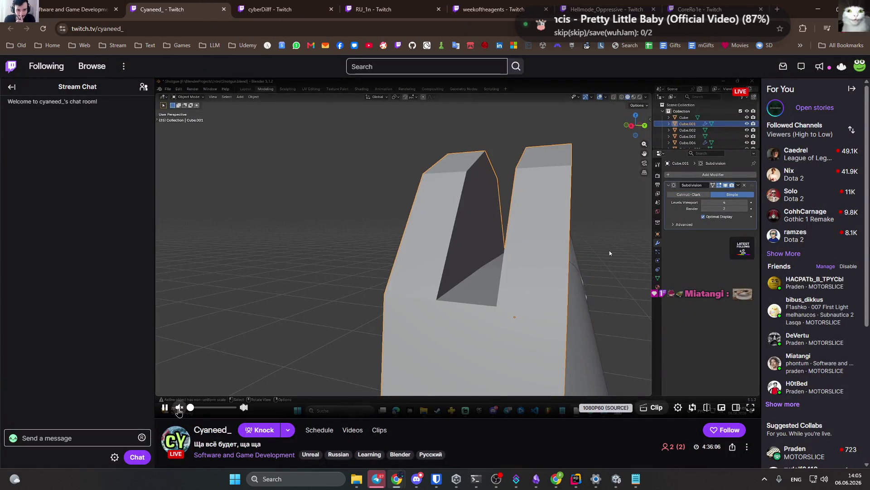
Unmute the Blender stream, enable audio compression, and lower its volume from 38% to 30%.
left_click(179, 407)
left_click(244, 407)
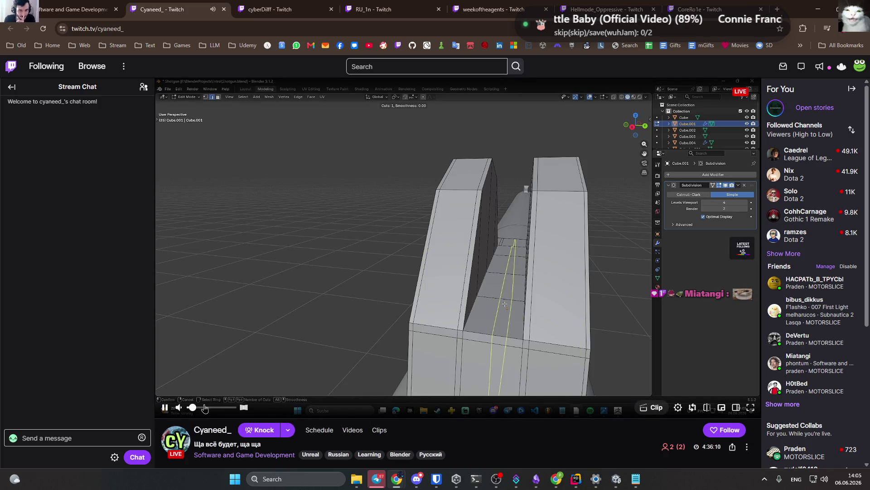
left_click(207, 408)
left_click_drag(207, 408, 200, 408)
Type emote searches ':tra' and ':base' in the chat box, then erase them unsent.
left_click(131, 438)
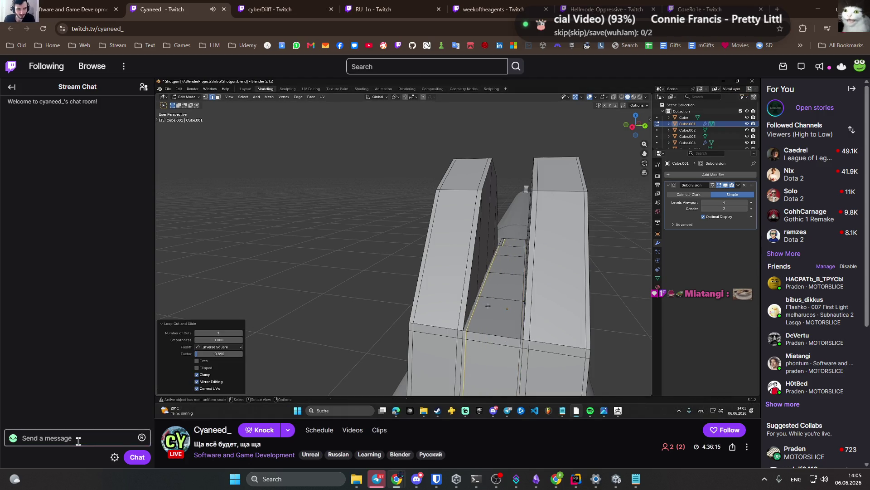
type(":tra")
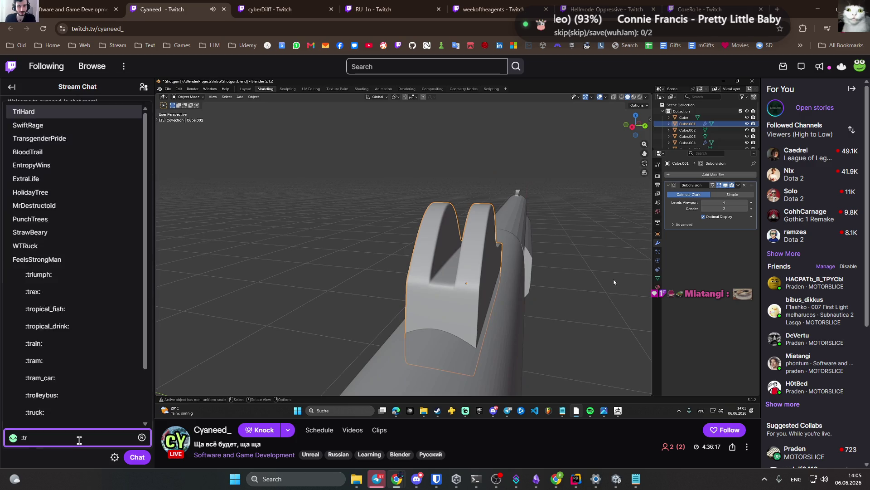
key("BackSpace")
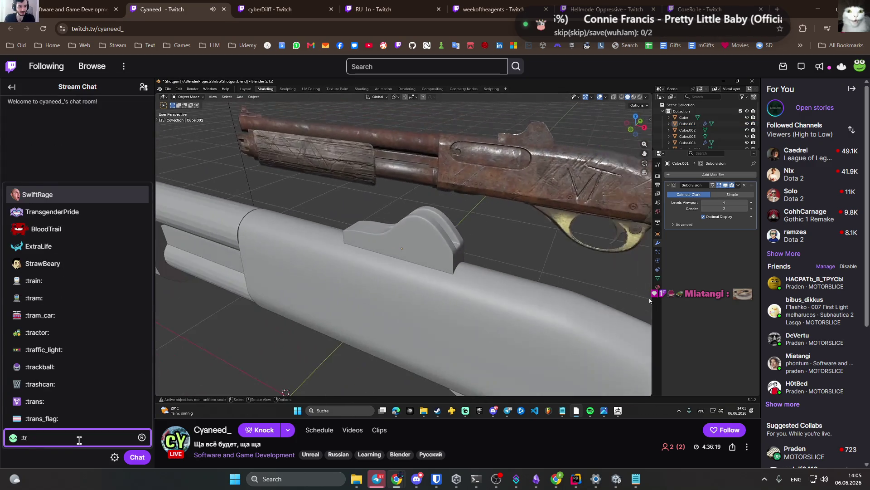
type("a")
key("BackSpace")
type("a")
key("BackSpace")
key("BackSpace")
key("BackSpace")
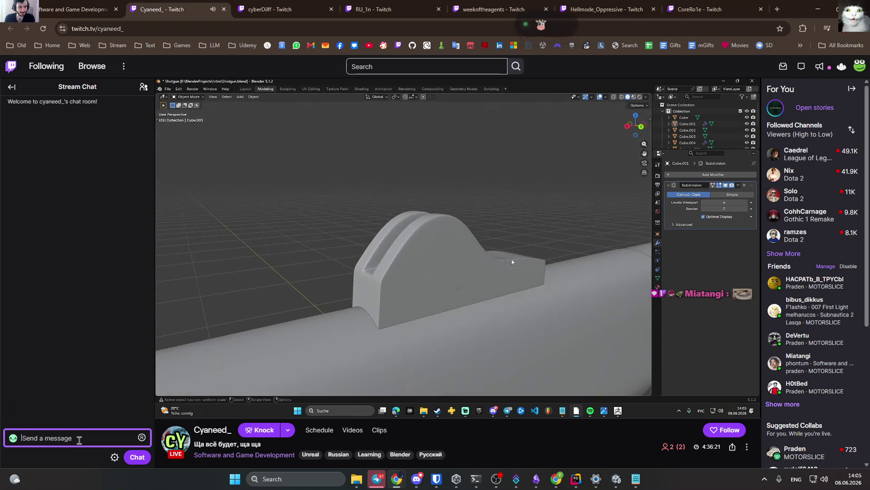
type(":")
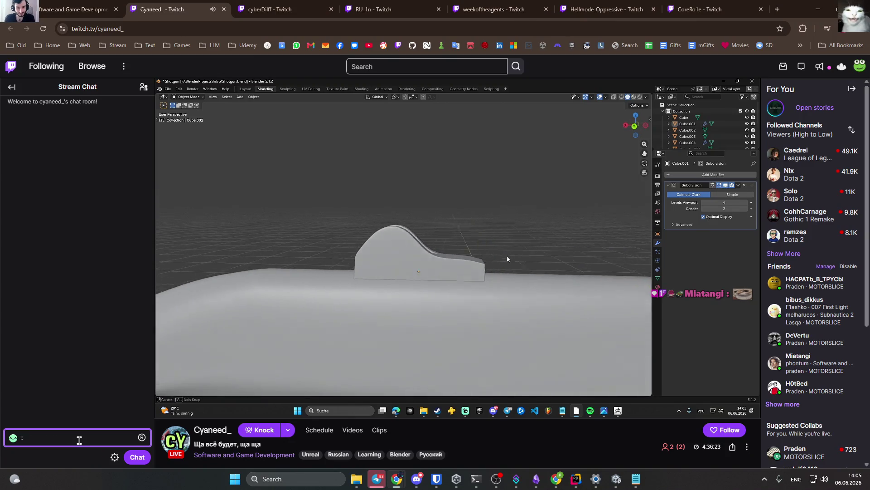
type("base")
key("BackSpace")
key("BackSpace")
key("BackSpace")
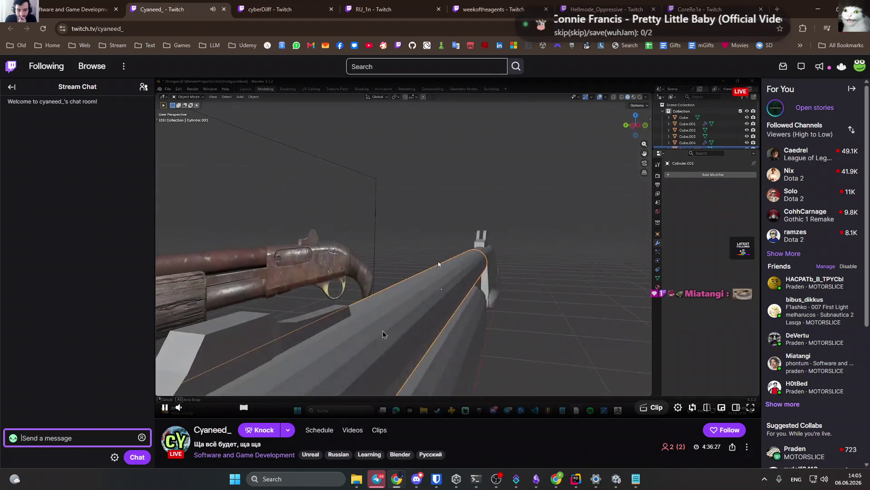
Read the channel's About panels, then close the Blender stream tab.
scroll(406, 328, "down", 4)
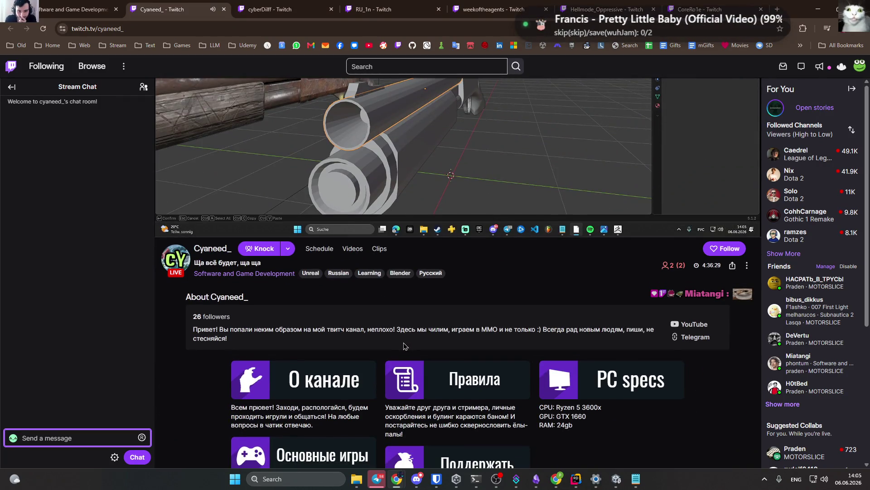
scroll(337, 408, "down", 1)
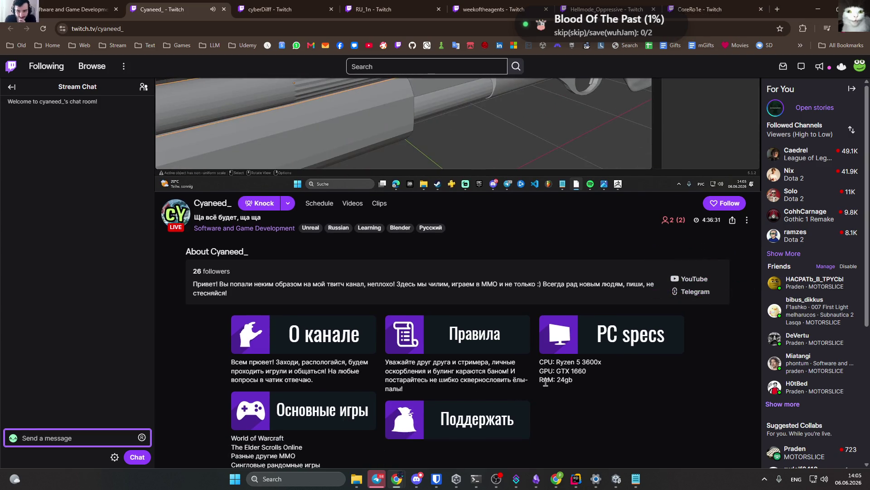
scroll(542, 392, "down", 2)
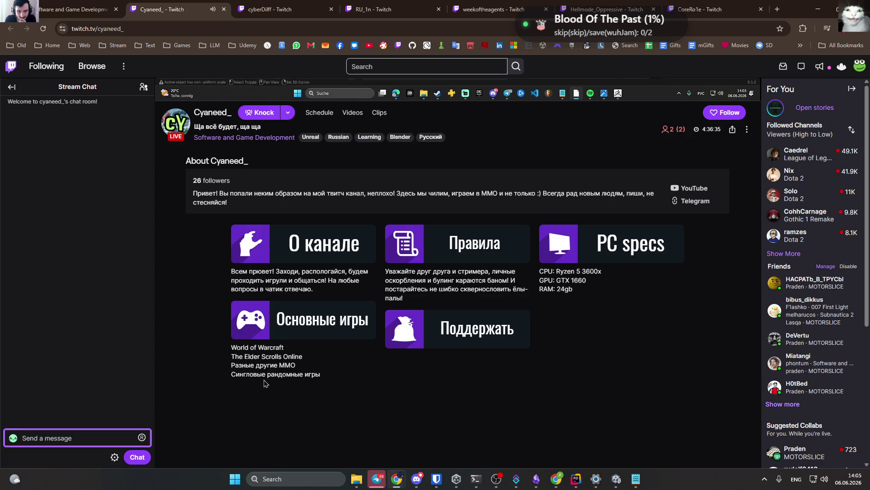
scroll(251, 384, "up", 7)
left_click(224, 9)
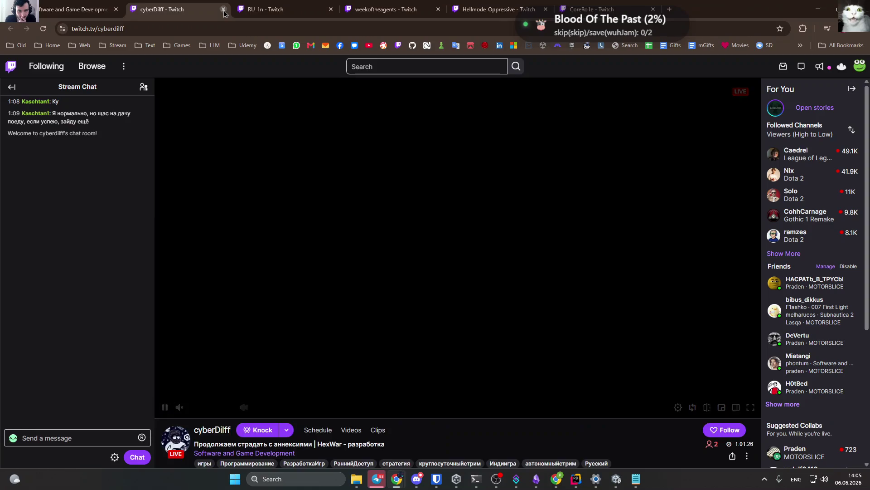
Unmute the HexWar stream, type ':Taa' in chat, adjust its volume, then close it with Ctrl+W.
left_click(178, 407)
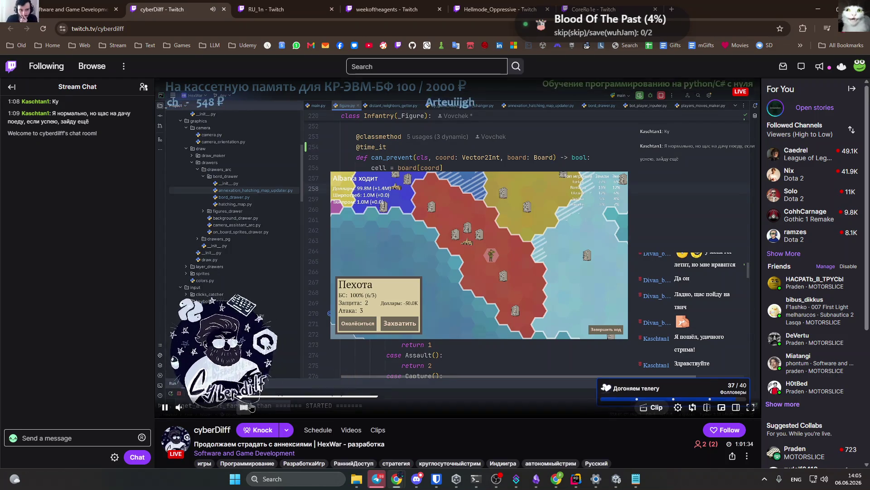
left_click(111, 438)
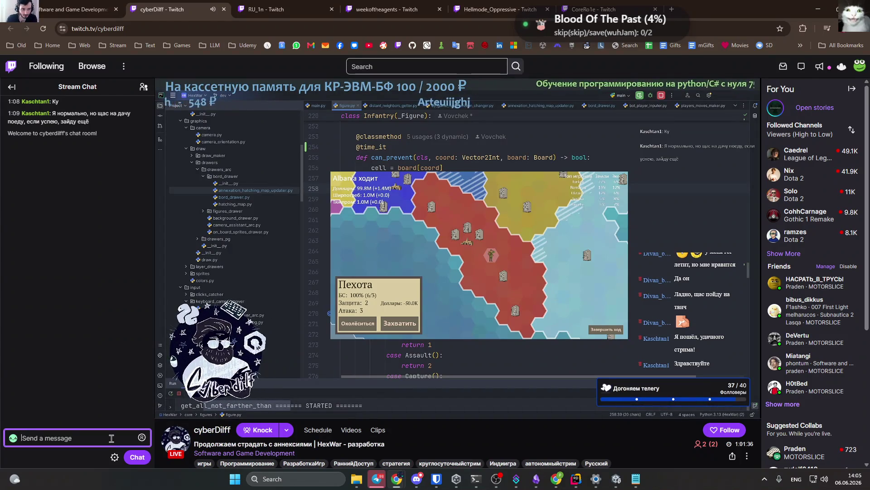
type(":Taa")
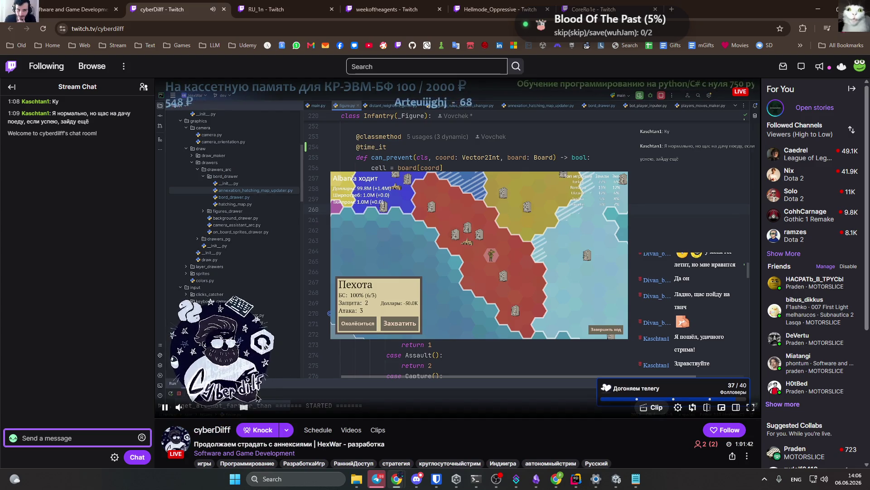
left_click(210, 408)
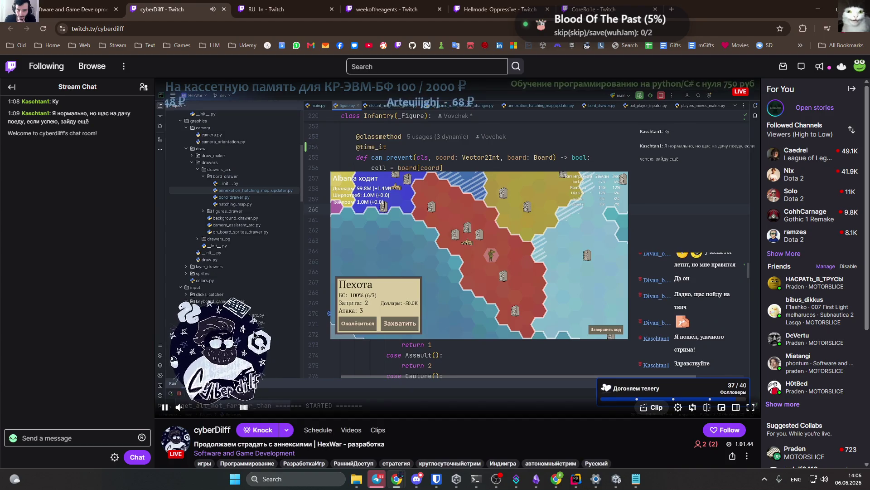
key("ctrl+w")
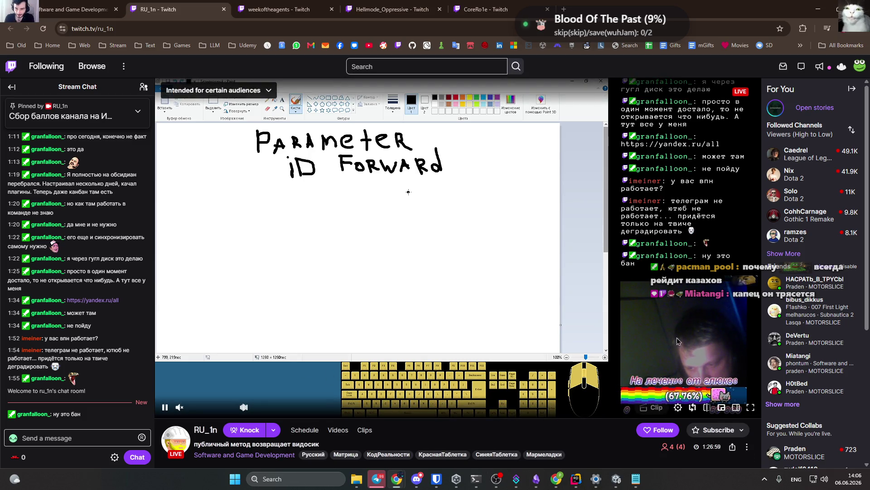
Accept the stream's Chat Rules and type 'taa' in the chat box.
left_click(73, 438)
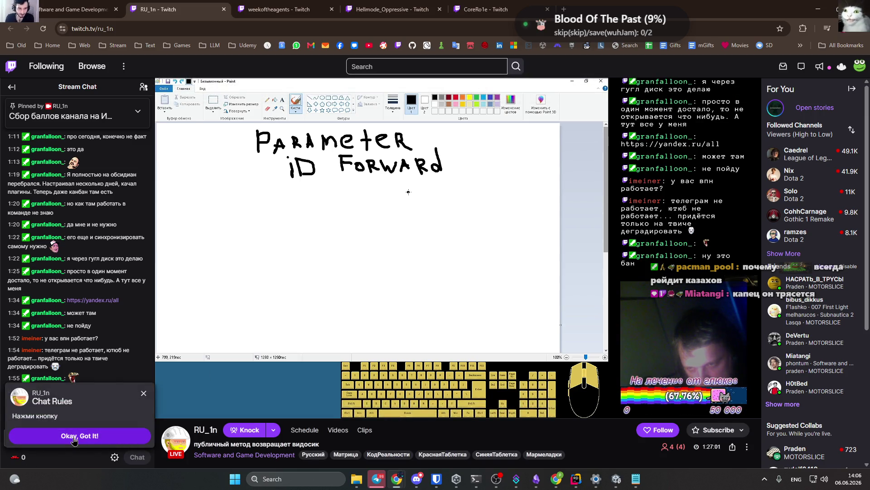
left_click(74, 439)
type("taa")
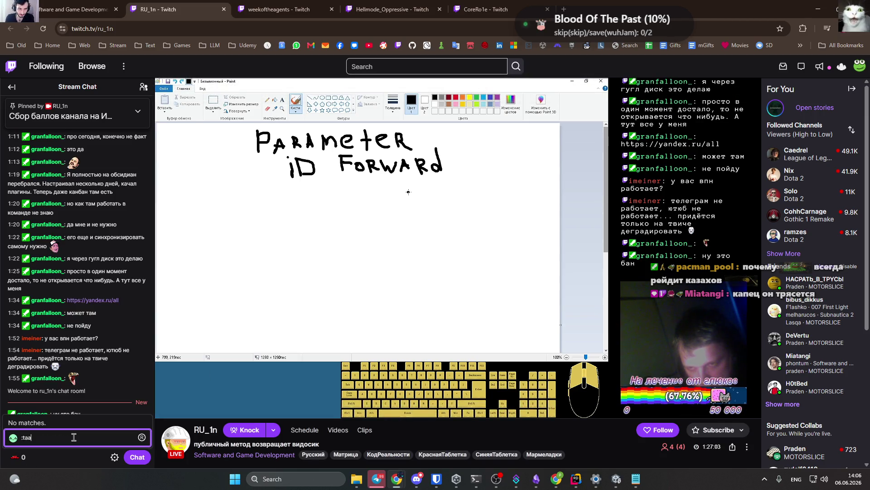
mouse_move(417, 391)
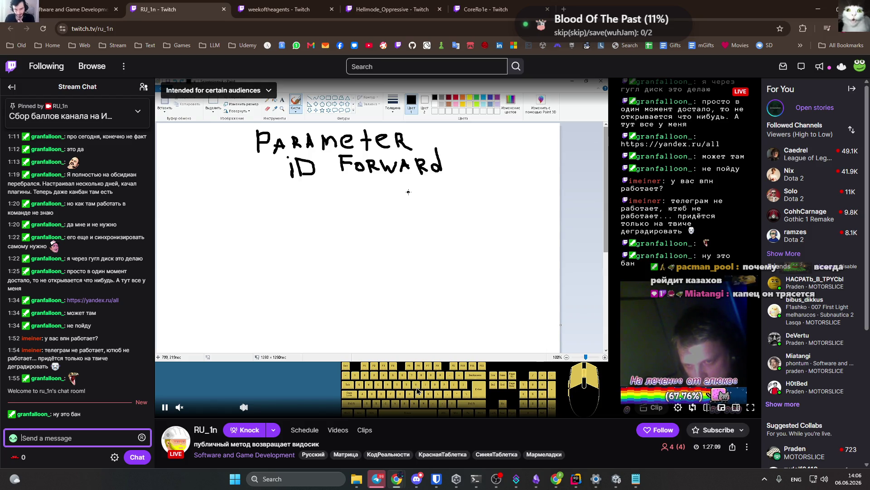
mouse_move(348, 383)
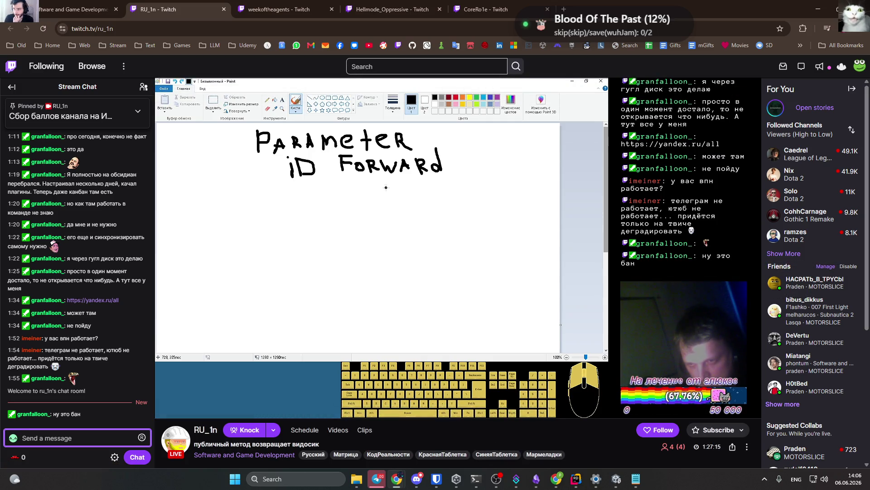
Raise the Paint-sketch stream's volume to about 32%, then close its tab.
key("alt+Tab")
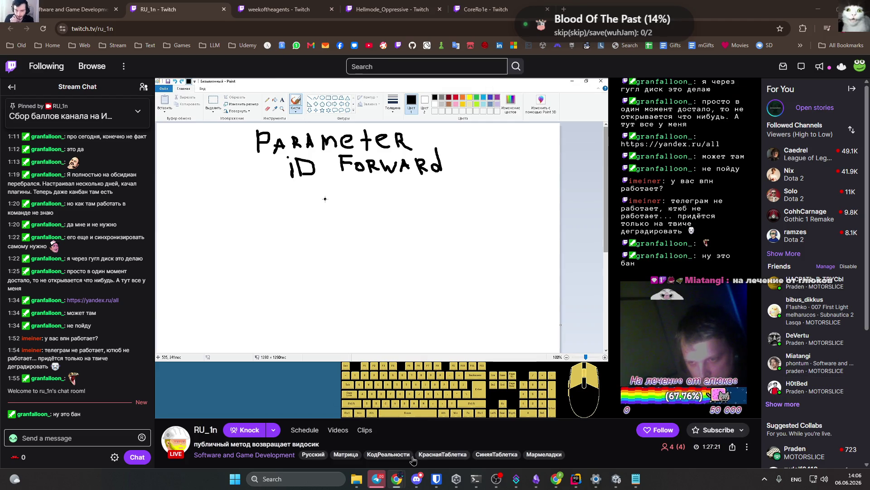
mouse_move(217, 413)
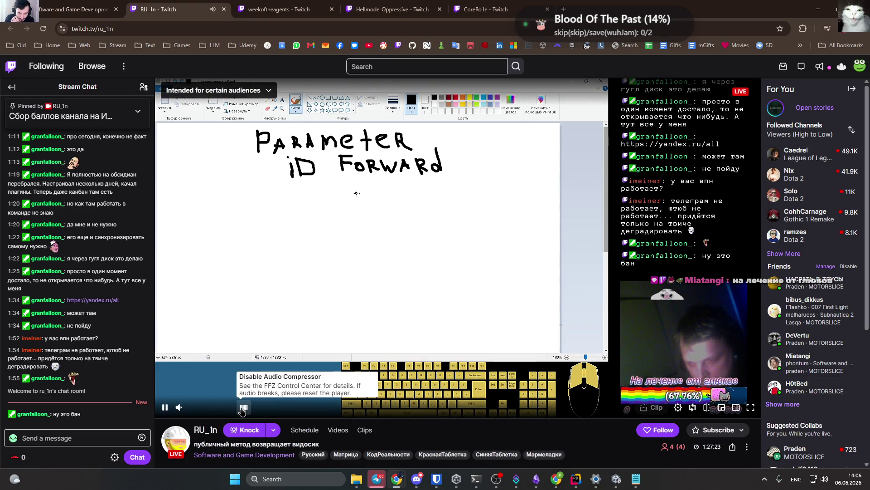
left_click(204, 407)
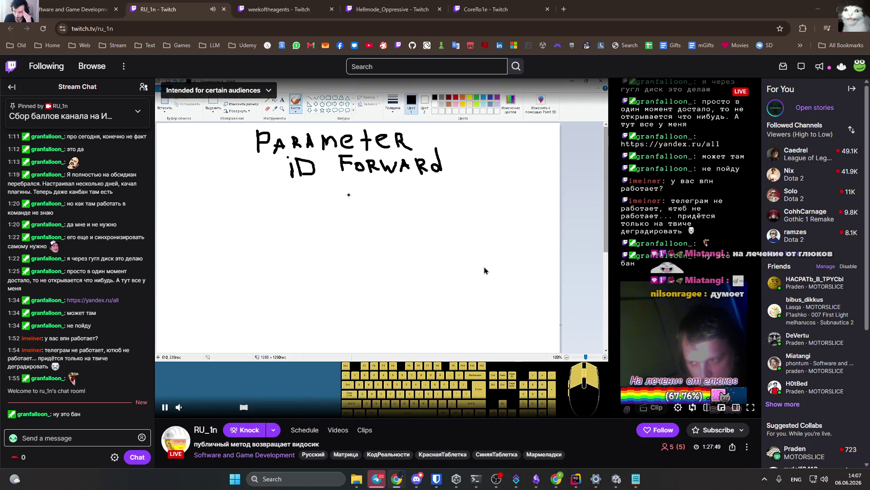
left_click(224, 9)
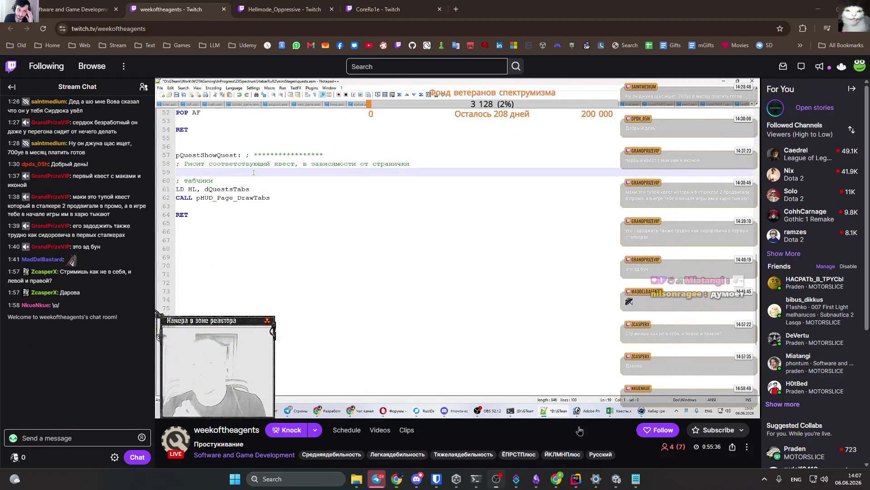
Close the assembly coding tab, then unmute the Mortal Kombat stream with audio compression on.
left_click(180, 409)
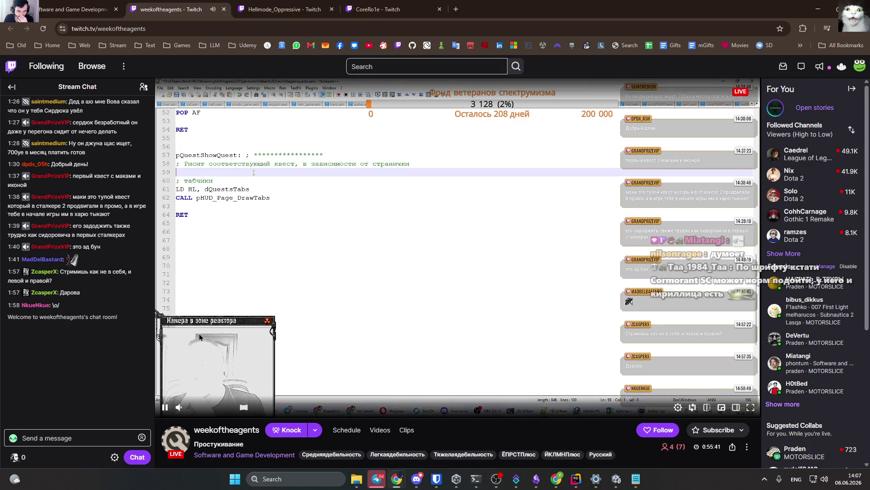
left_click(224, 9)
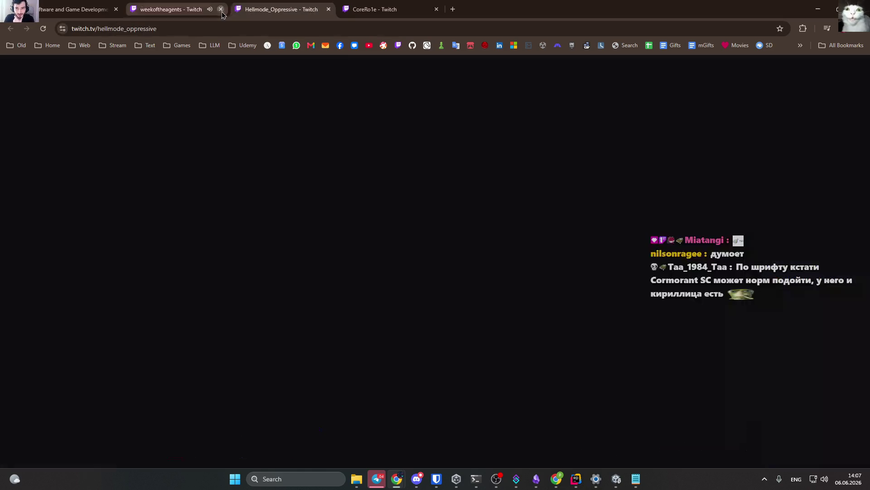
key("m")
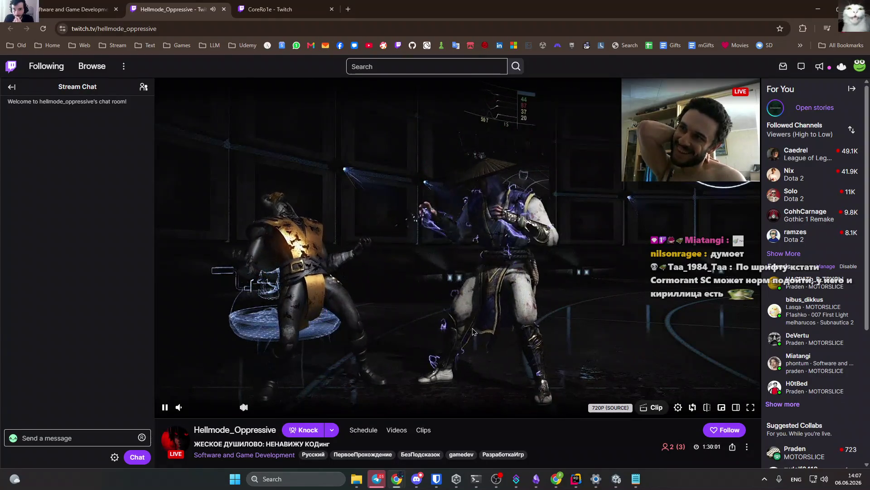
left_click(244, 407)
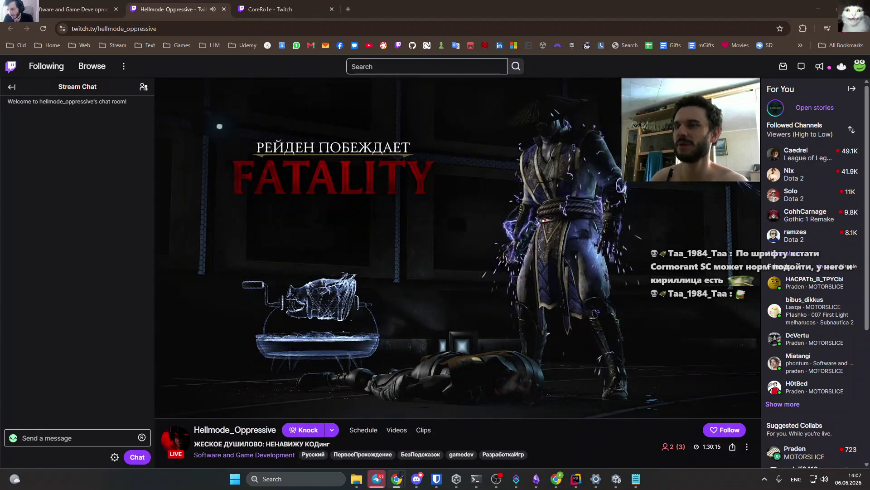
left_click(539, 481)
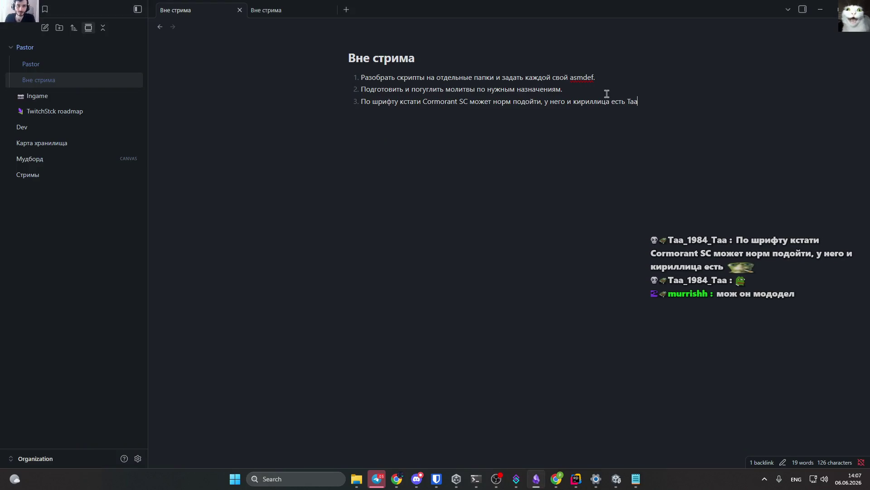
left_click(820, 9)
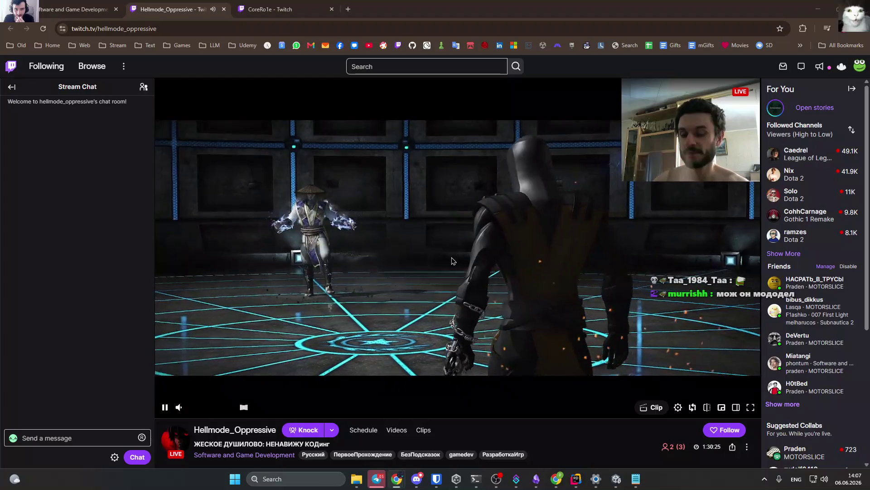
Close the fighting-game tab and unmute the C++ coding stream with audio compression enabled.
scroll(453, 261, "down", 5)
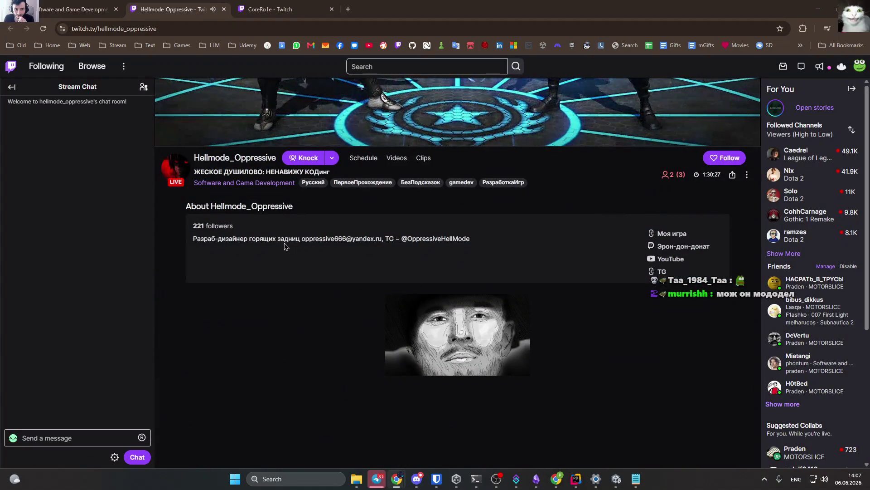
scroll(473, 308, "down", 1)
scroll(468, 311, "up", 7)
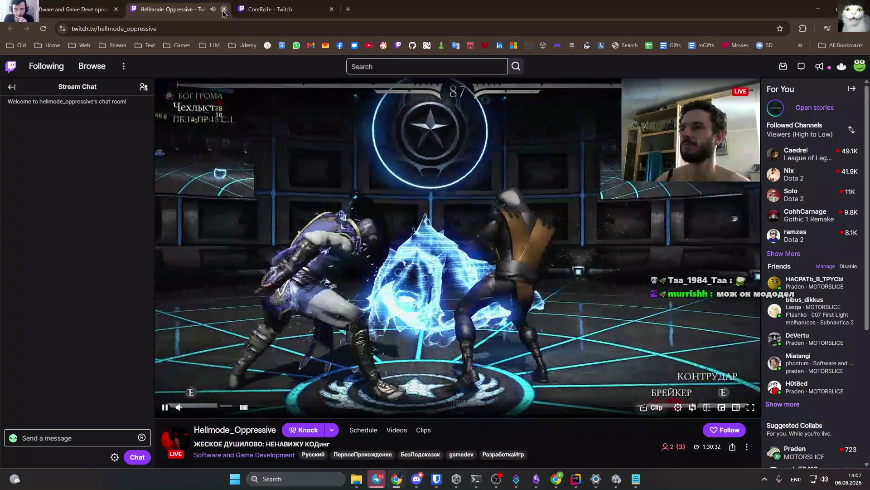
left_click(223, 10)
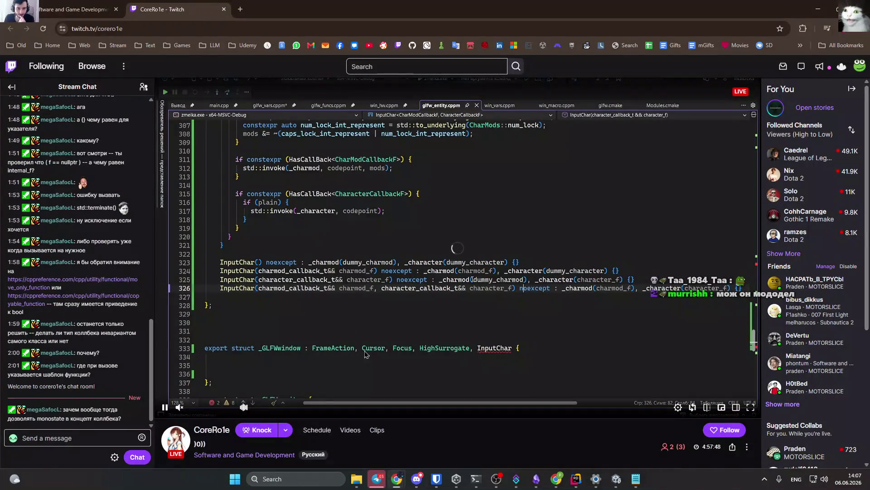
left_click(178, 410)
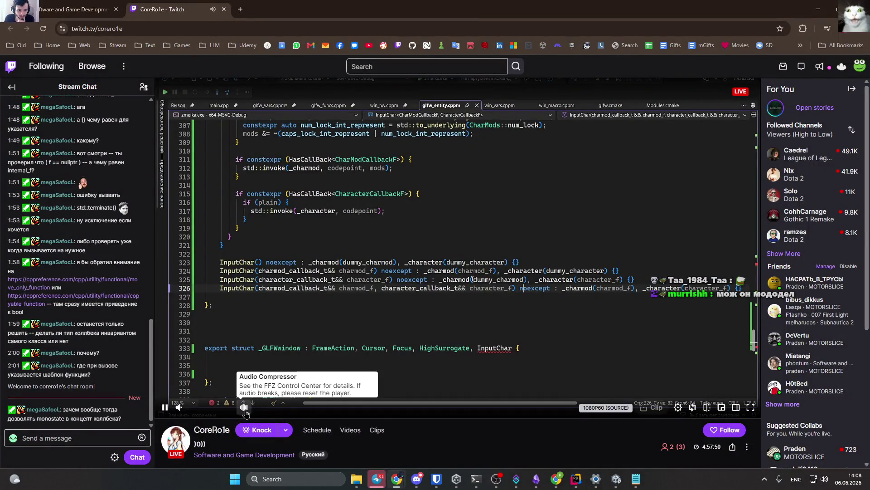
left_click(244, 406)
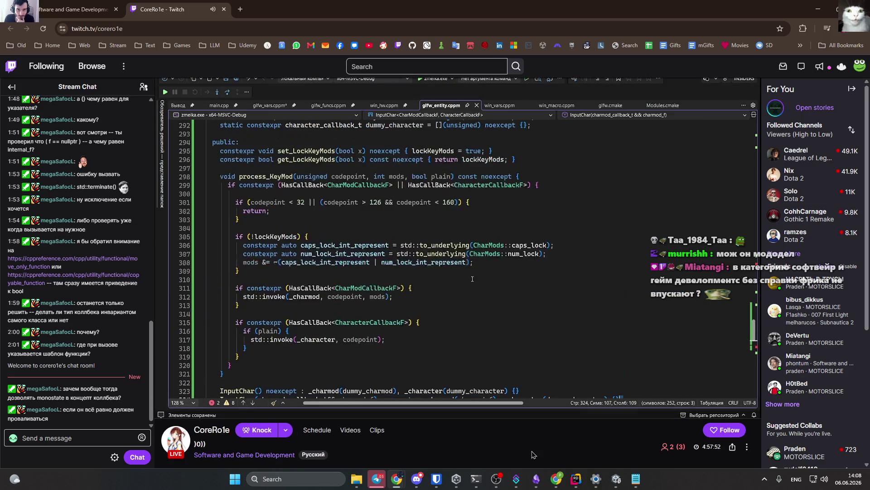